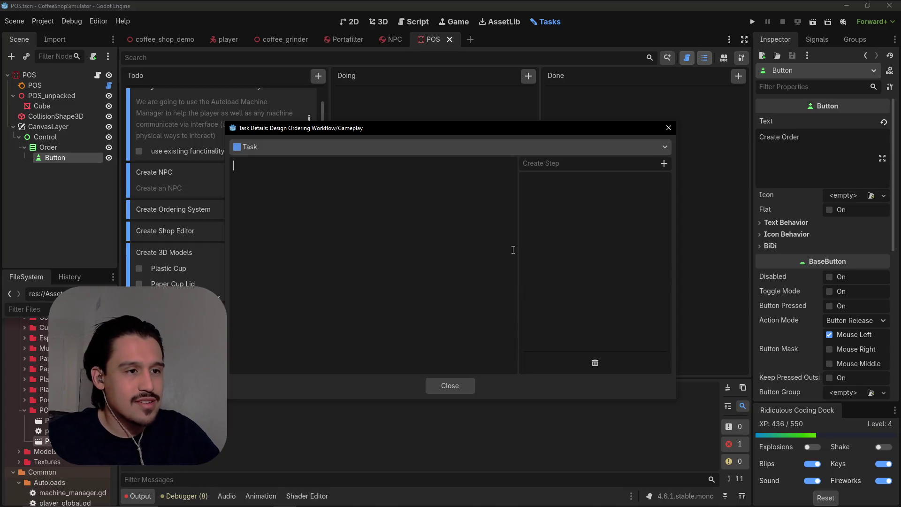
Drag the splitter right to widen the Design Ordering Workflow description editor and narrow the steps panel.
mouse_move(519, 252)
mouse_down()
mouse_move(584, 256)
mouse_move(501, 272)
mouse_move(544, 281)
mouse_up()
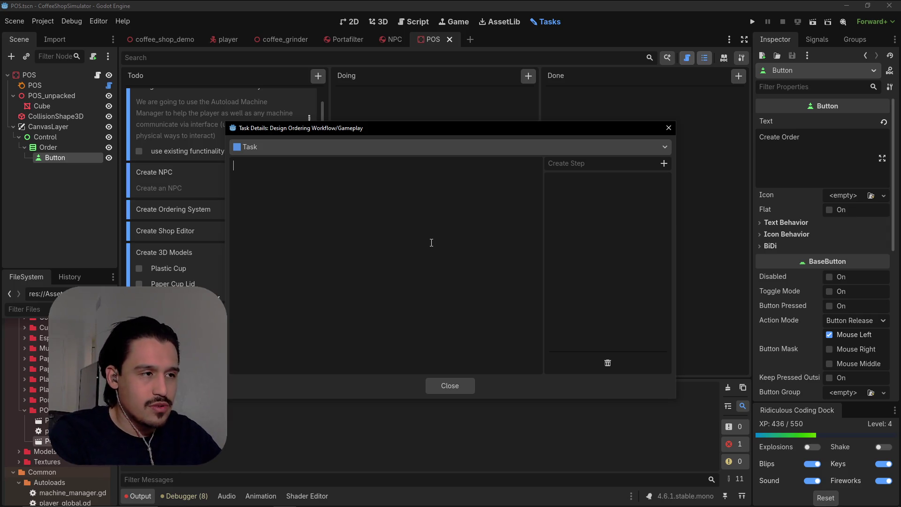
Enter the bullets 'Customer Orders Drink' and '- Player enters drink into POS' in the task description.
text(Customer )
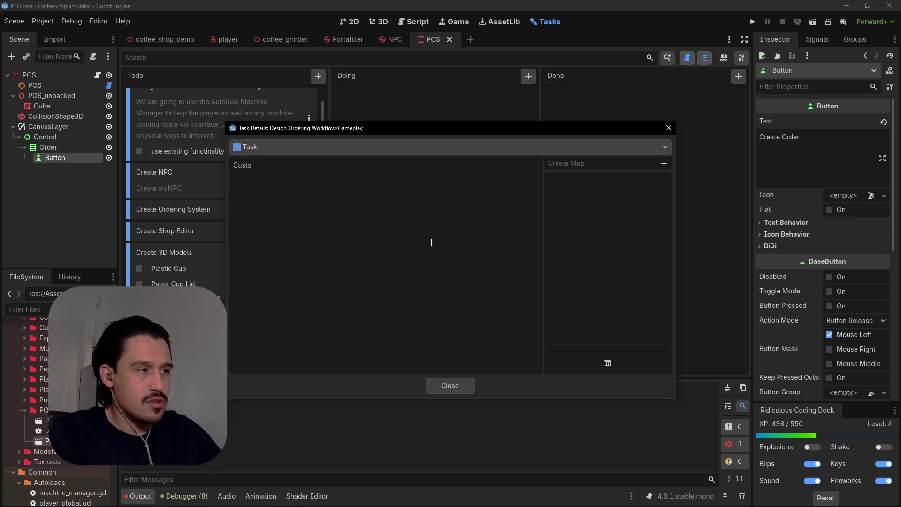
text(Orders )
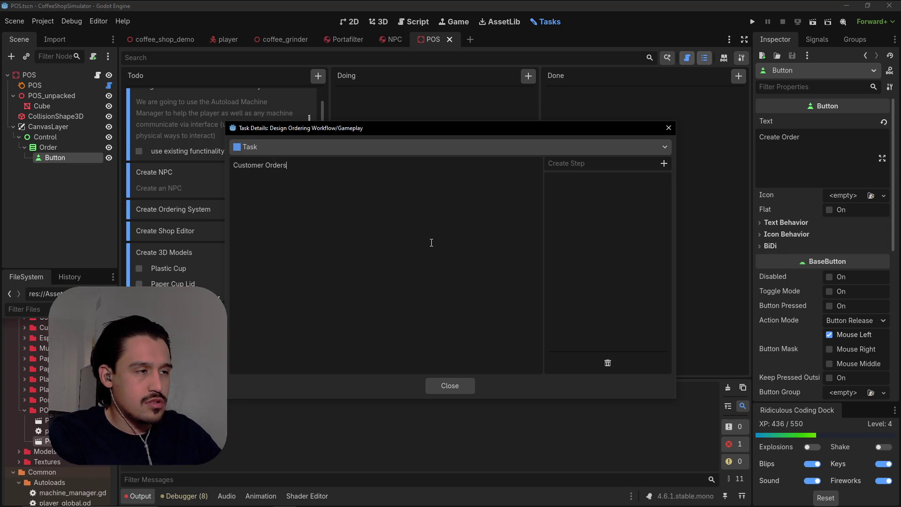
text(Drink)
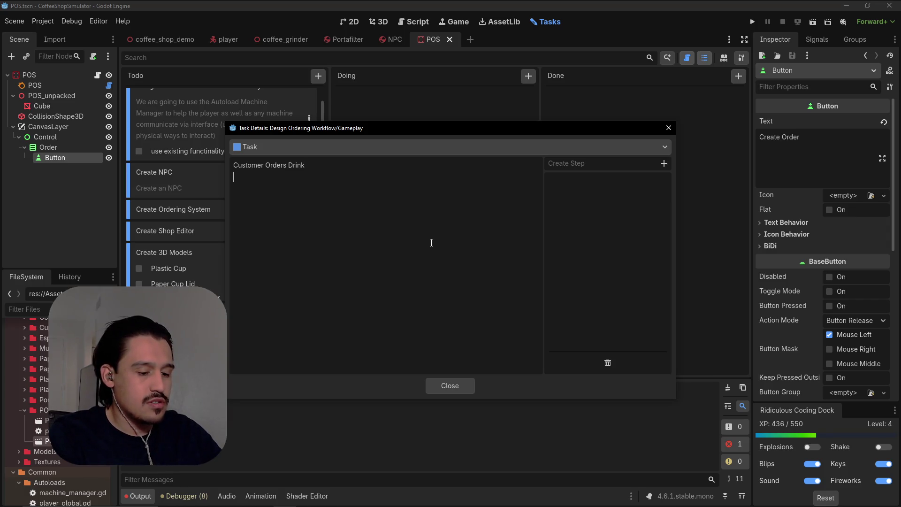
text(- )
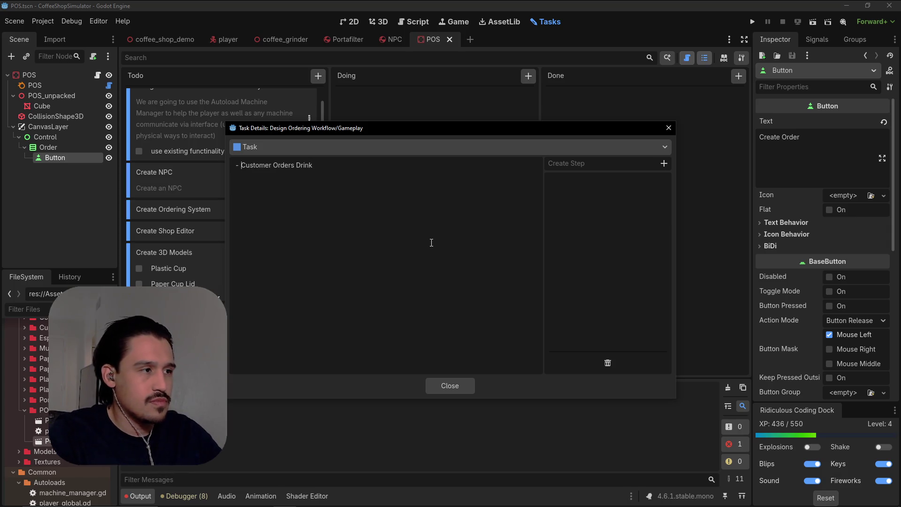
text(-)
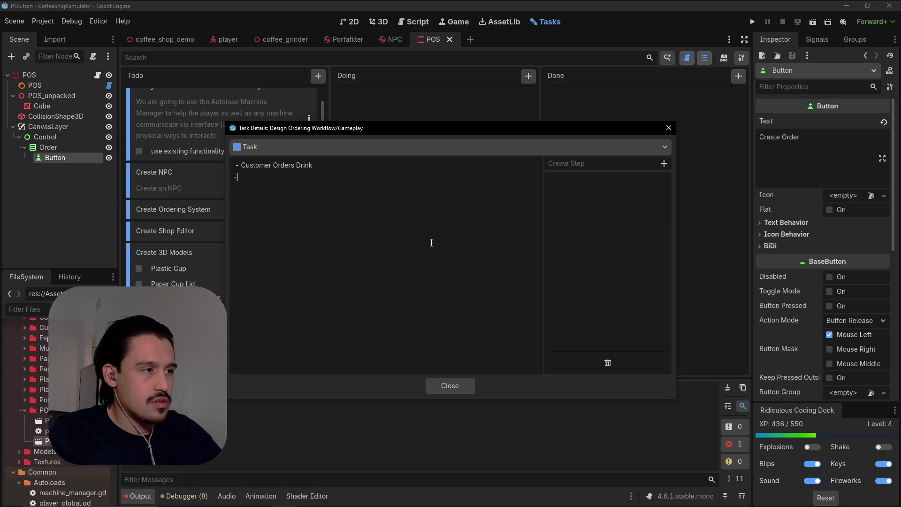
text(- Pla)
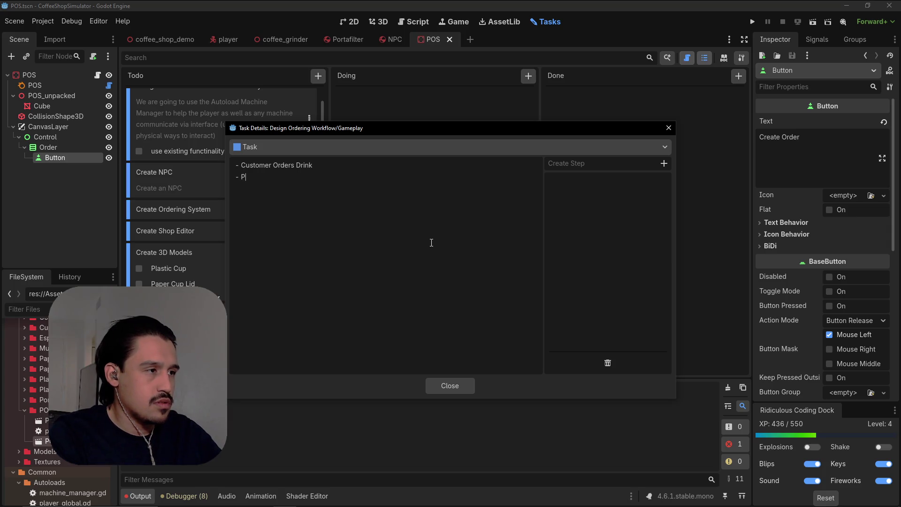
text(yer enters dr)
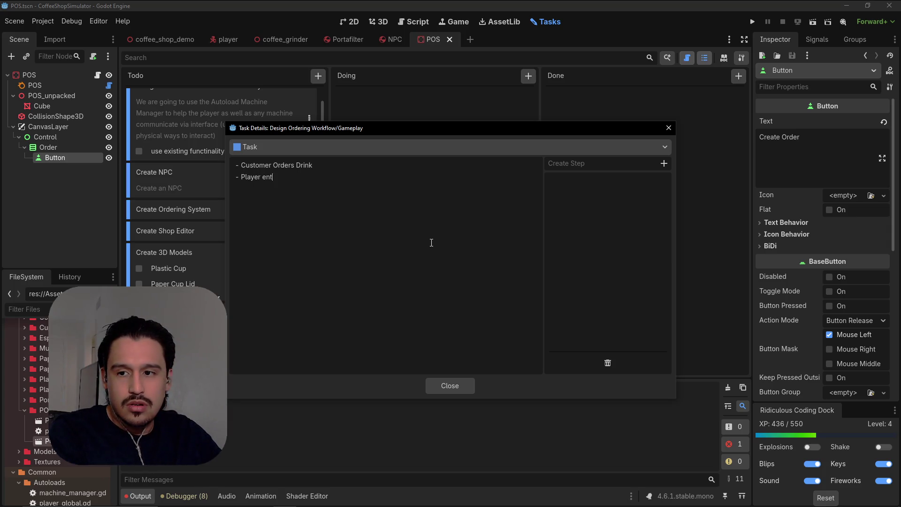
text(ink into PO)
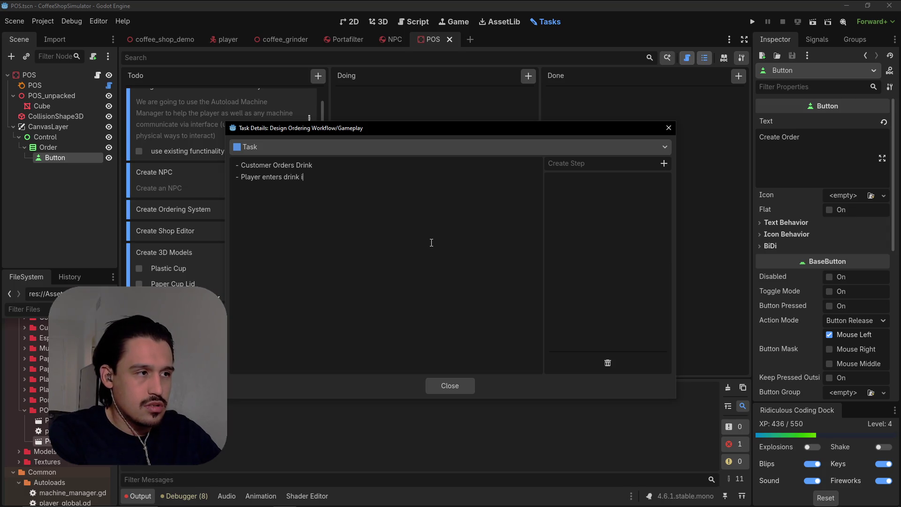
text(S)
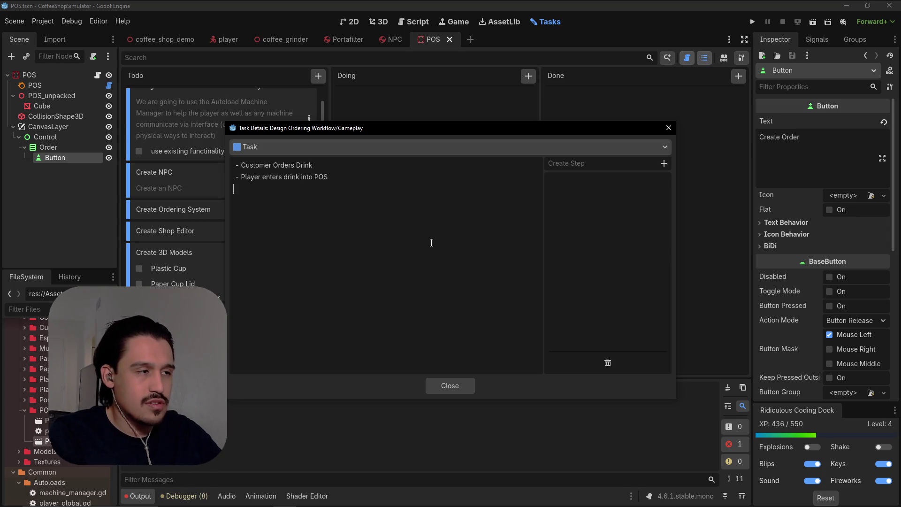
key(Return)
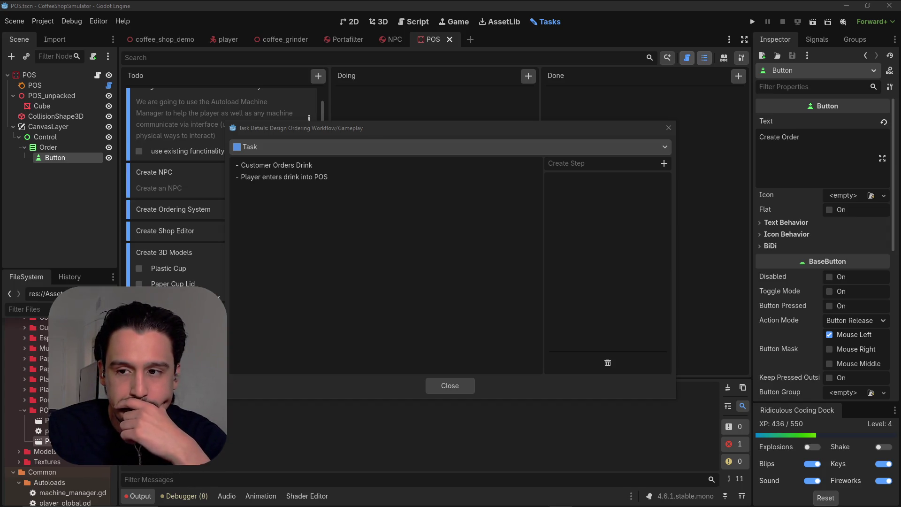
Indent the empty line and both existing bullet lines in the task description.
click(415, 194)
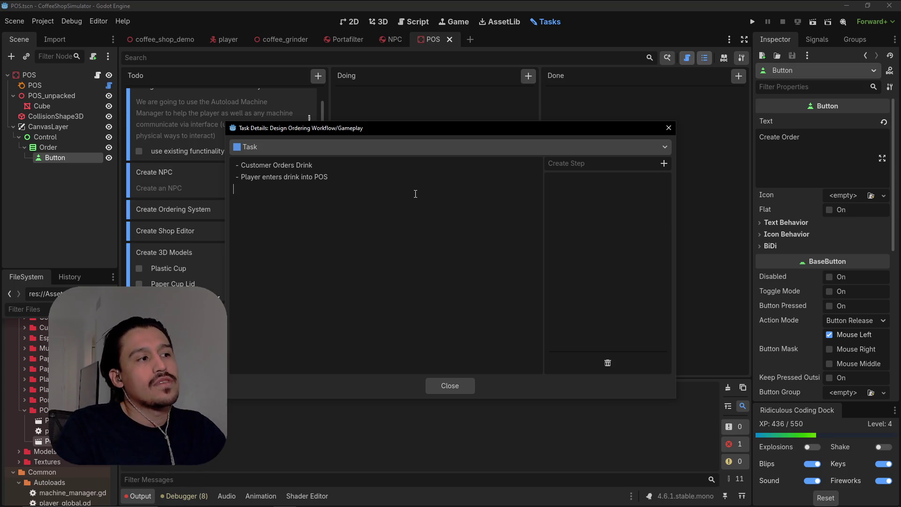
key(Tab)
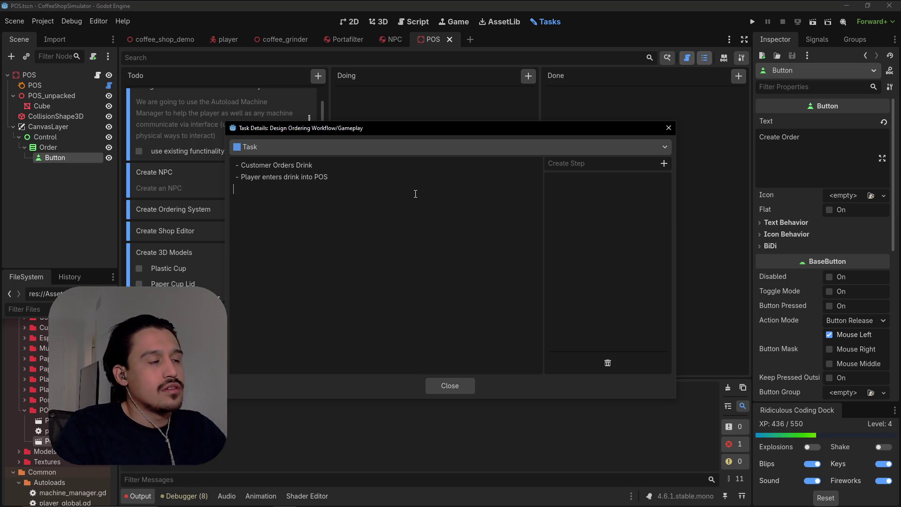
key(Tab)
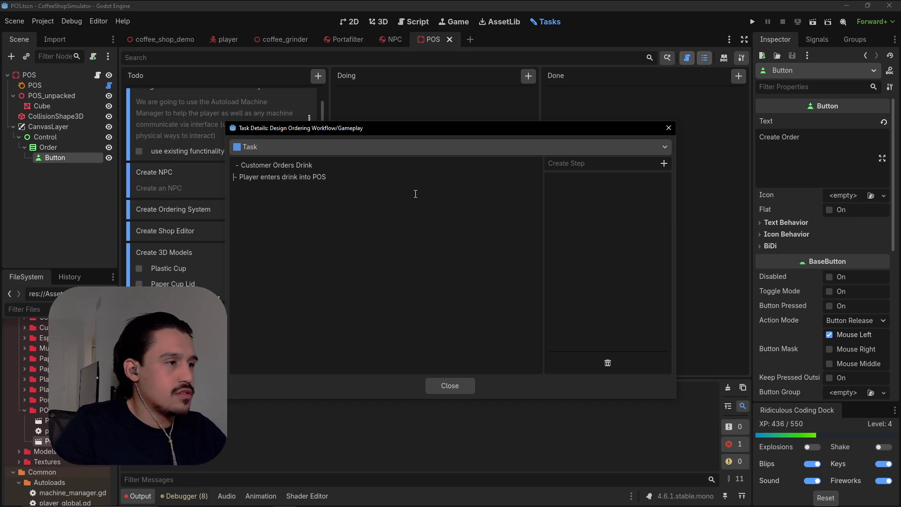
key(Up)
key(Tab)
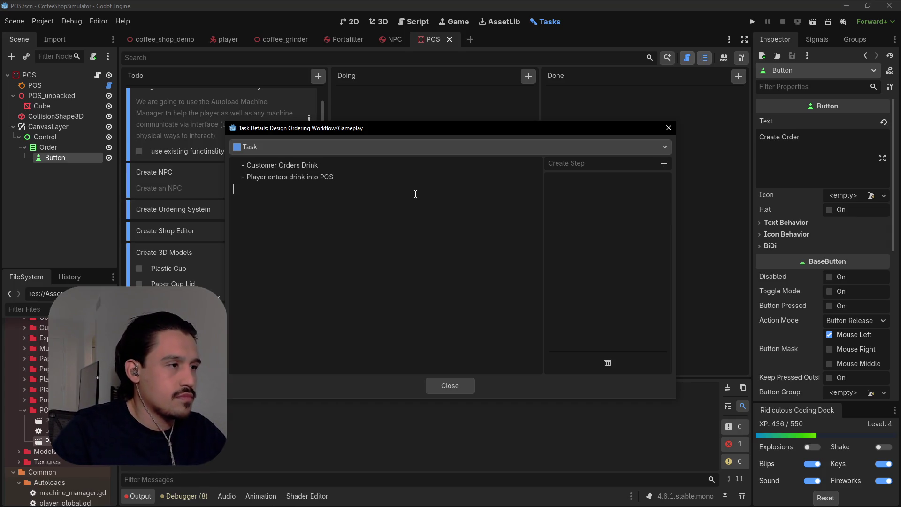
Type the third bullet '- Ticket is shown on player screen' and stay in the task details window.
text(-)
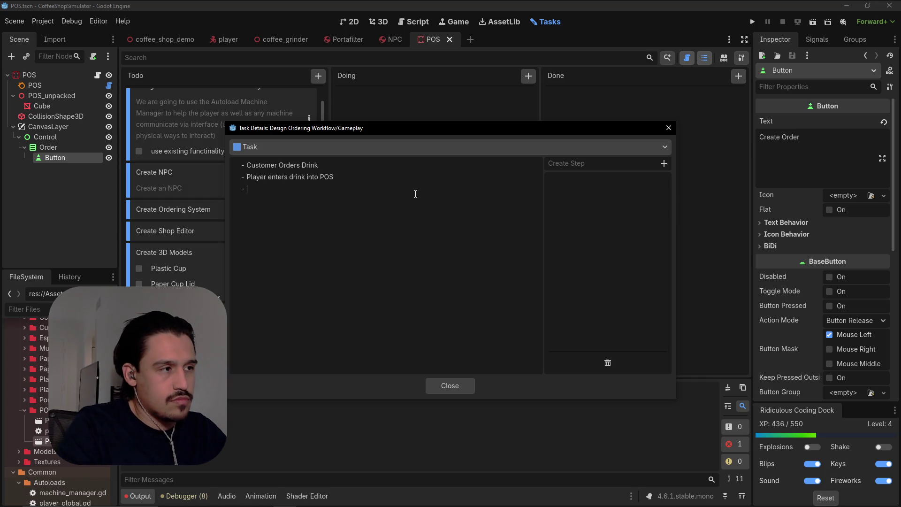
text( Ticke)
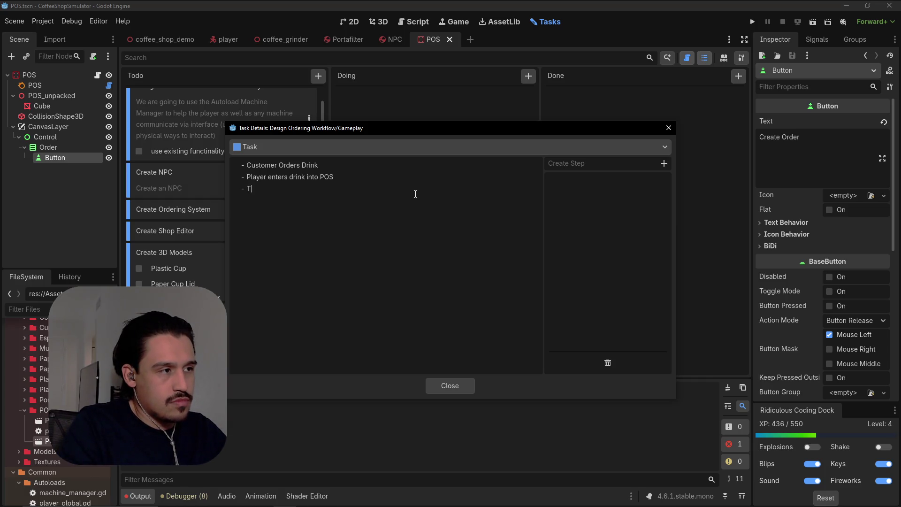
text(s shown on pla)
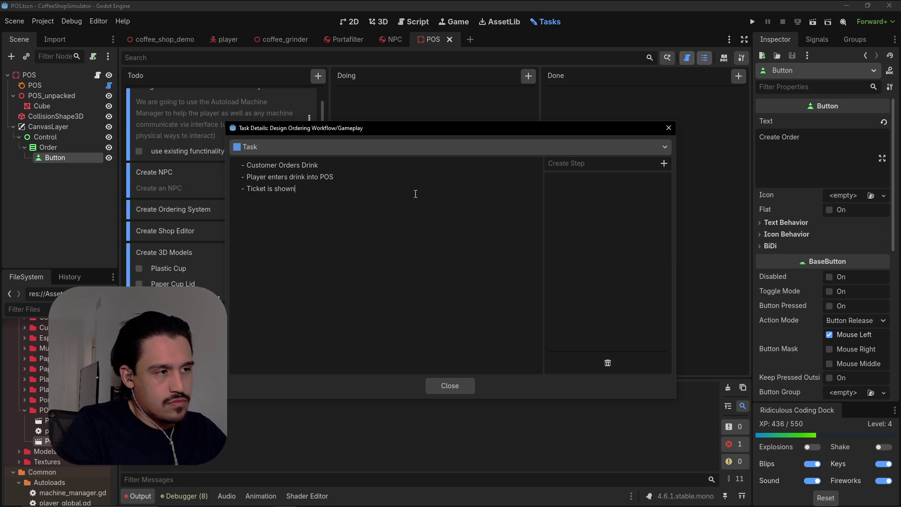
text(yer)
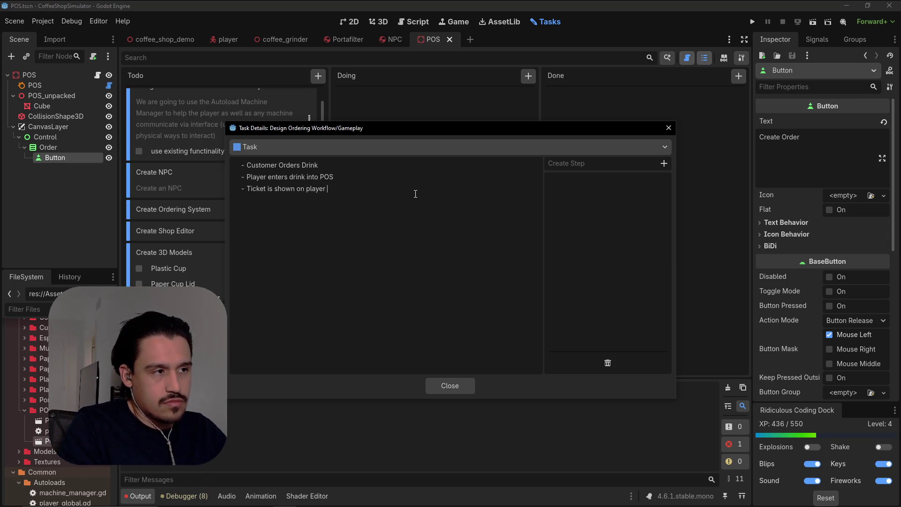
text(screen)
key(alt+Tab)
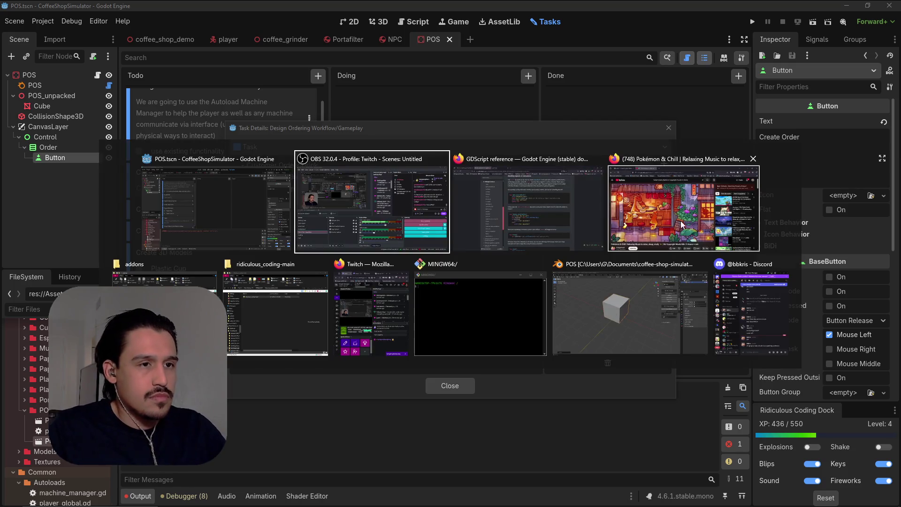
key(Escape)
key(alt+Tab)
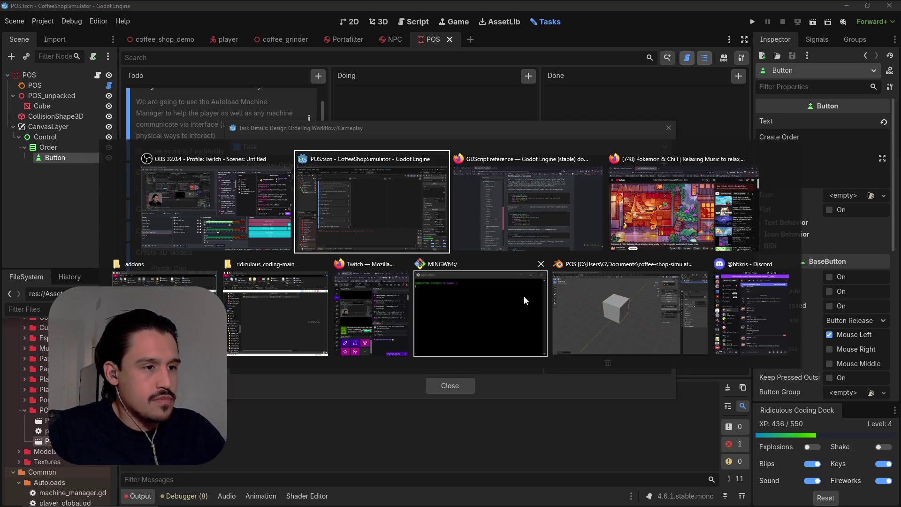
key(Escape)
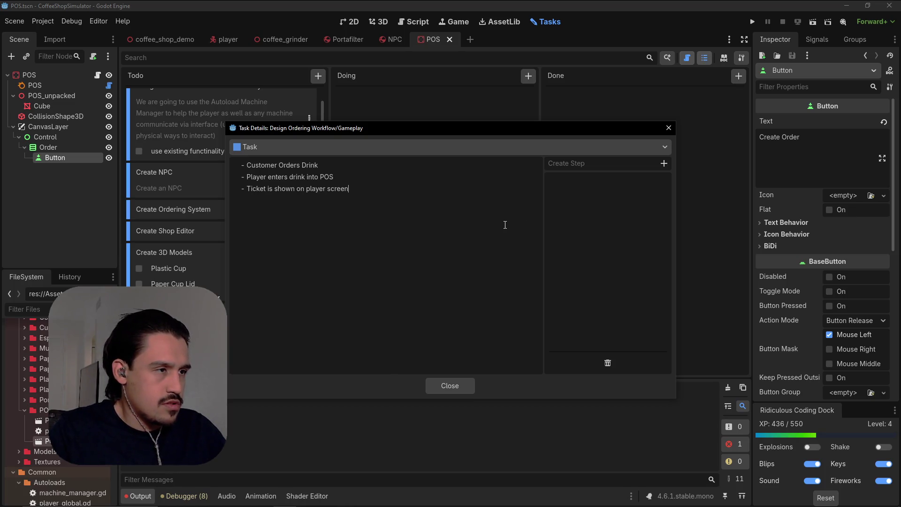
Add a new line with the bullet '- Player pullls espresso'.
key(Return)
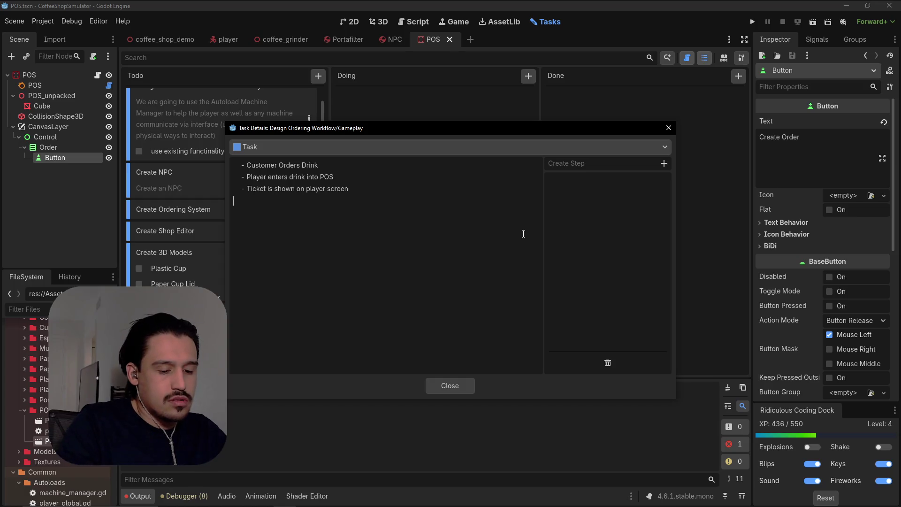
text(- )
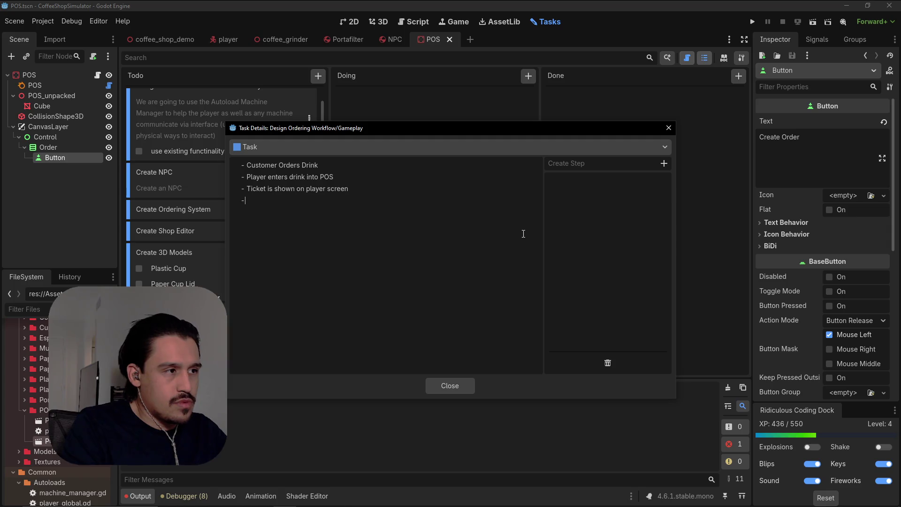
text(Player )
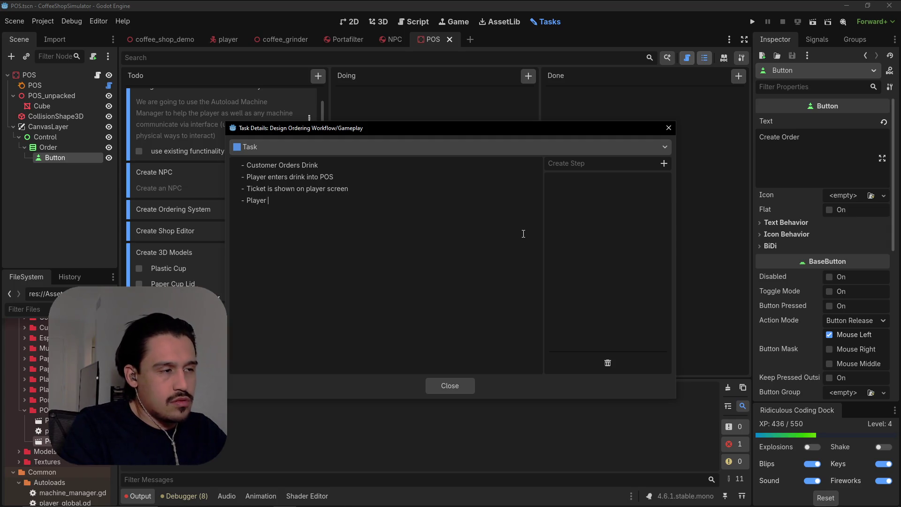
text(pullls espre)
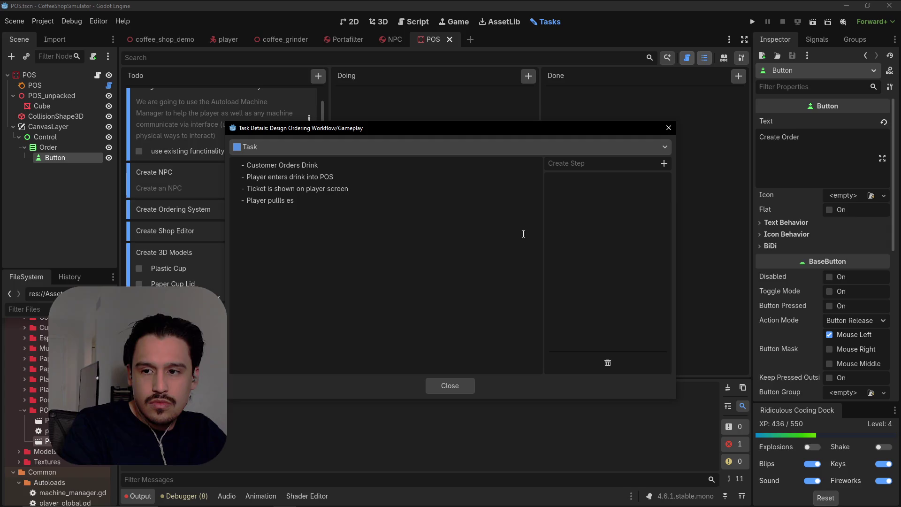
text(sso)
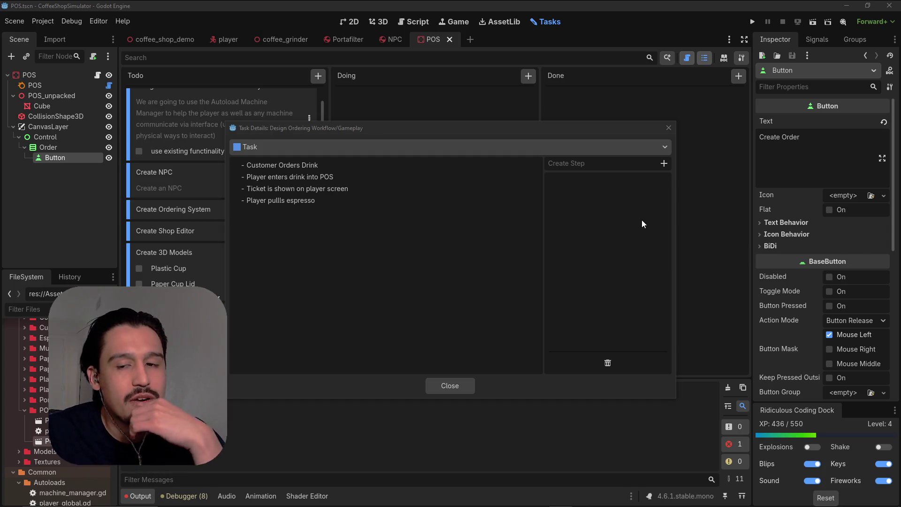
Start a fifth dash line below the 'Player pullls espresso' bullet.
click(362, 201)
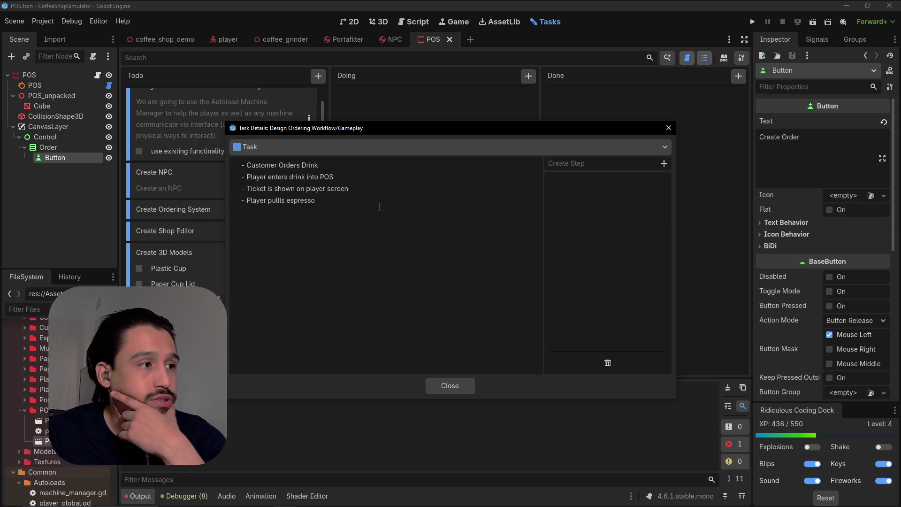
key(Return)
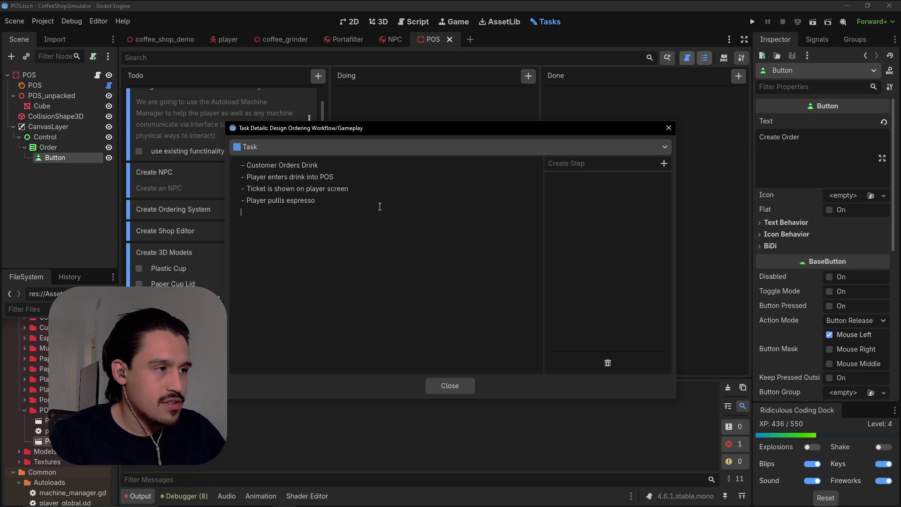
text(-)
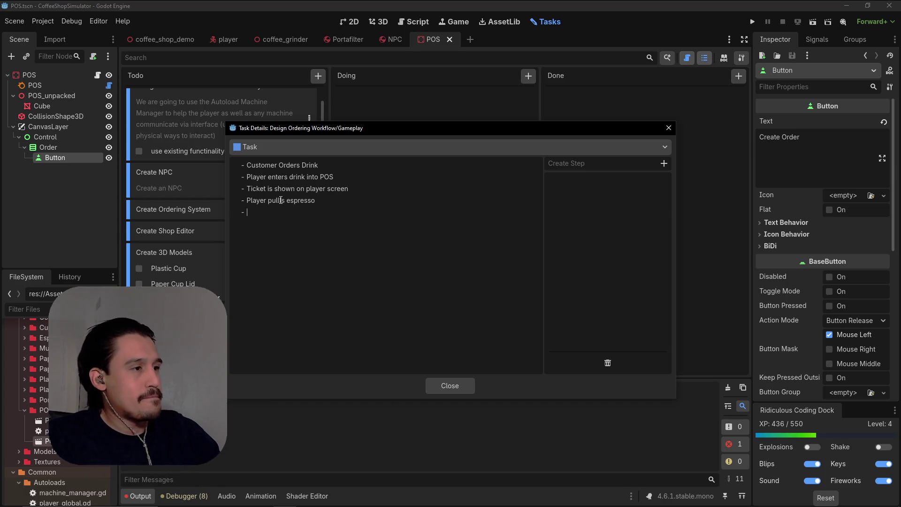
Correct 'pullls' to 'pulls' and add bullets for preparing the correct size cup, adding syrup, and adding/steaming milk.
key(BackSpace)
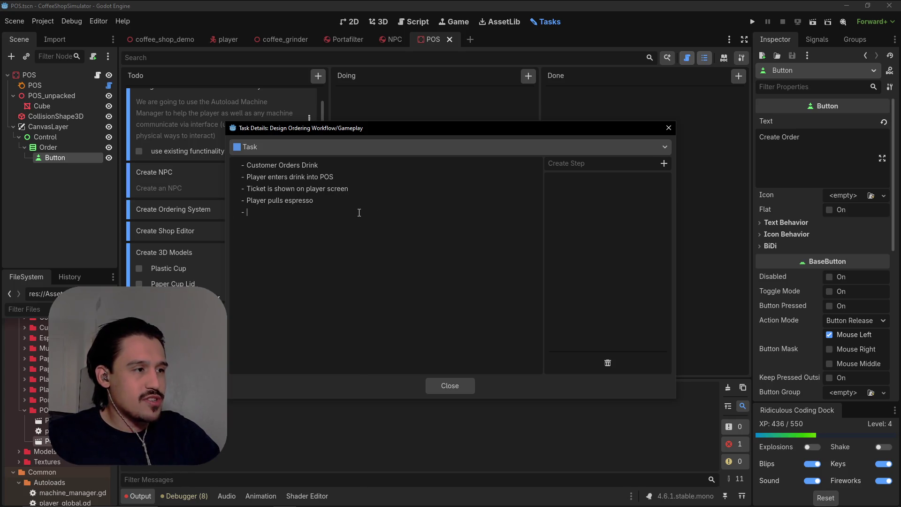
text(Player Pre)
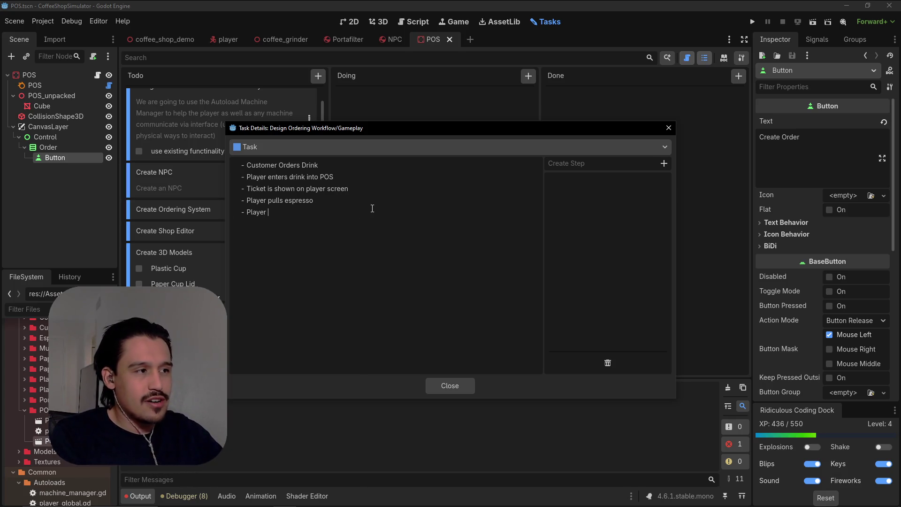
text(pares )
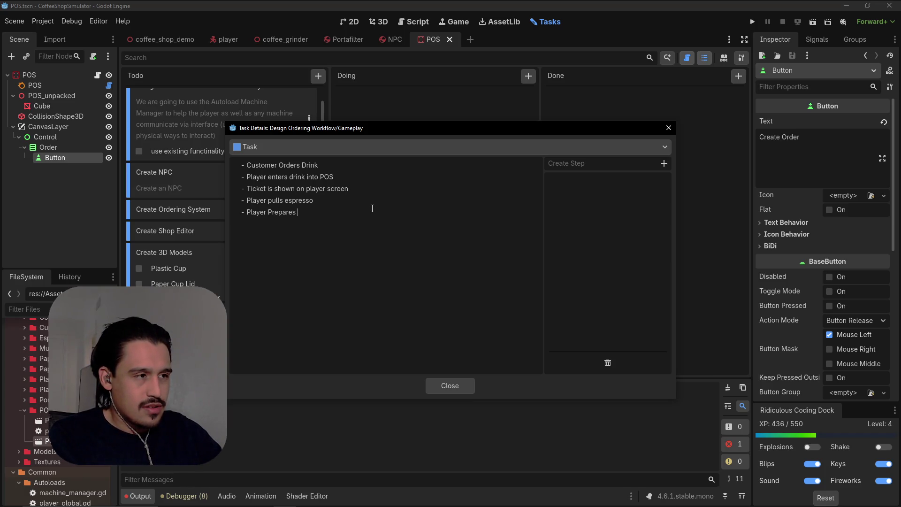
text(correct size )
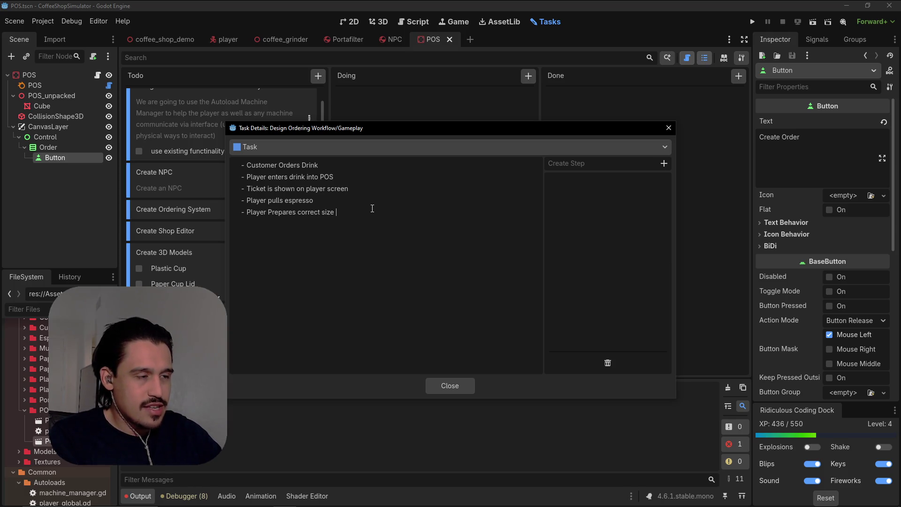
text(cup)
key(Tab)
text(- )
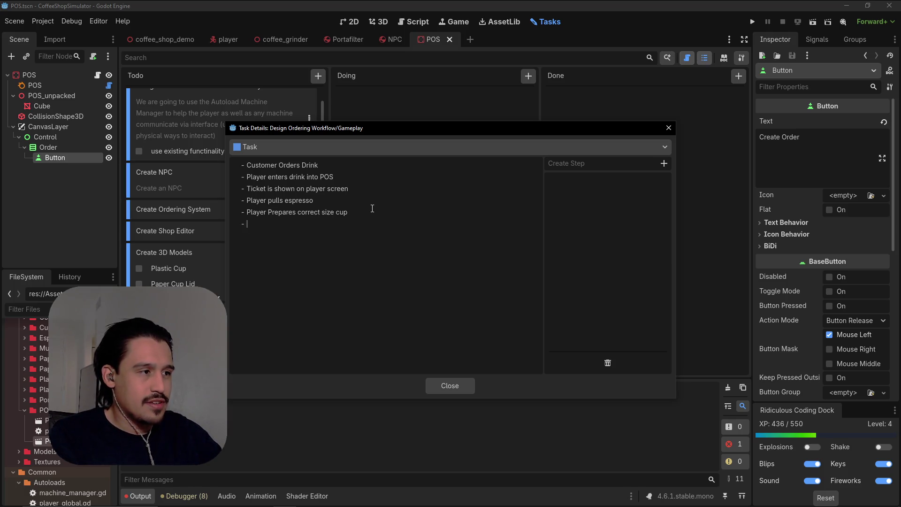
text(player add)
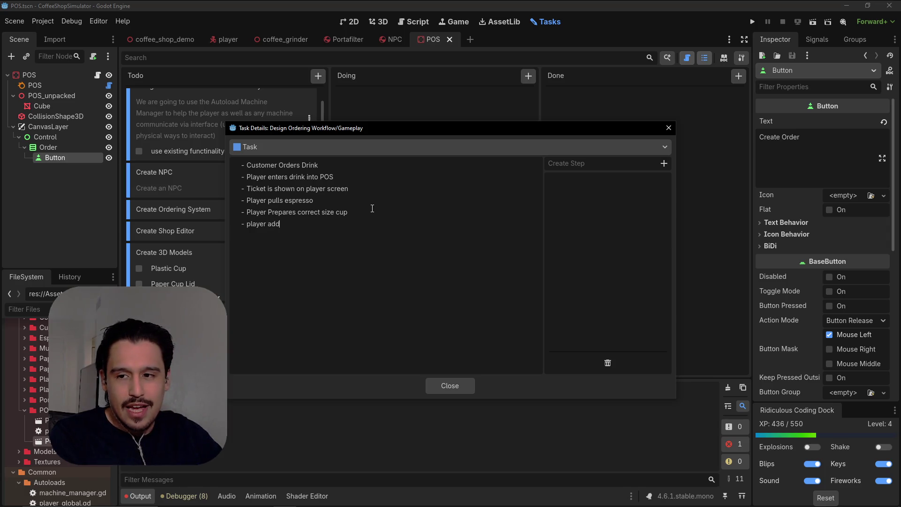
text(s syrup )
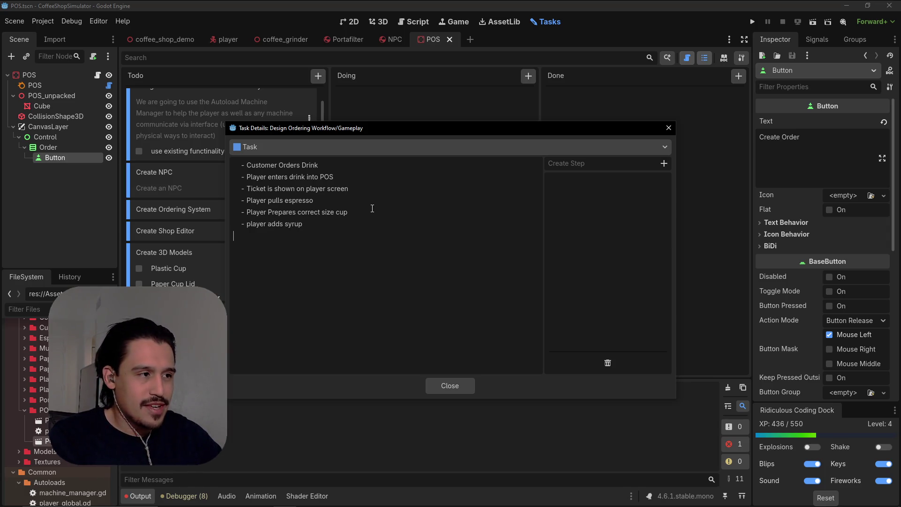
text(- player )
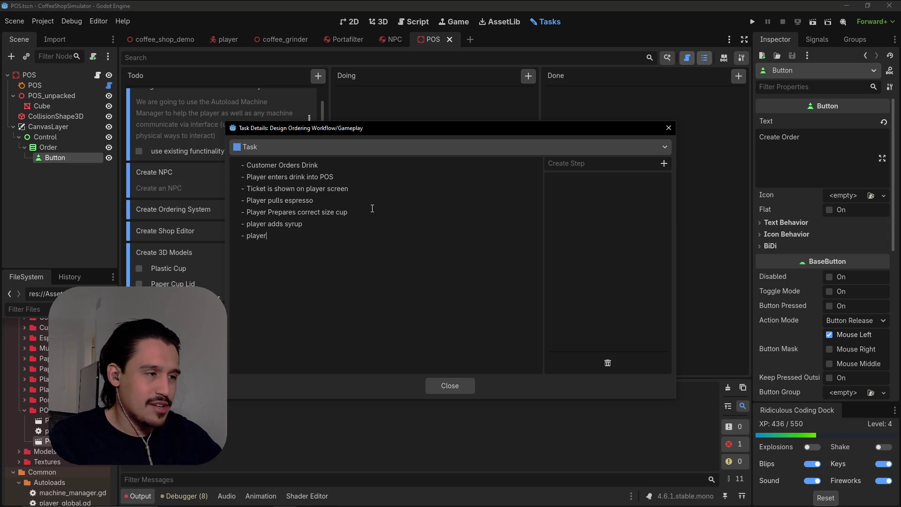
text(adds)
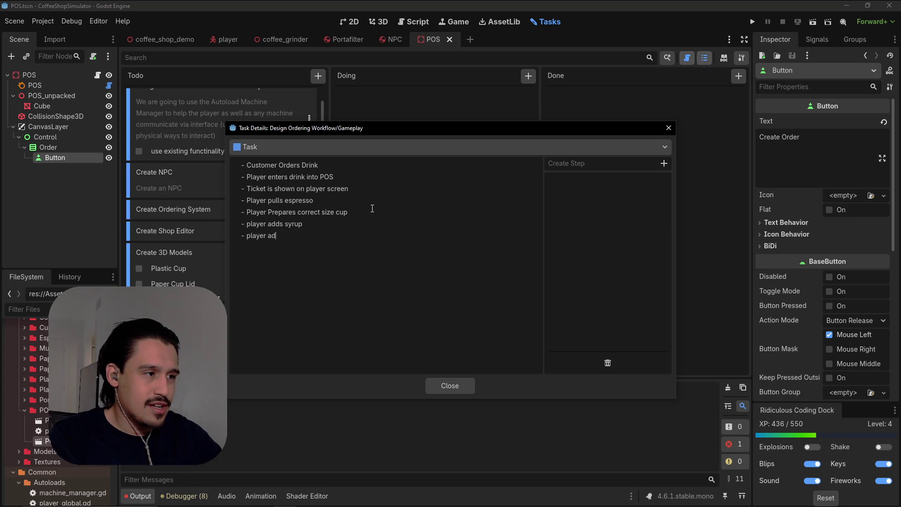
text(/st)
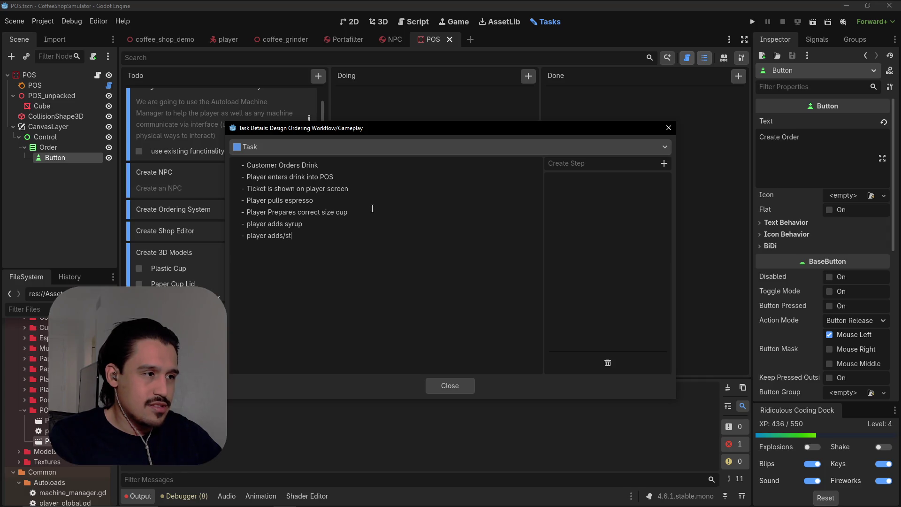
text(eam)
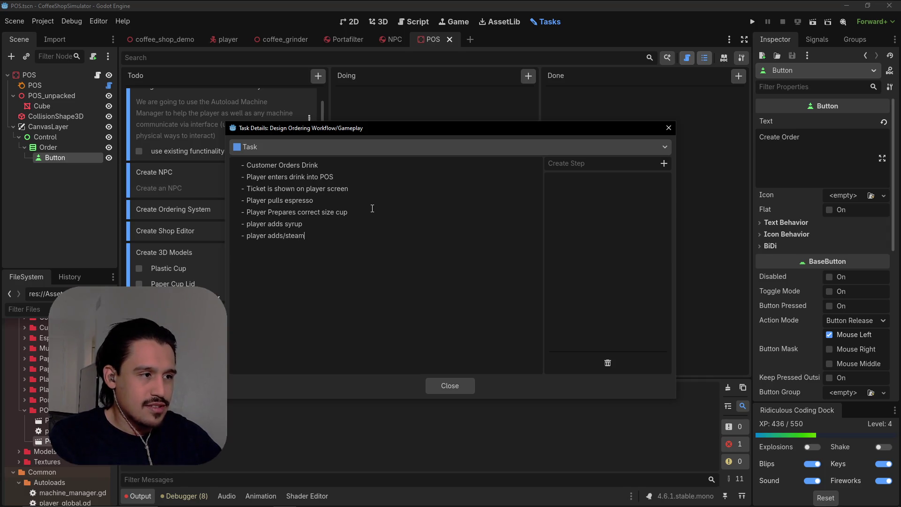
text(s milk )
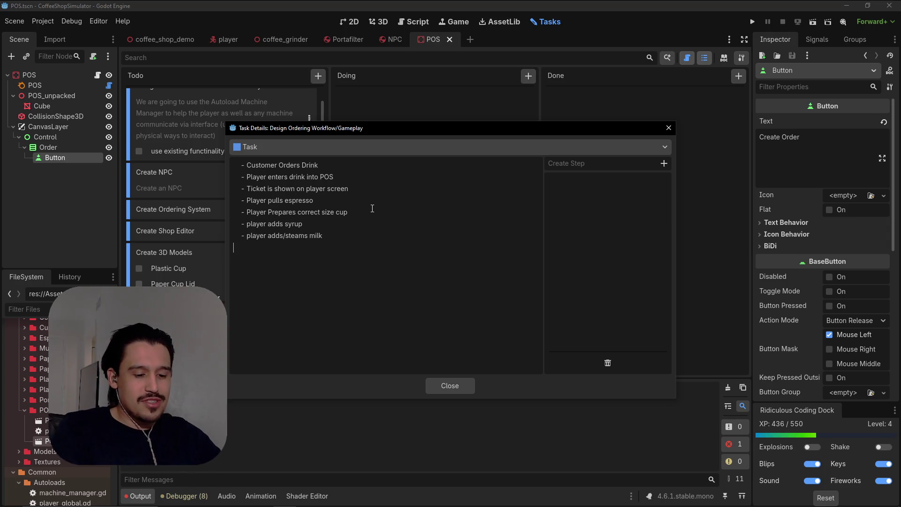
text(-)
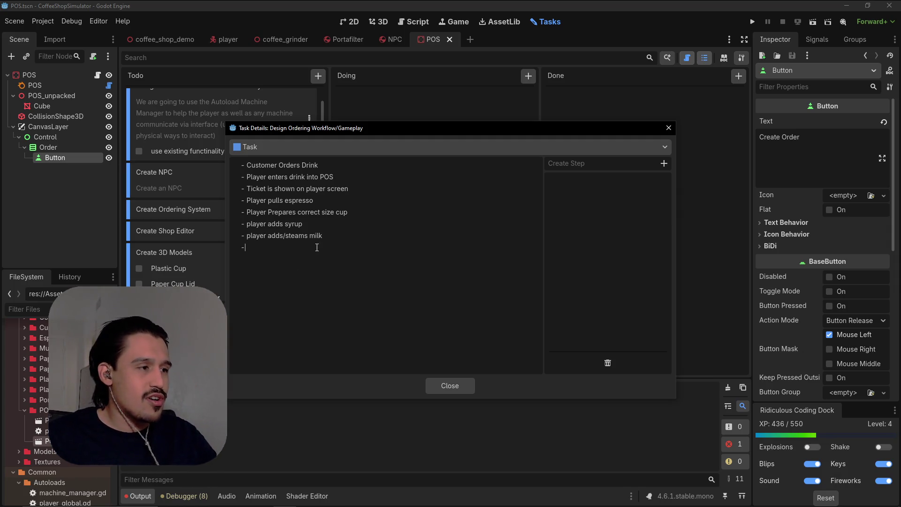
Add the bullet 'player pours (Latte Art)' and start another dash line.
key(Return)
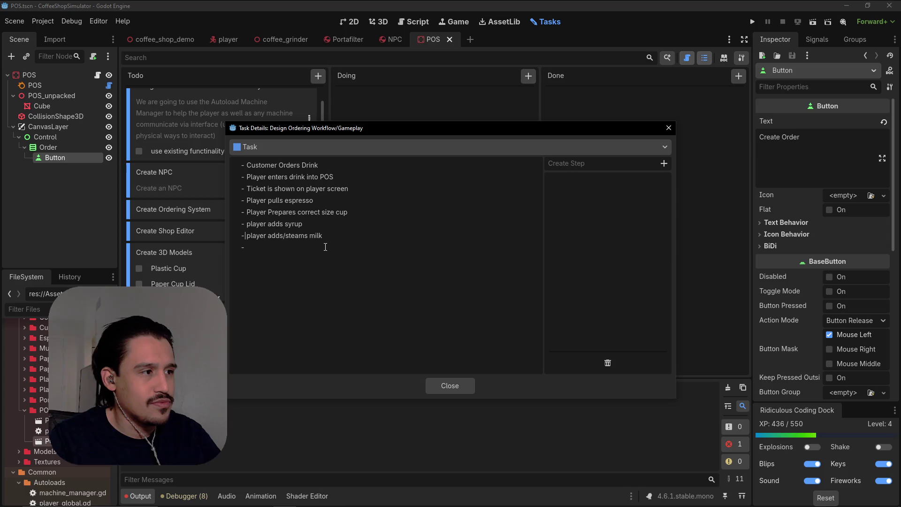
key(BackSpace)
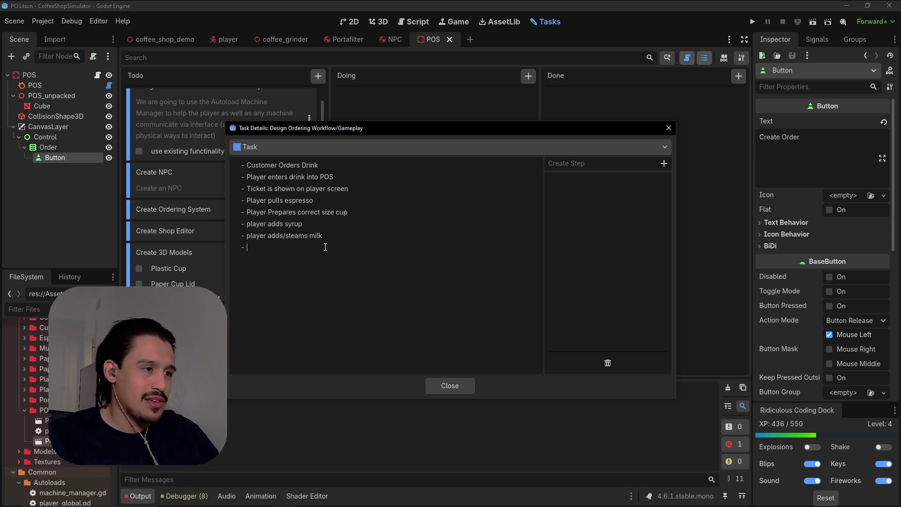
text(player pou)
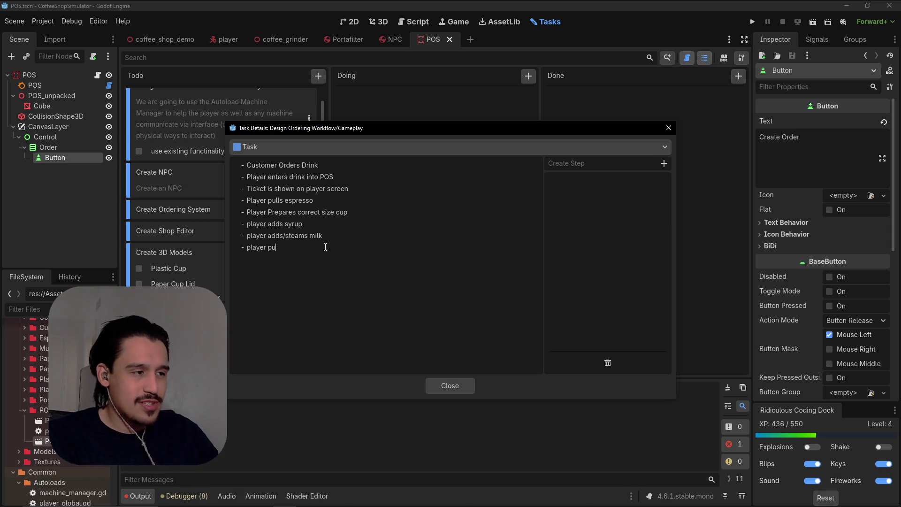
text(rs )
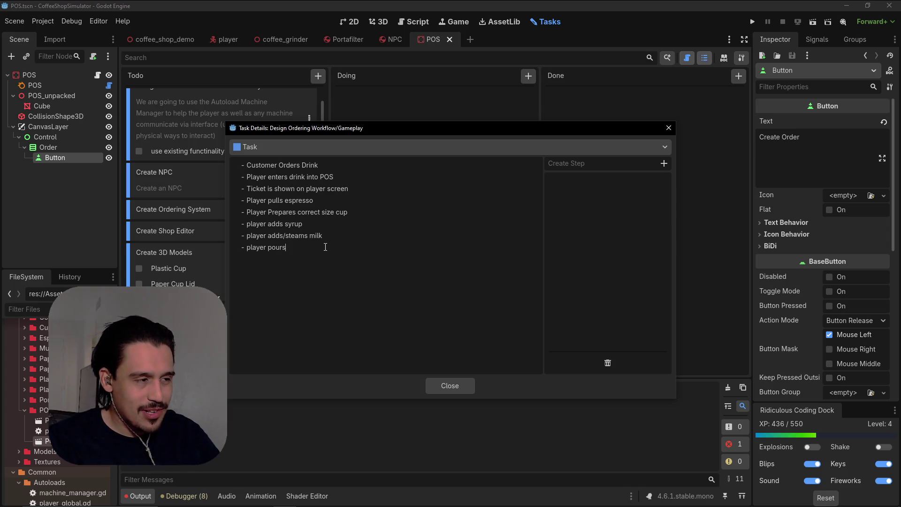
text((Latte)
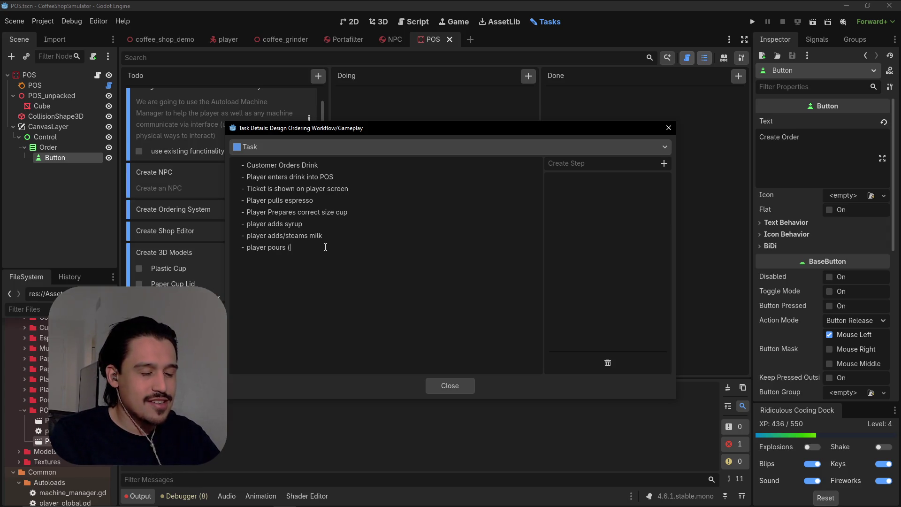
text( Art)
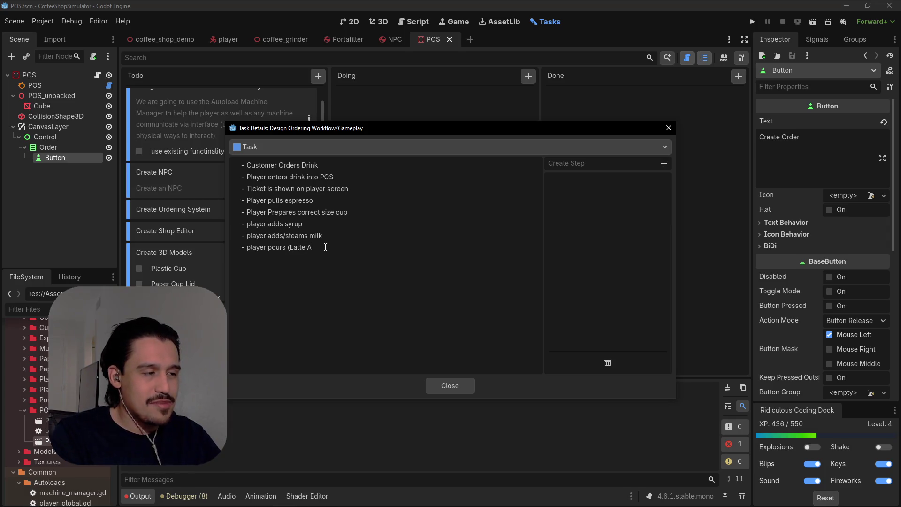
text())
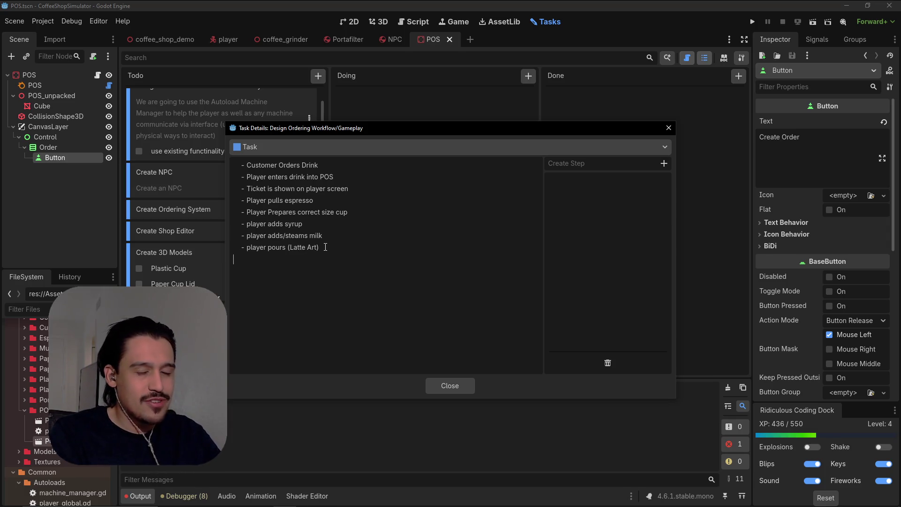
key(Tab)
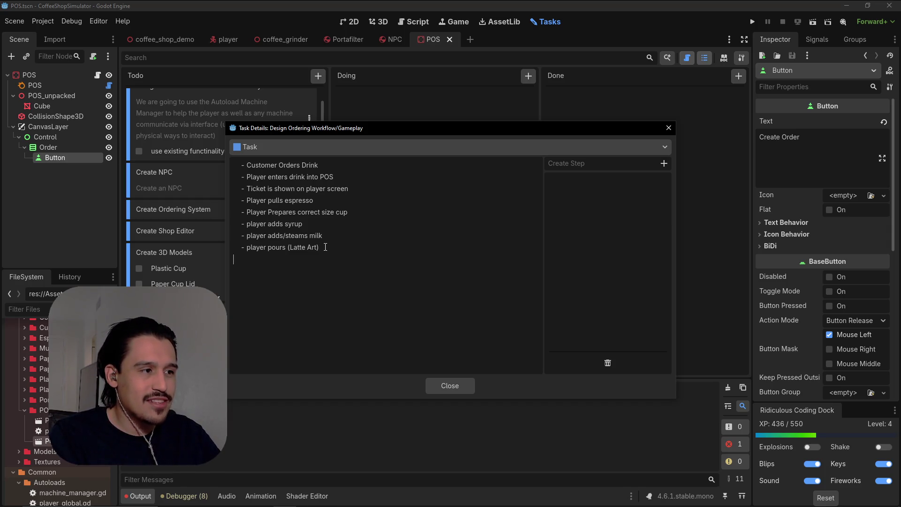
text(-)
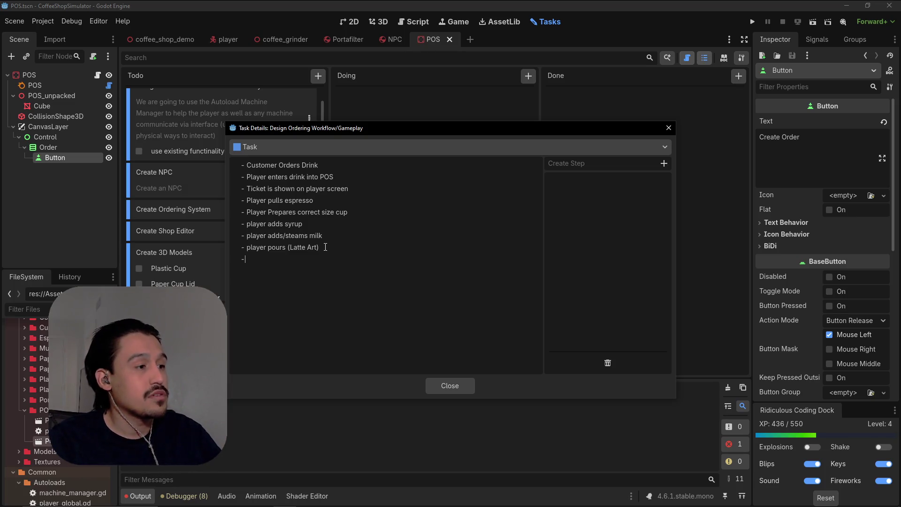
Add bullets 'add final touches/ give customer order' and 'customer picks up order/ gives rating'.
text(add)
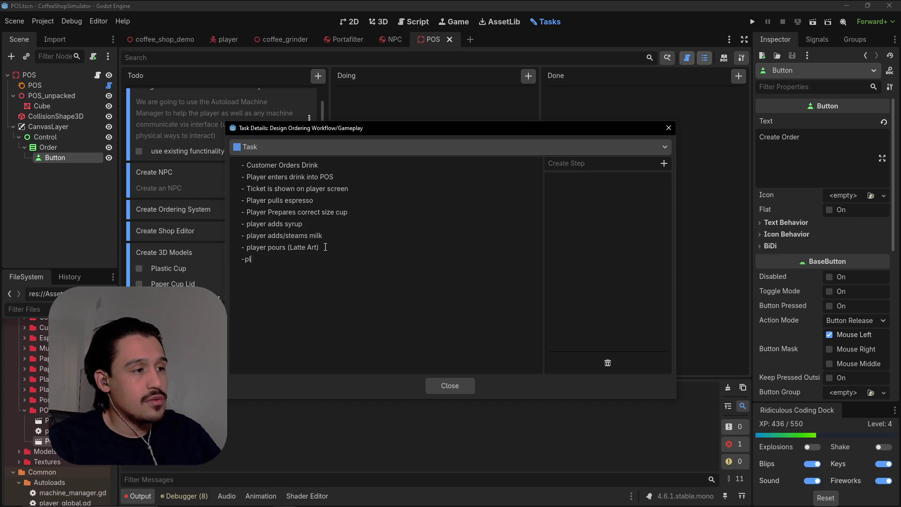
key(BackSpace)
key(BackSpace)
key(BackSpace)
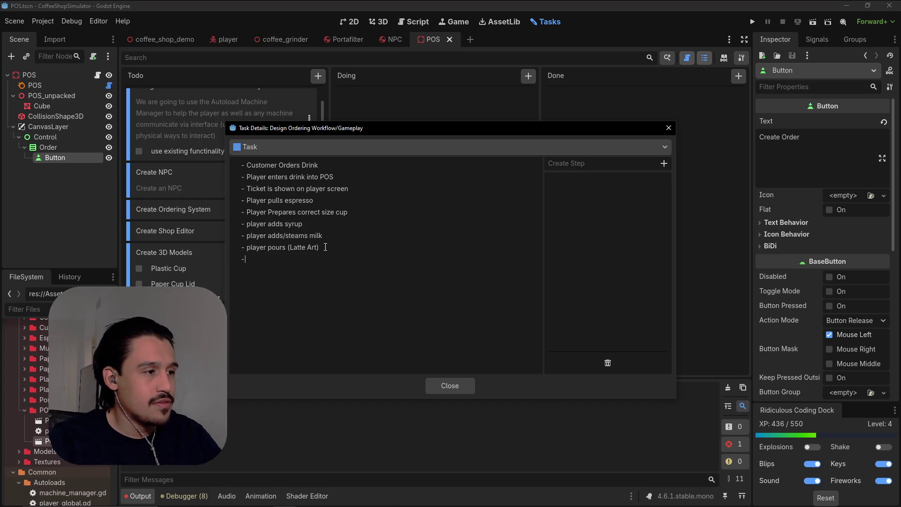
text(add final )
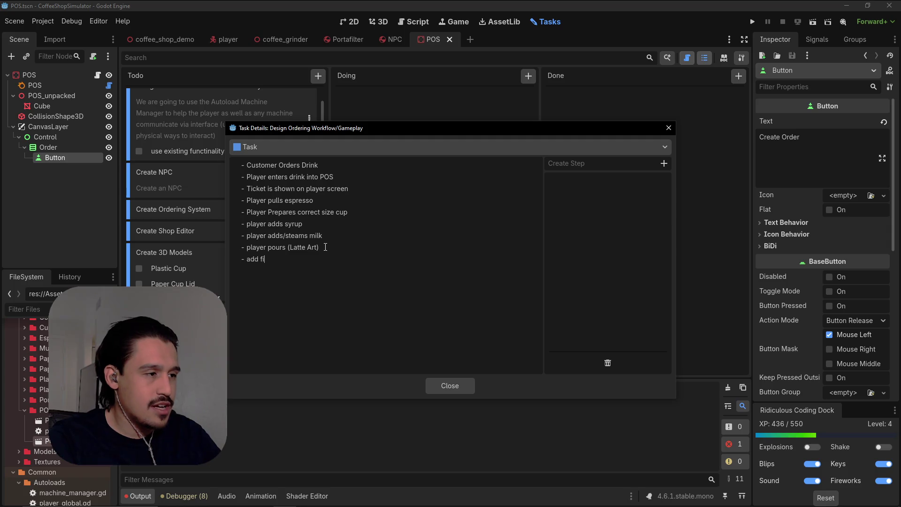
text(touches/)
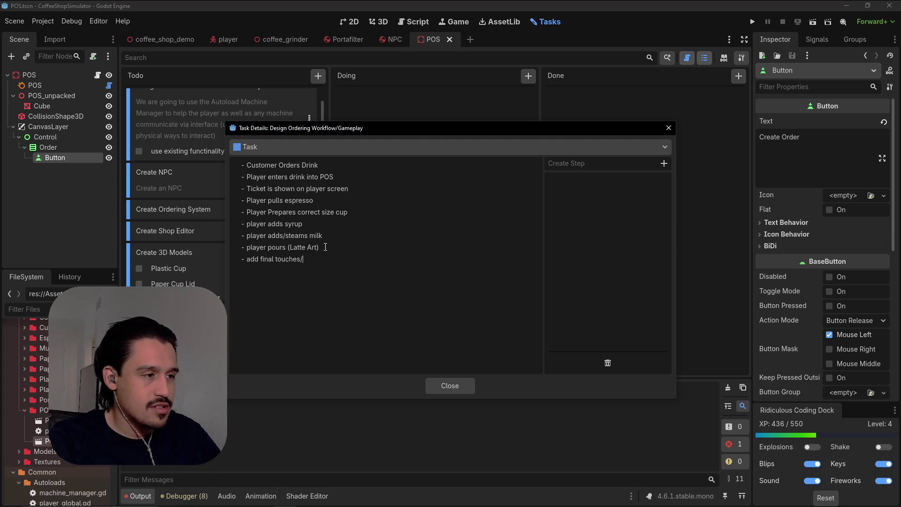
text( give customer )
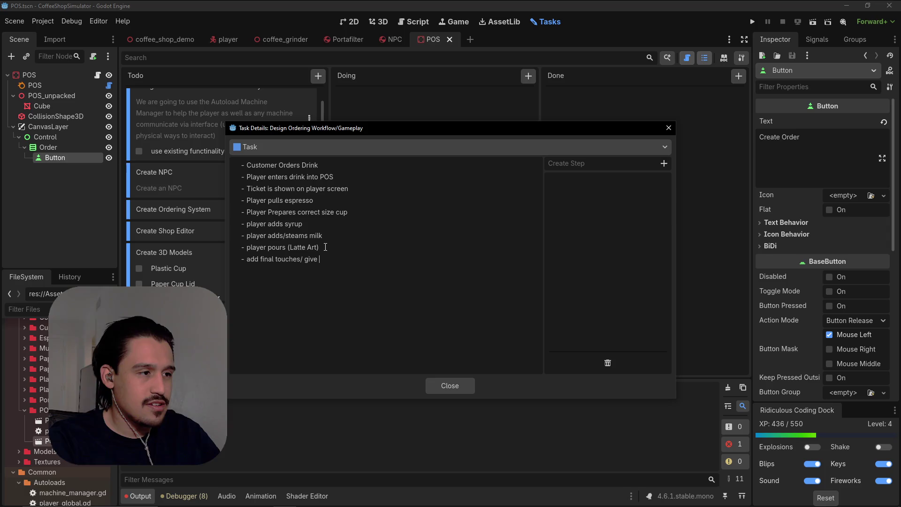
text(order )
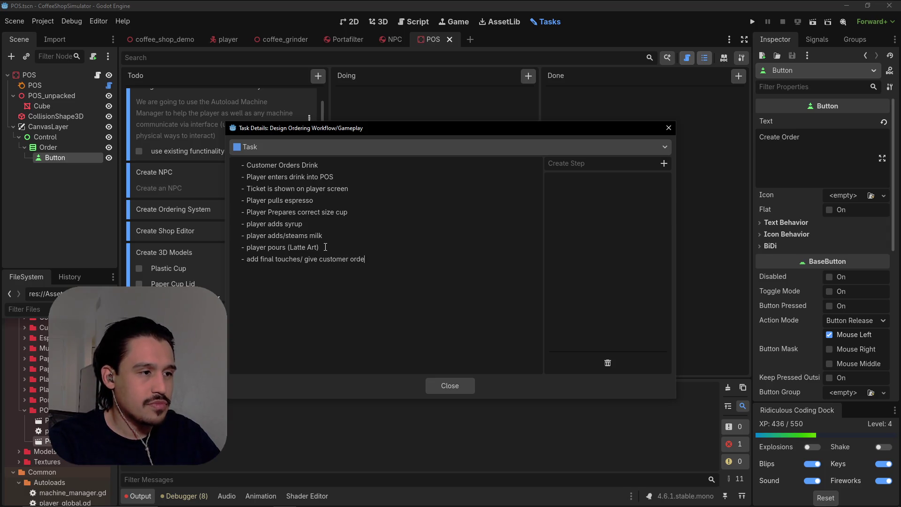
text(- customer p)
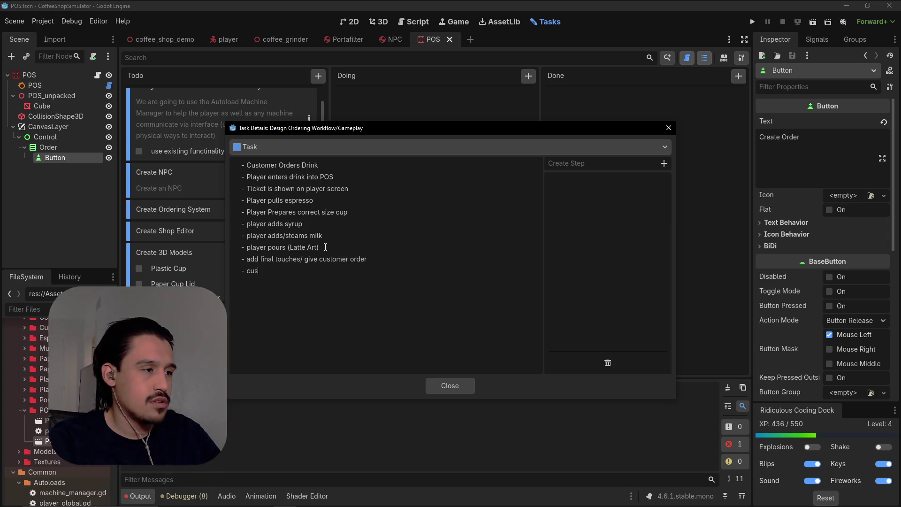
text(icks up order)
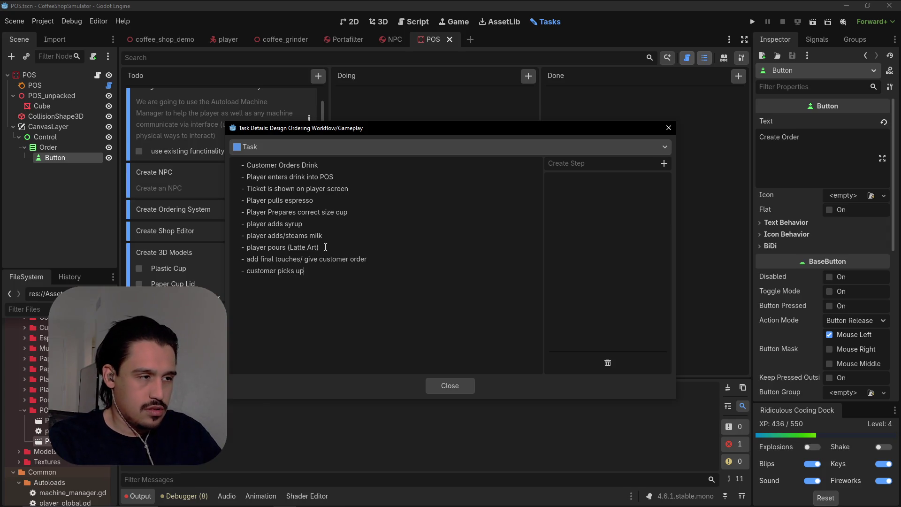
text(/ )
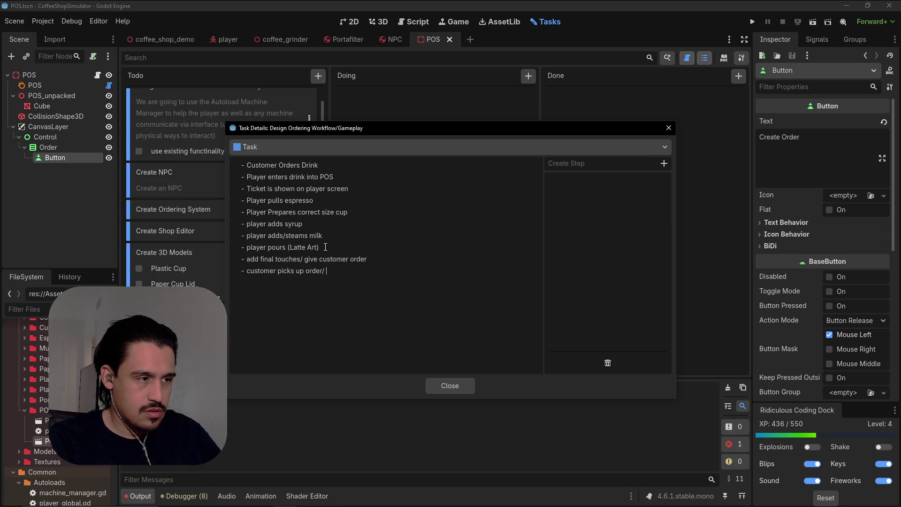
text(gives rating)
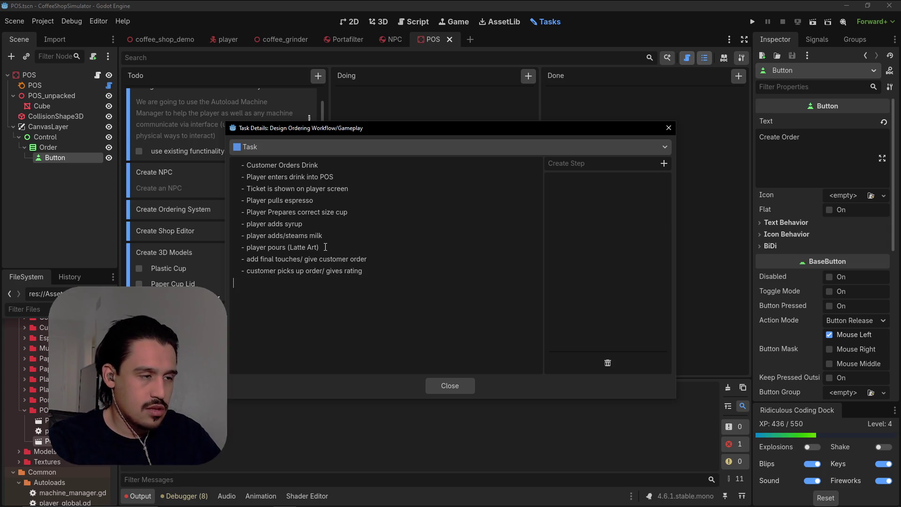
key(Return)
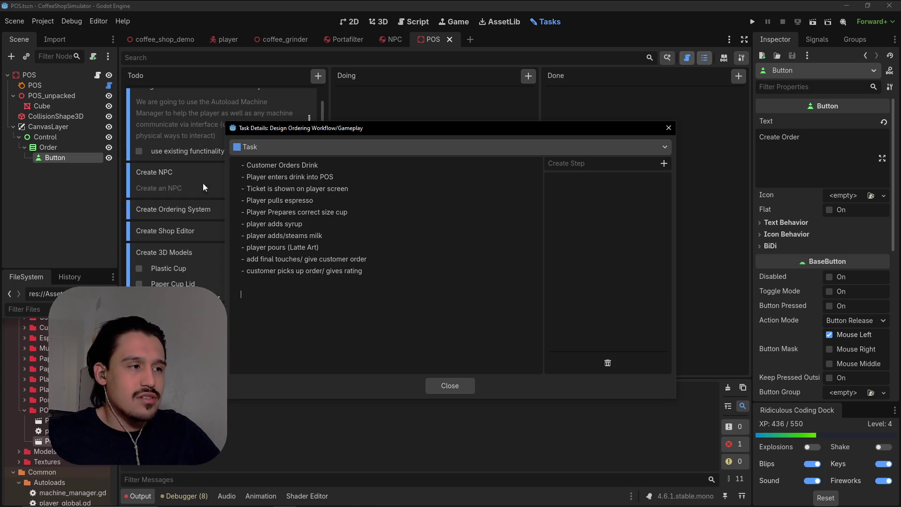
Close the task details, switch to the 2D editor, and test-run the game once.
click(449, 386)
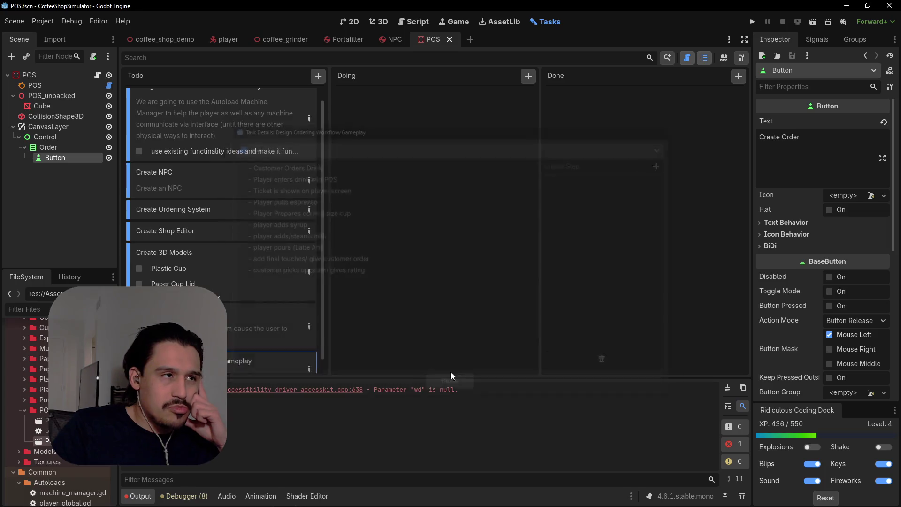
click(378, 22)
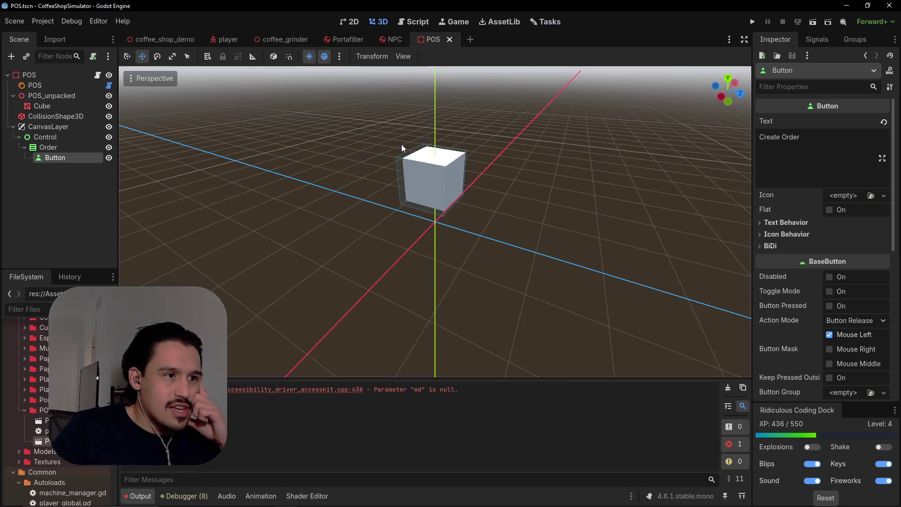
click(351, 22)
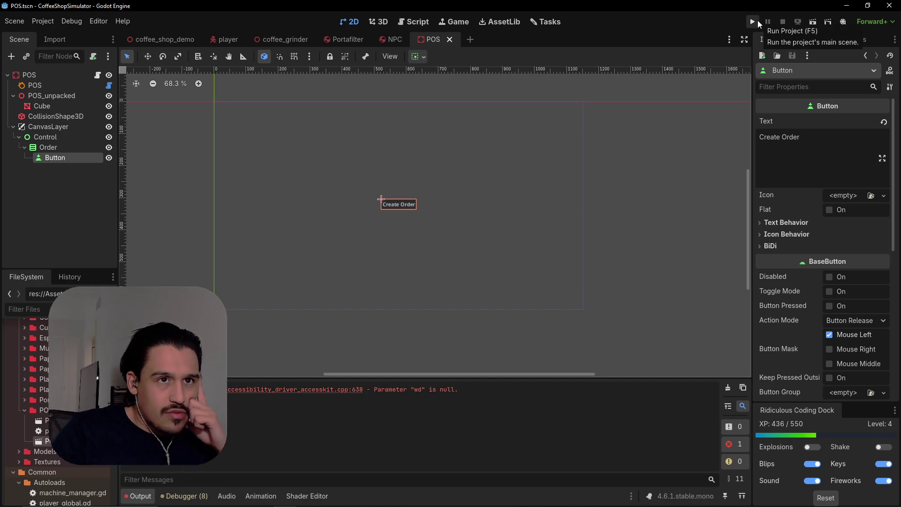
click(757, 21)
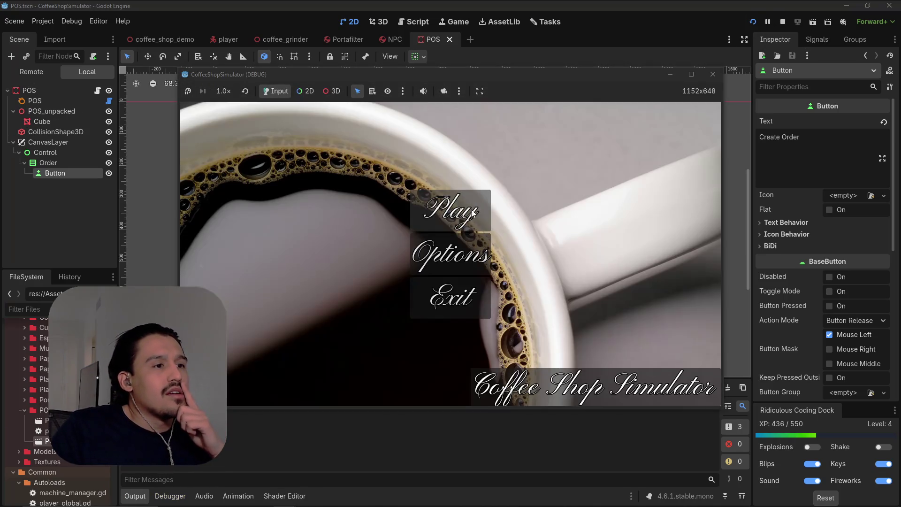
click(463, 215)
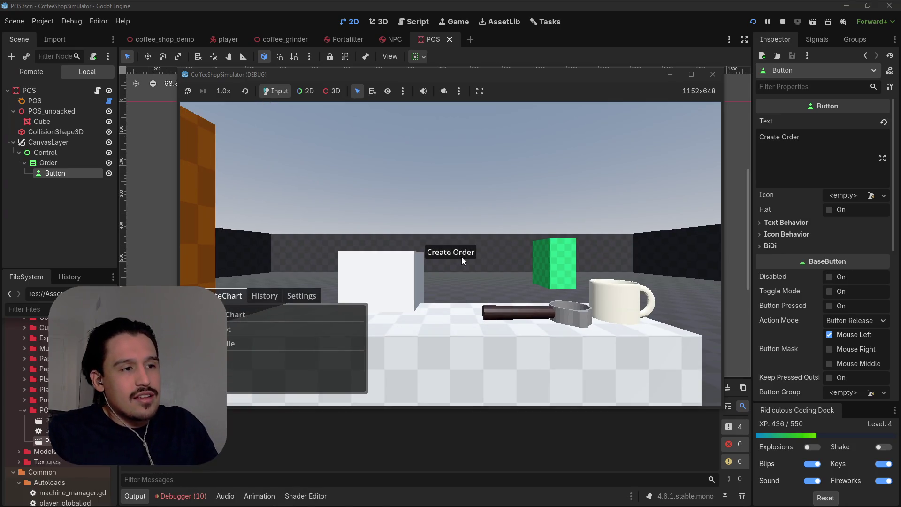
click(713, 74)
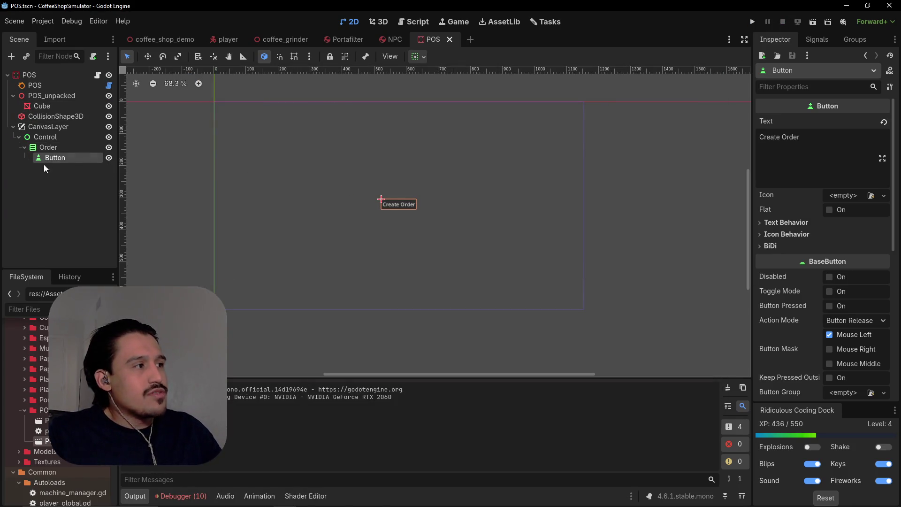
Hide the CanvasLayer, rerun and walk the character, then show the debugger's Errors list.
click(109, 127)
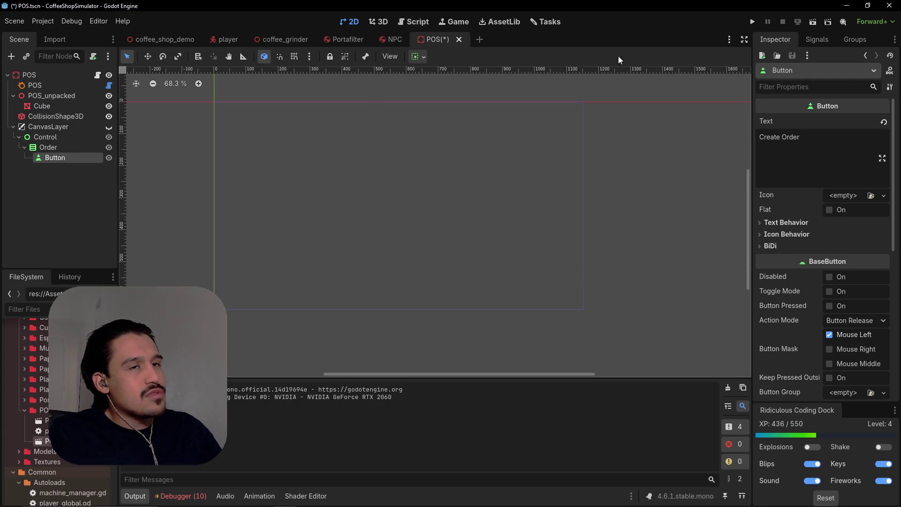
click(753, 22)
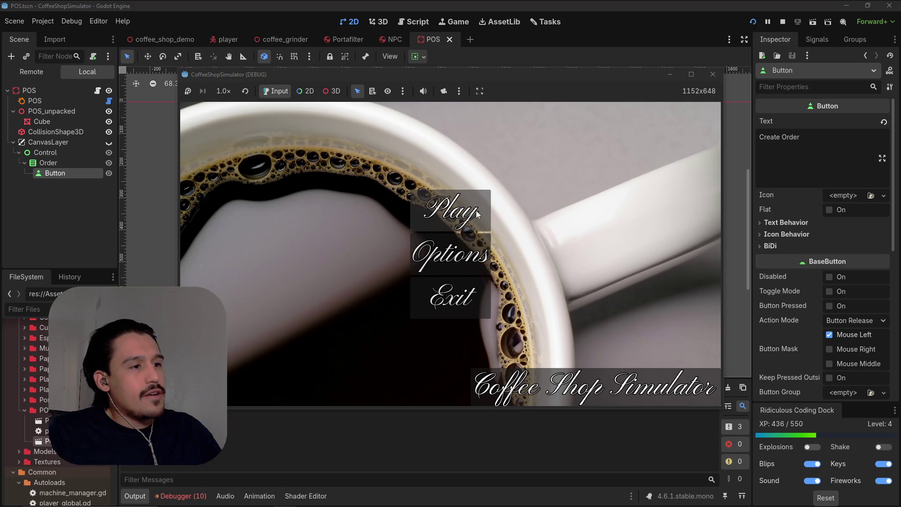
click(474, 214)
key(w)
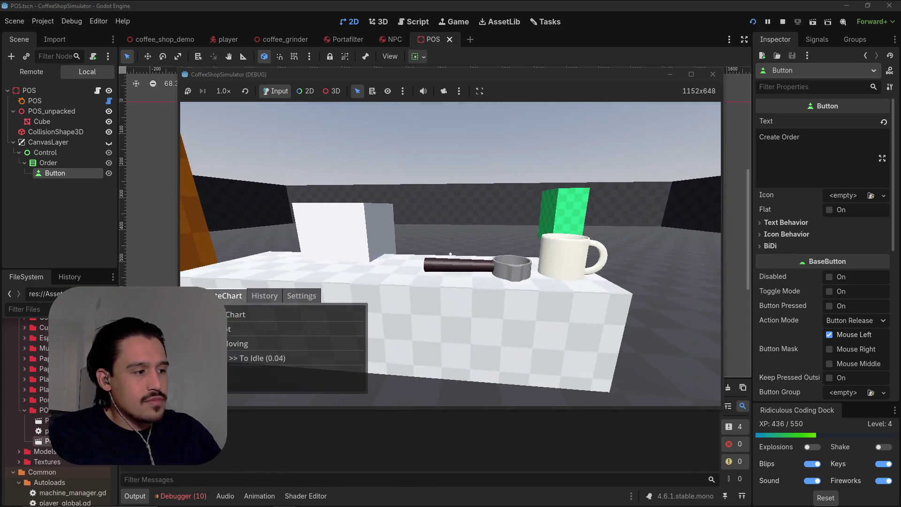
key(F8)
click(181, 497)
click(198, 275)
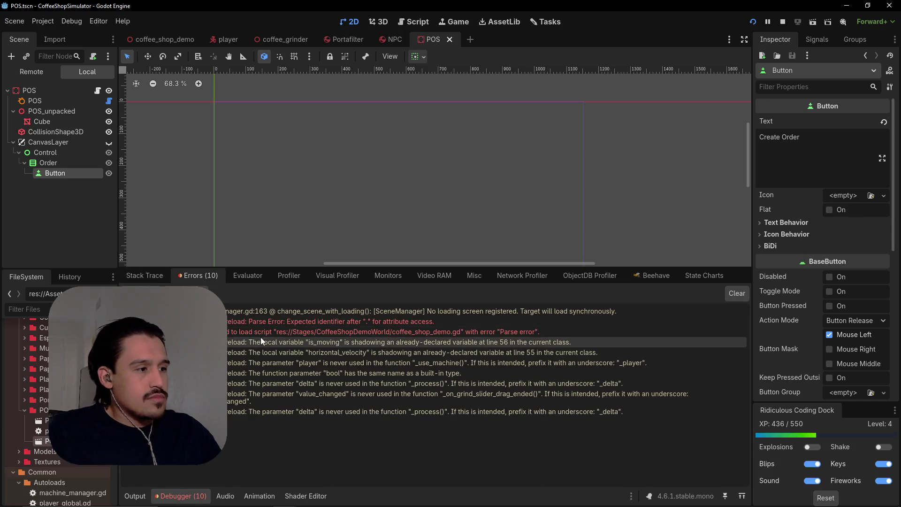
Jump to the parse error in coffee_shop_demo.gd and replace the broken player reference on line 6.
double_click(284, 319)
click(316, 139)
key(BackSpace)
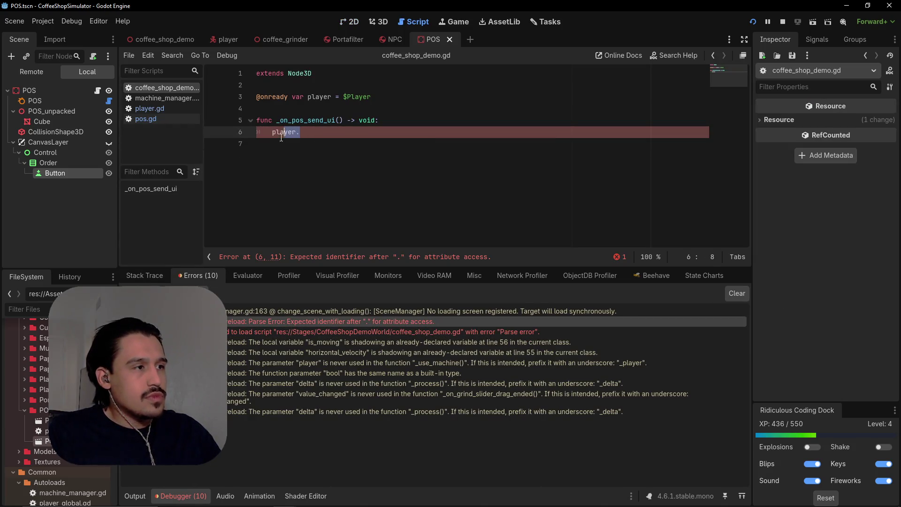
key(ctrl+shift+Left)
text(pos_s)
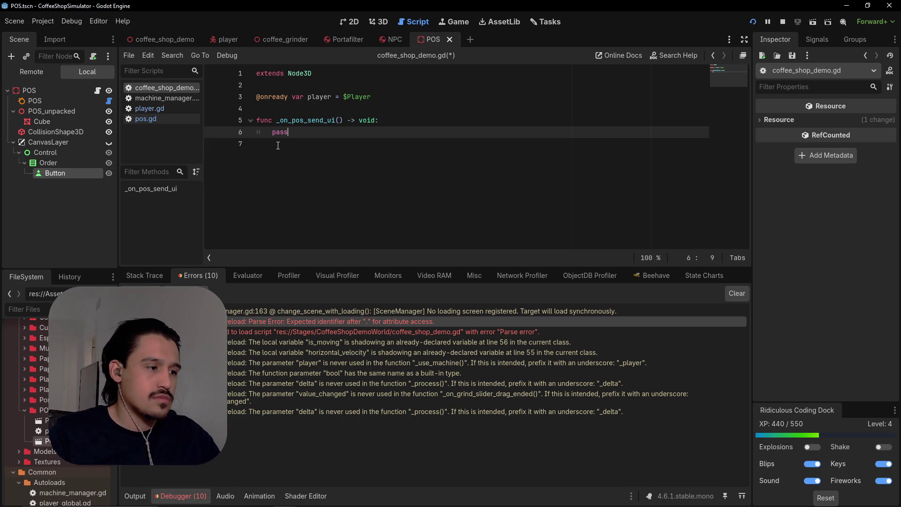
Expand and collapse the failed script load and Parse Error details in the debugger.
double_click(399, 328)
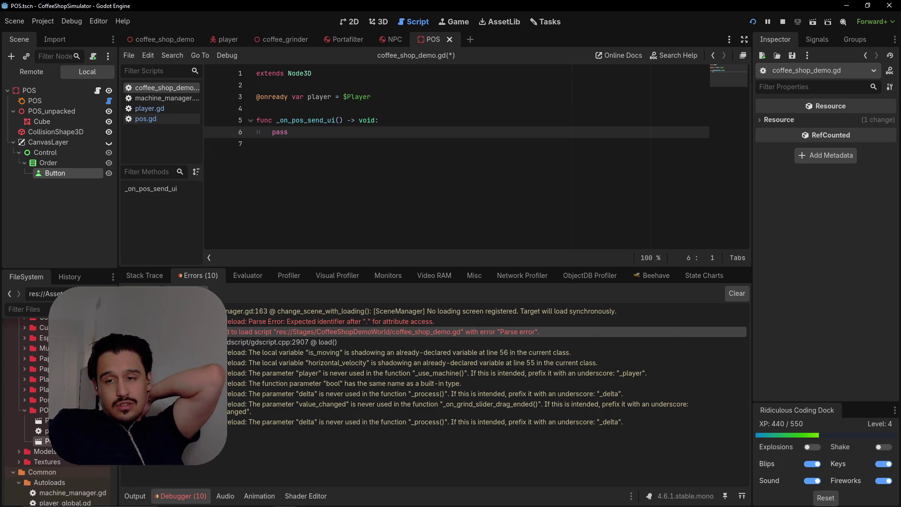
double_click(536, 328)
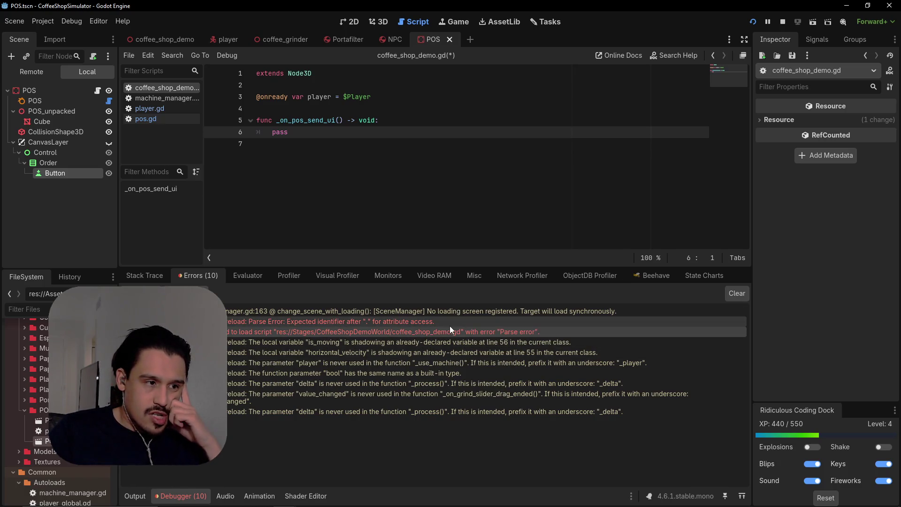
click(432, 332)
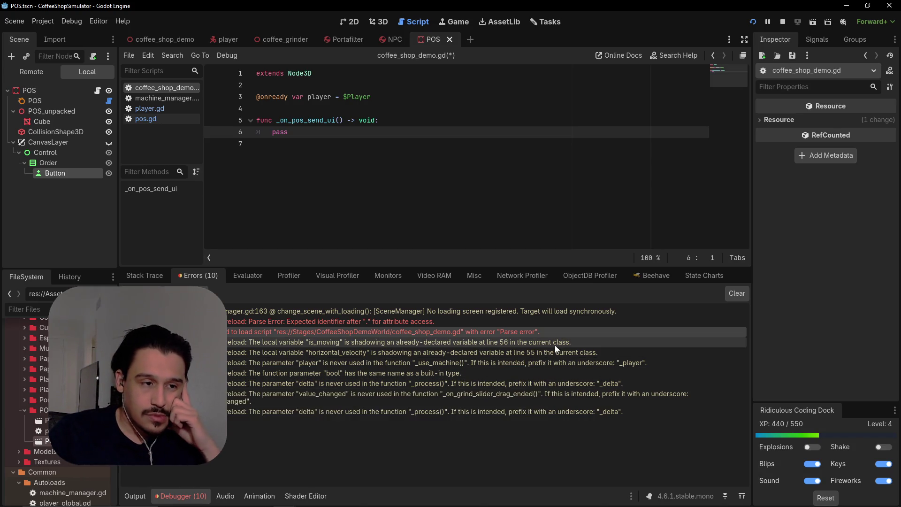
double_click(525, 322)
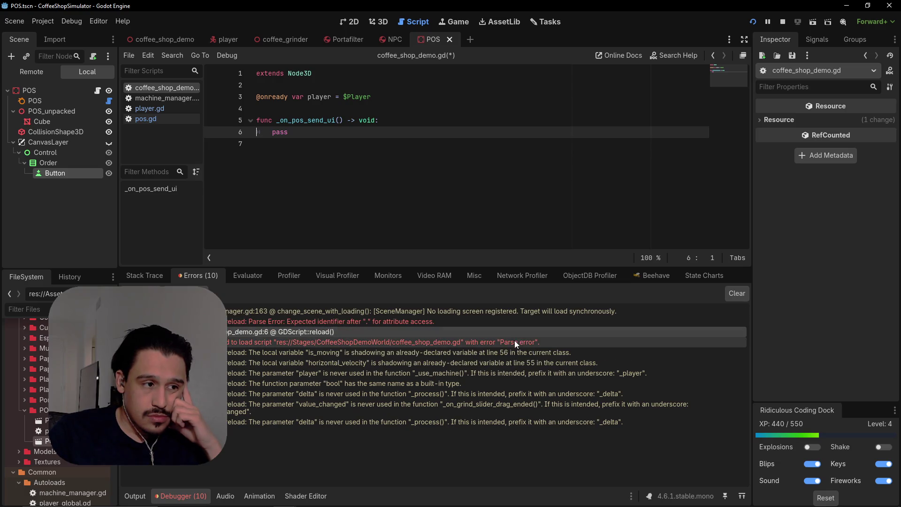
double_click(504, 324)
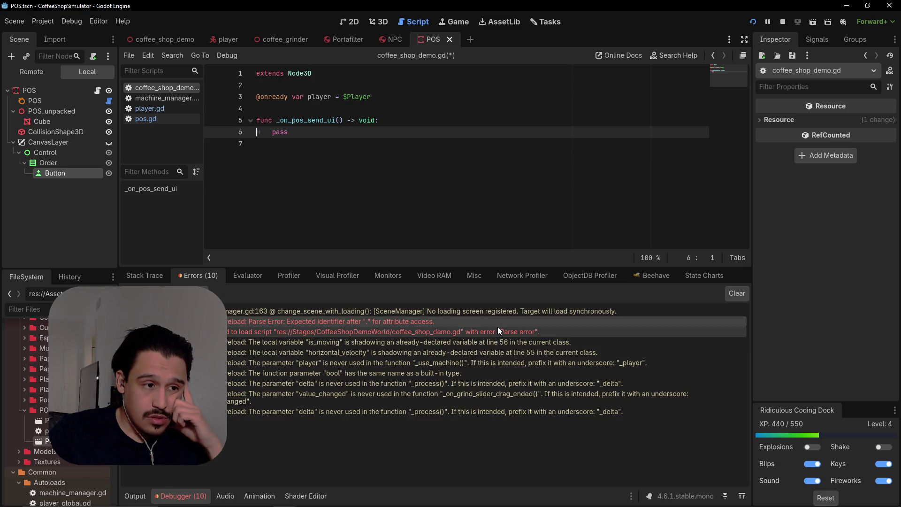
mouse_move(716, 361)
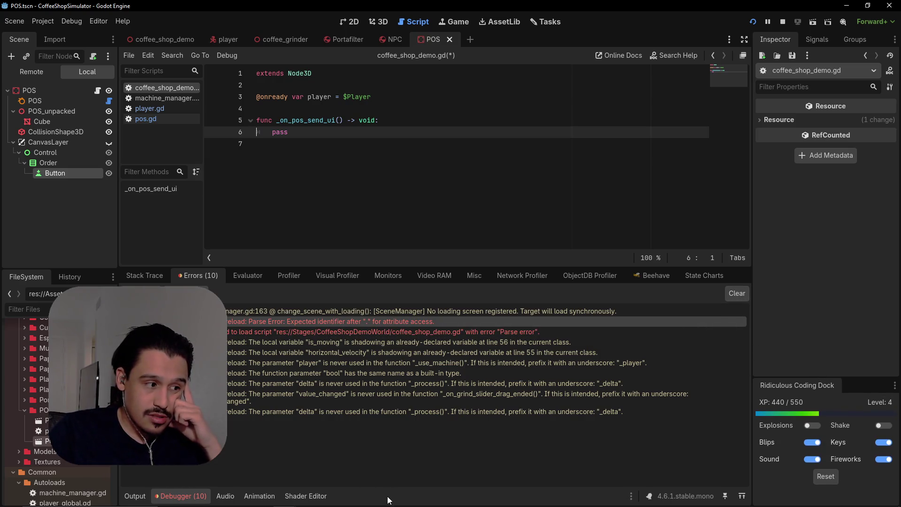
click(387, 328)
click(387, 323)
Save the script, review the NPC, Portafilter and POS scenes, then open the player scene.
click(385, 39)
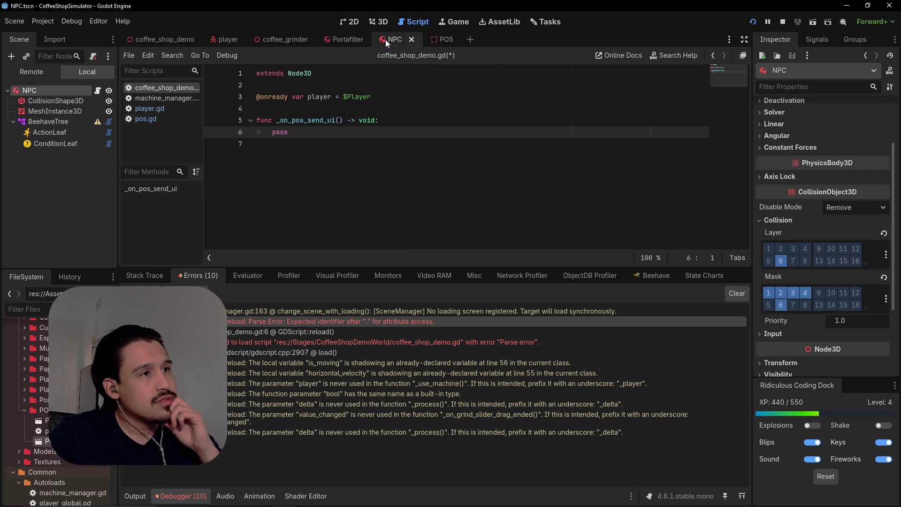
click(432, 39)
key(ctrl+s)
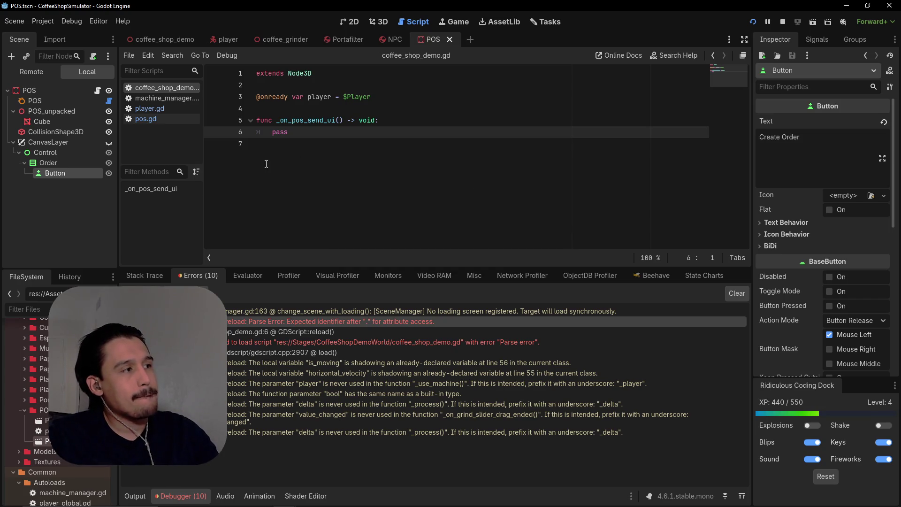
click(79, 143)
click(78, 163)
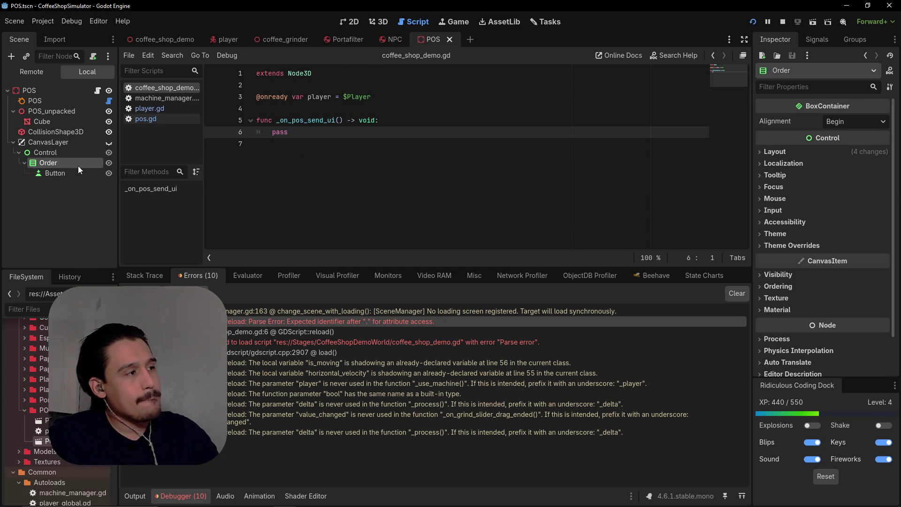
click(394, 39)
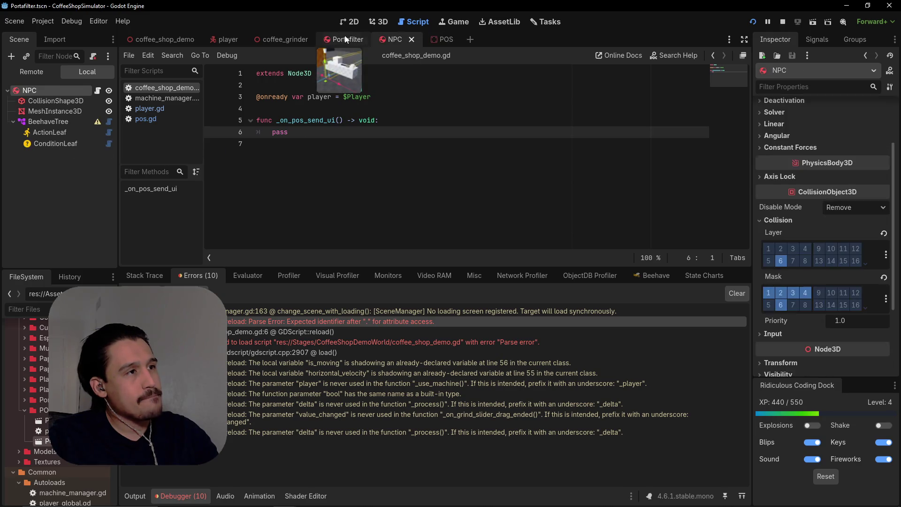
click(345, 40)
click(423, 38)
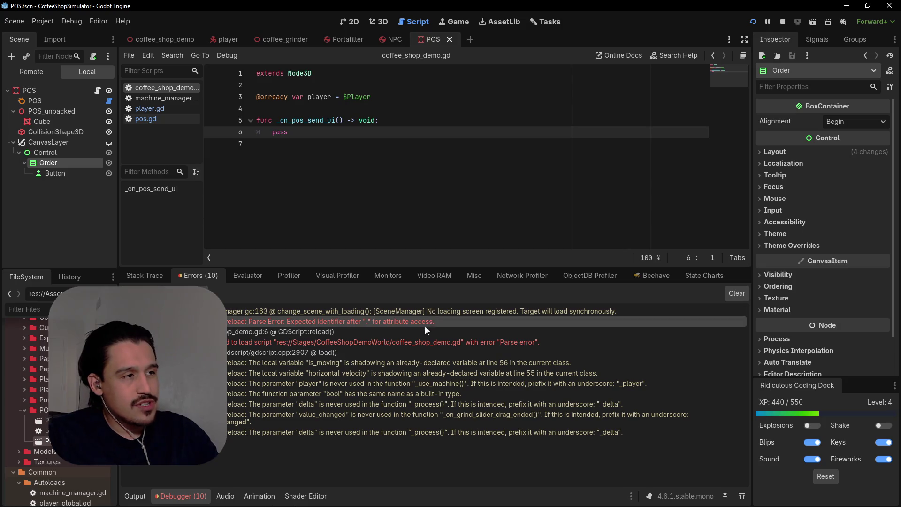
double_click(410, 343)
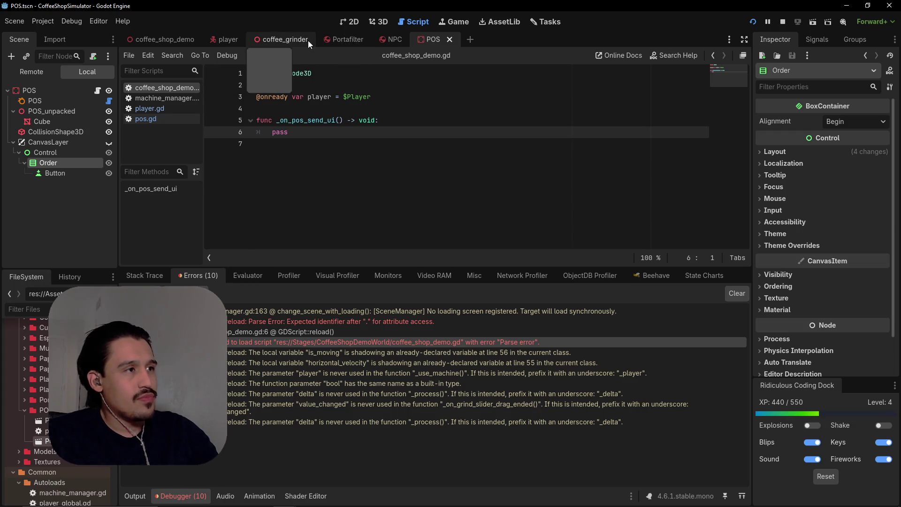
click(228, 39)
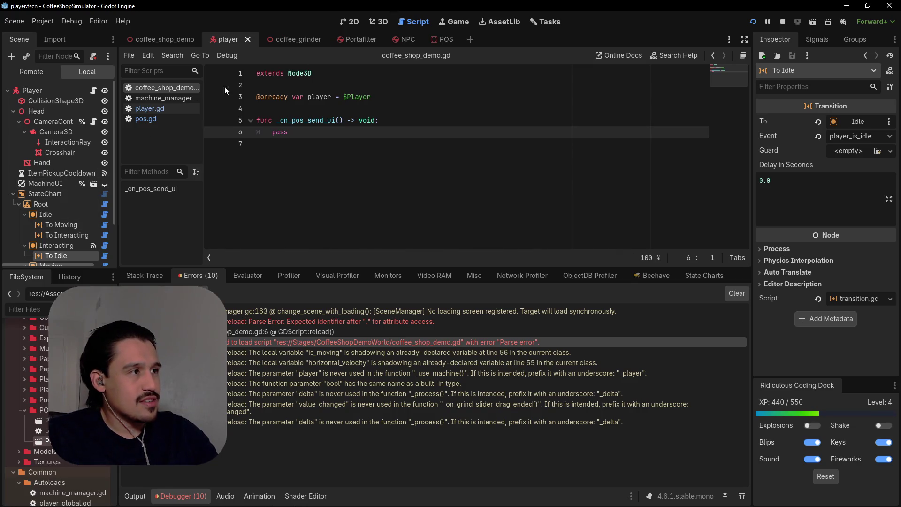
In player.gd, search interaction_ray to find its is_colliding() check in _process() at line 66.
click(93, 90)
scroll(558, 172, down, 6)
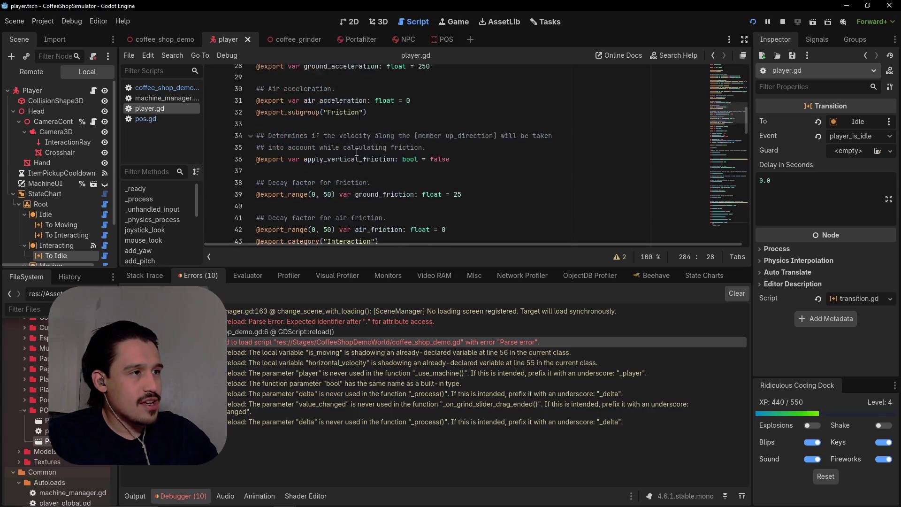
scroll(558, 171, up, 9)
scroll(558, 172, up, 5)
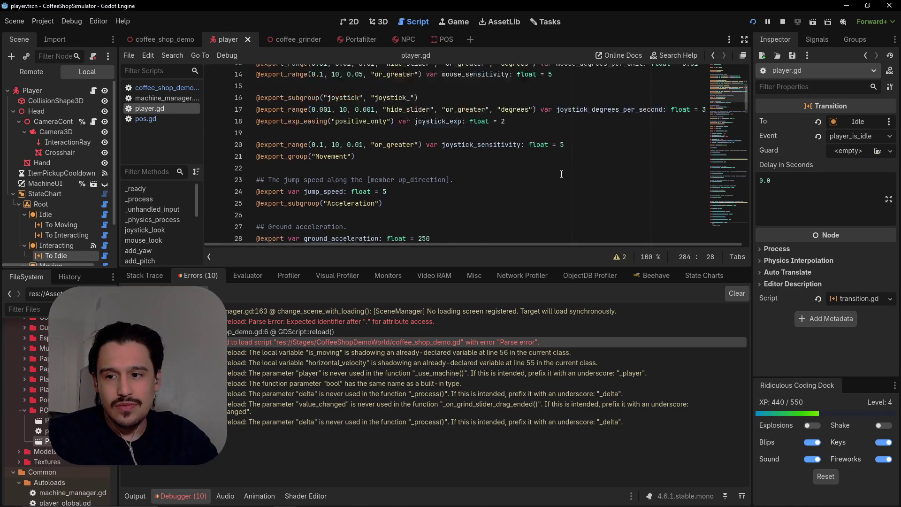
scroll(522, 181, down, 12)
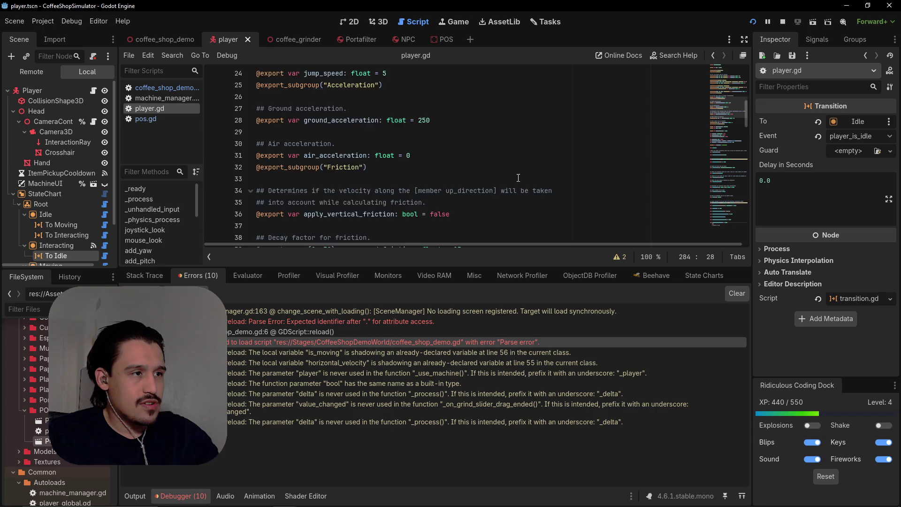
scroll(516, 177, down, 1)
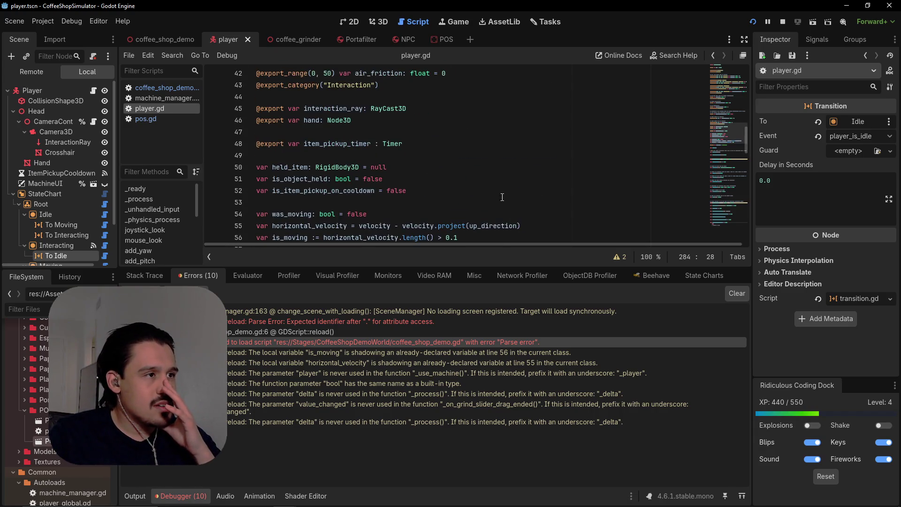
double_click(334, 108)
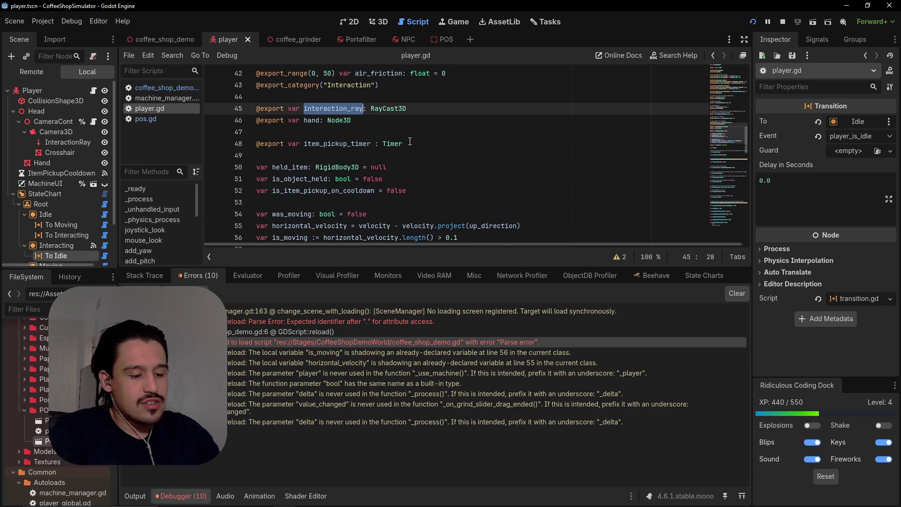
key(ctrl+f)
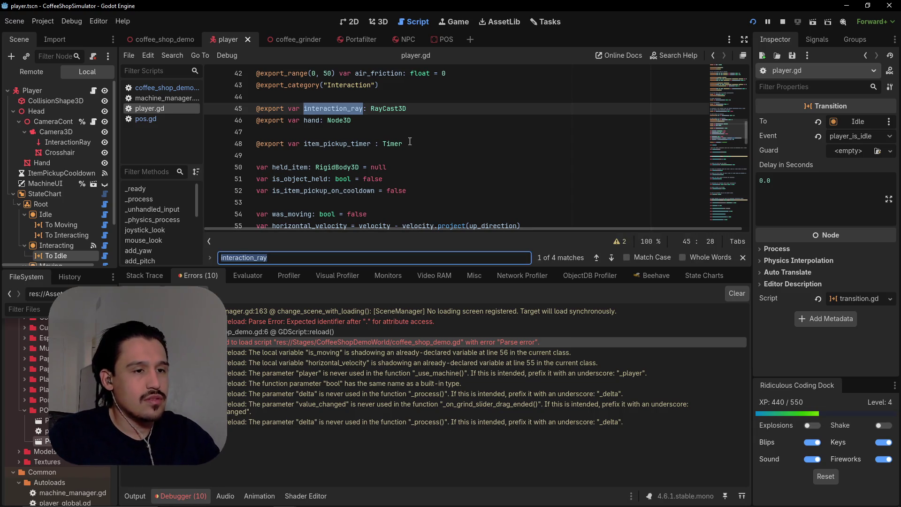
key(Return)
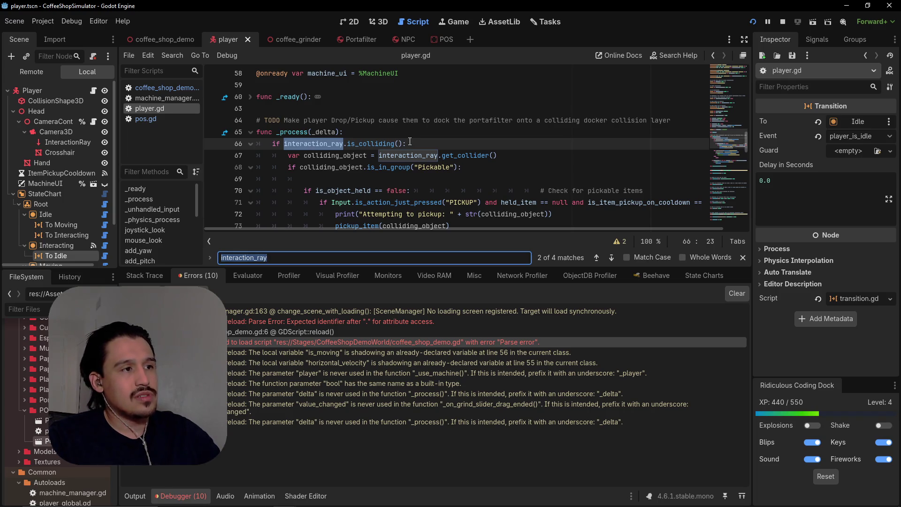
click(743, 258)
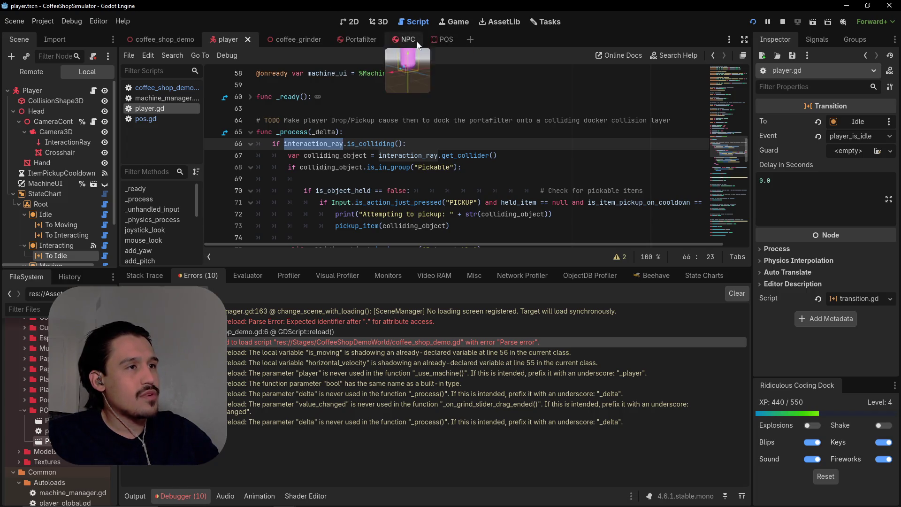
Add the POS root node and its CollisionShape3D to the Interactable group, then save the POS scene.
click(443, 40)
click(854, 38)
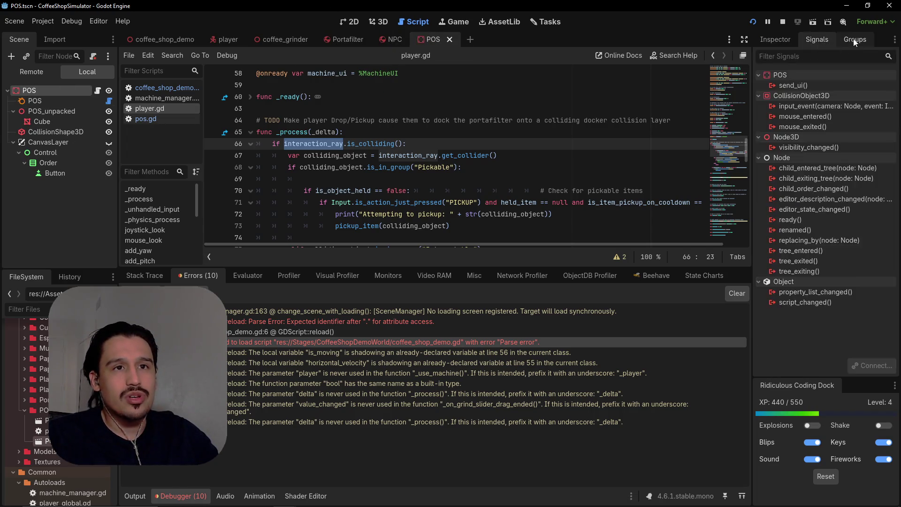
click(773, 95)
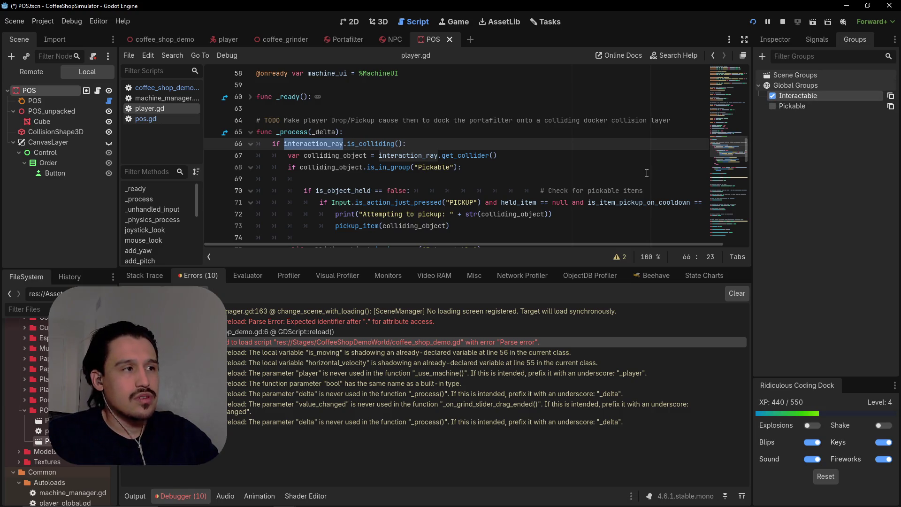
click(79, 132)
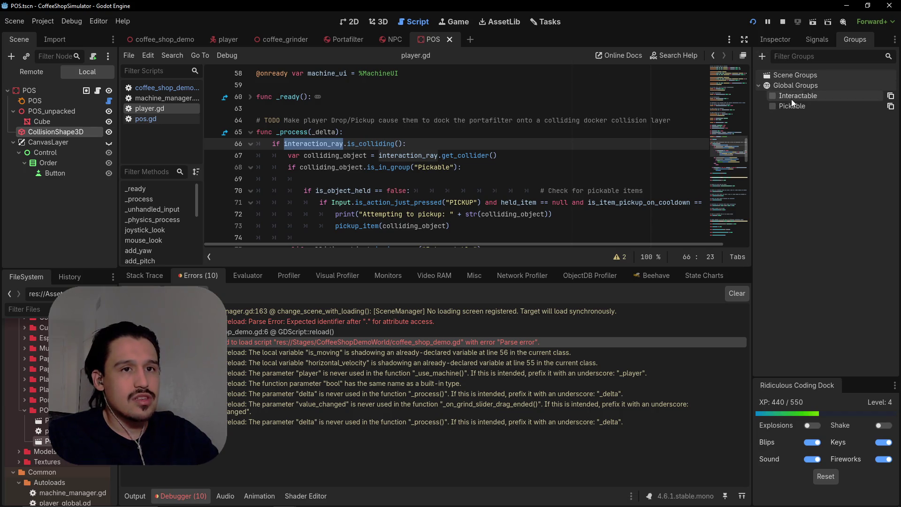
click(773, 96)
key(ctrl+s)
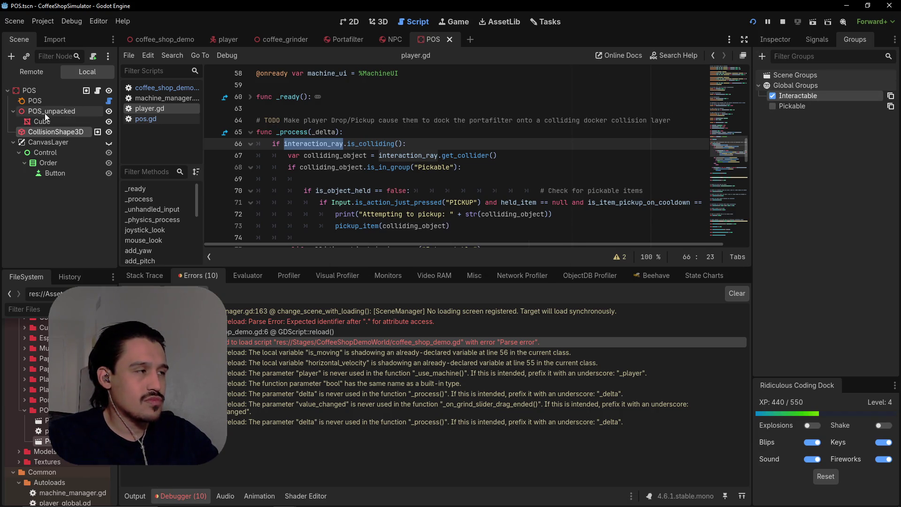
Run the project, start from the main menu, and open then close the grinder panel.
click(752, 24)
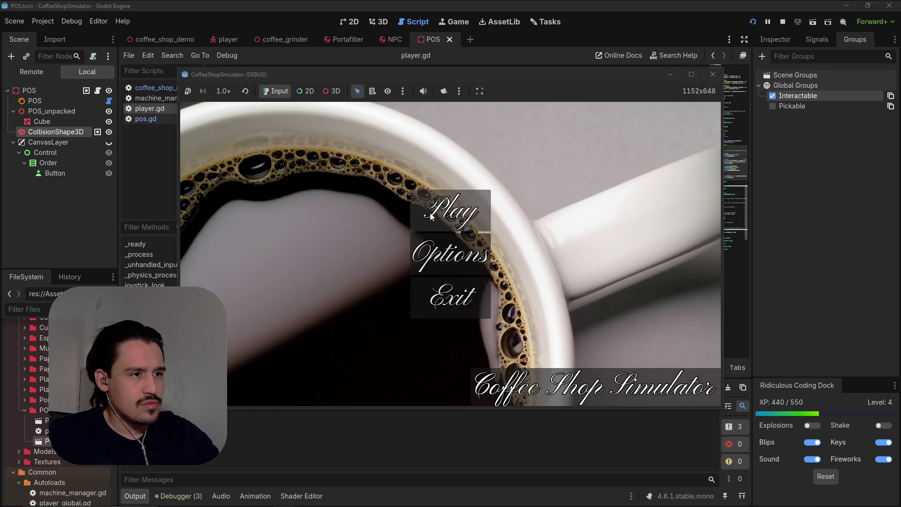
click(431, 216)
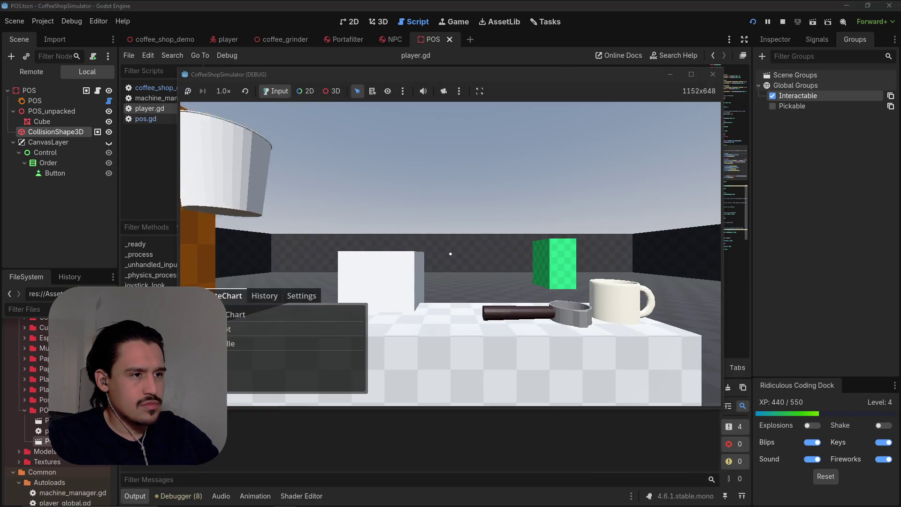
key(e)
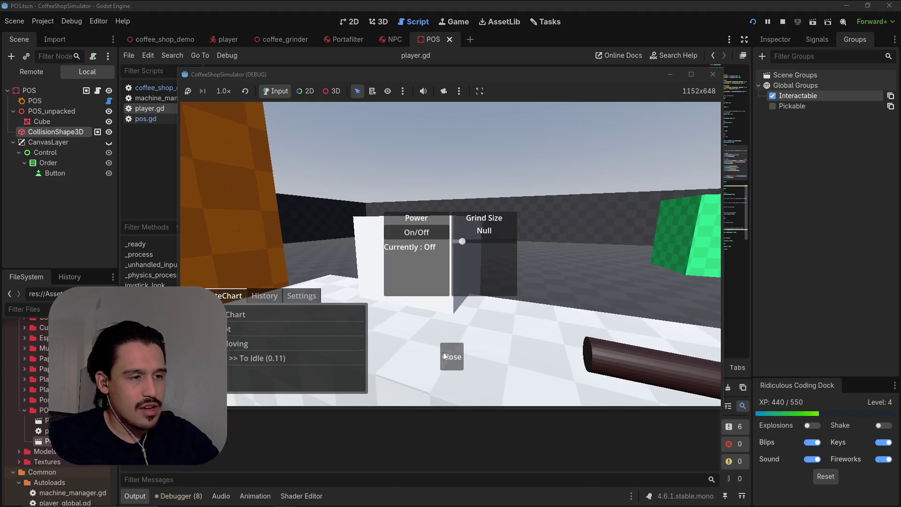
click(445, 351)
Walk away from the counter toward the green crates and the purple capsule NPC.
key(s)
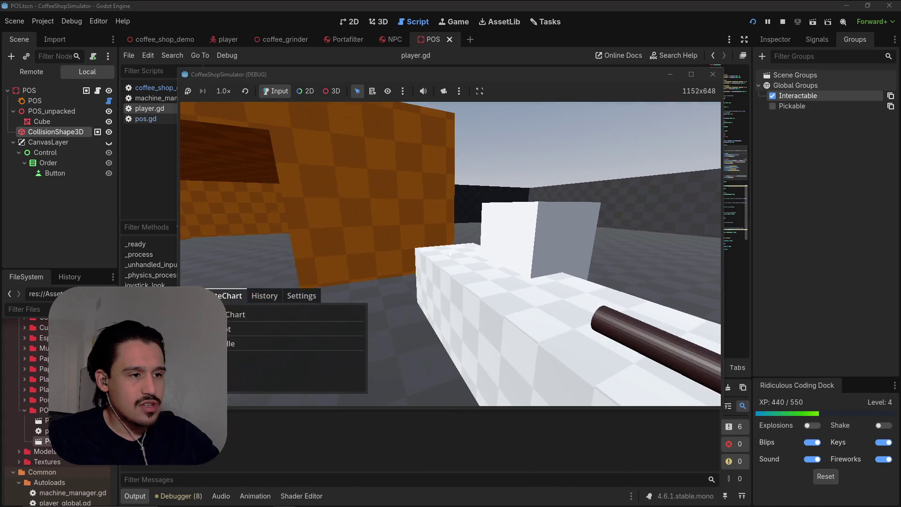
mouse_move(450, 253)
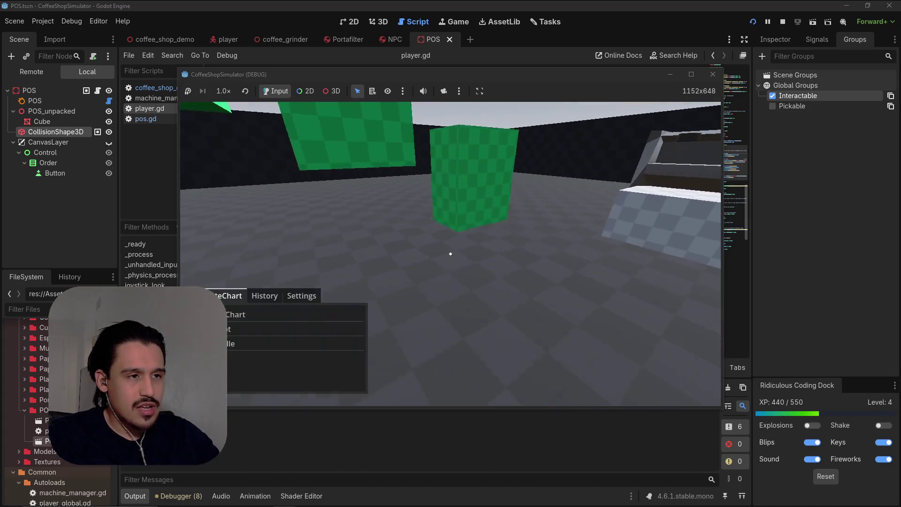
key(w)
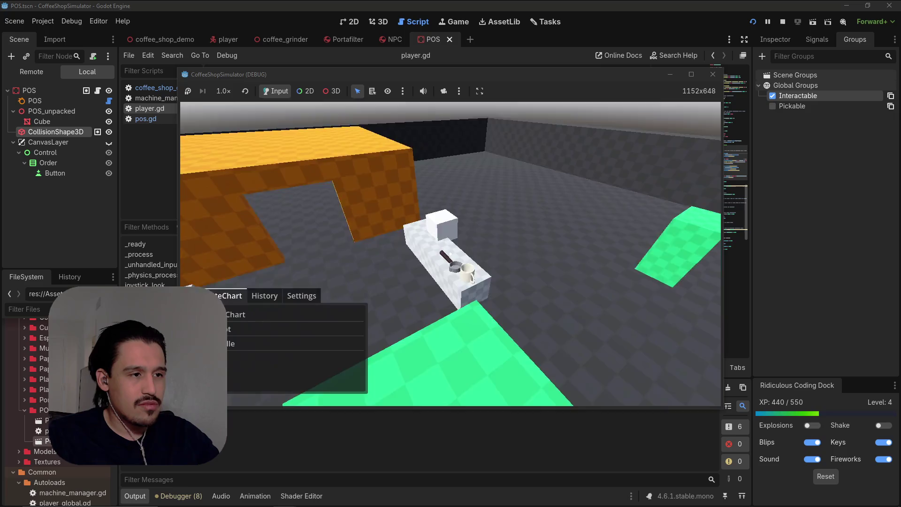
key(w)
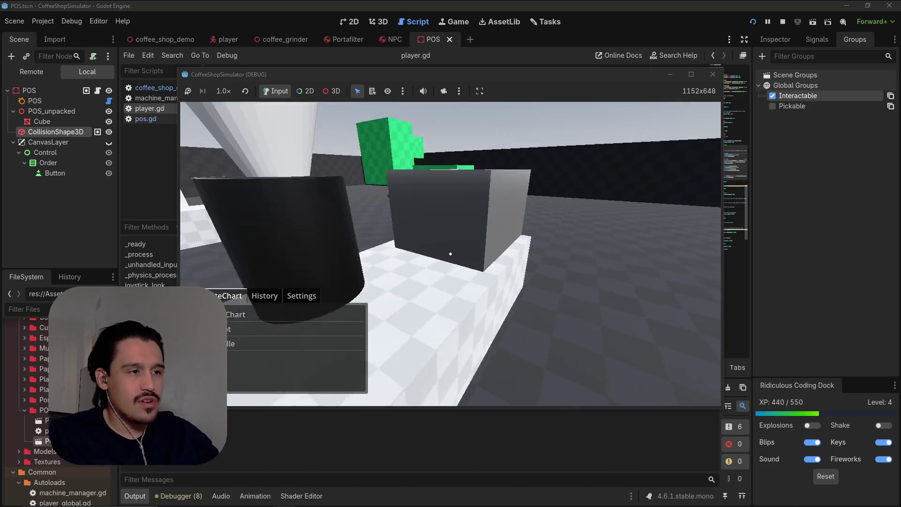
Pick up the portafilter, drop it onto the purple capsule, then drop it on the floor.
key(w)
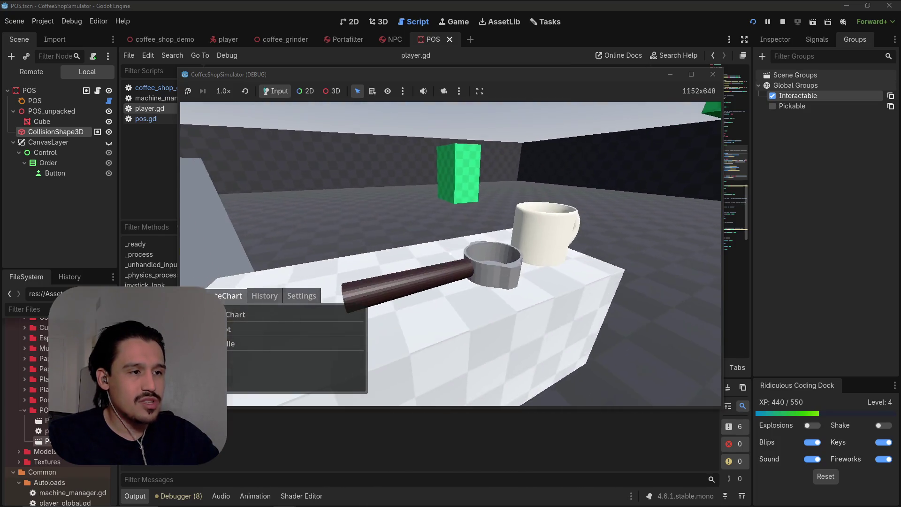
key(e)
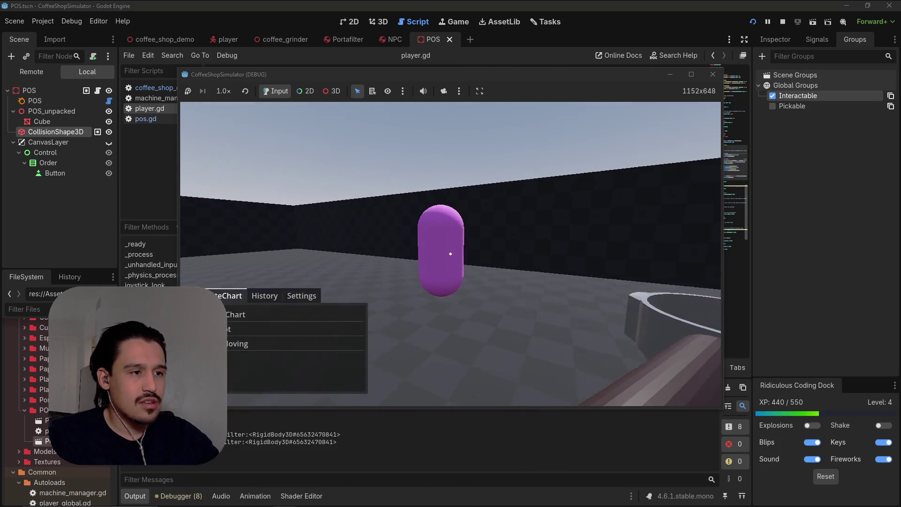
key(e)
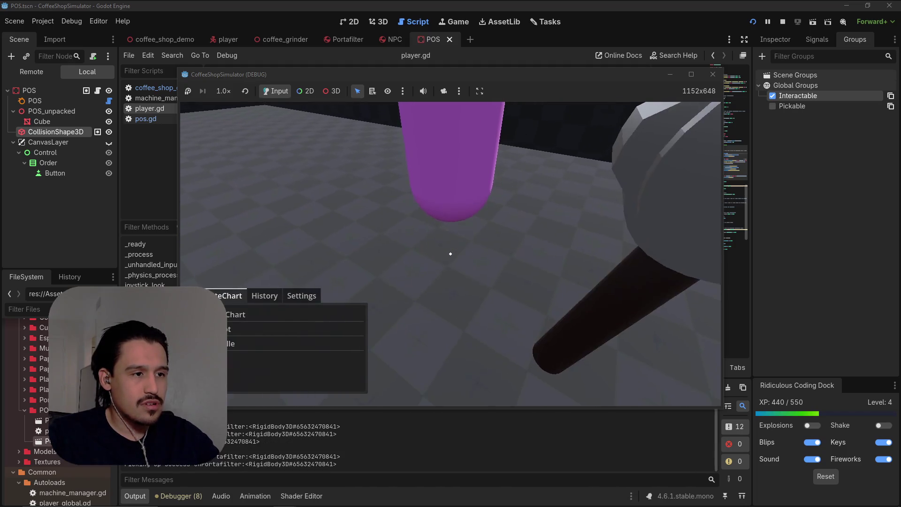
key(s)
key(e)
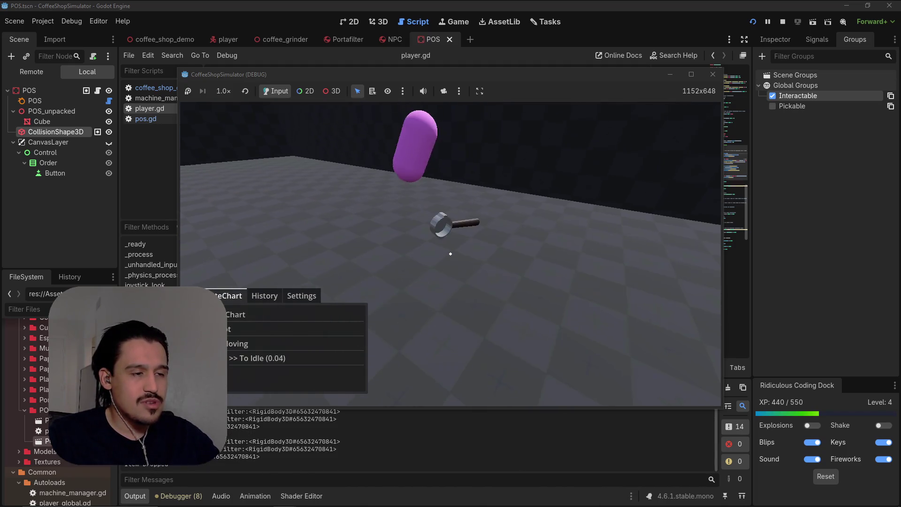
key(e)
key(w)
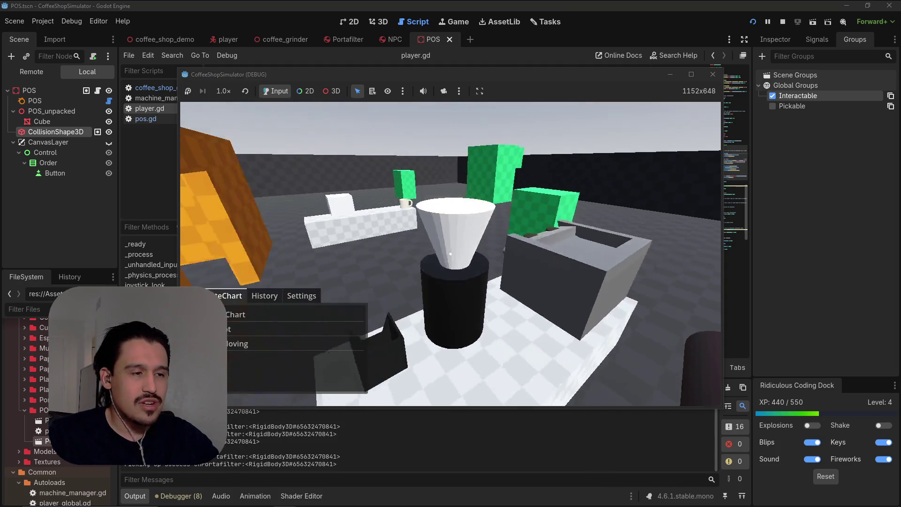
key(e)
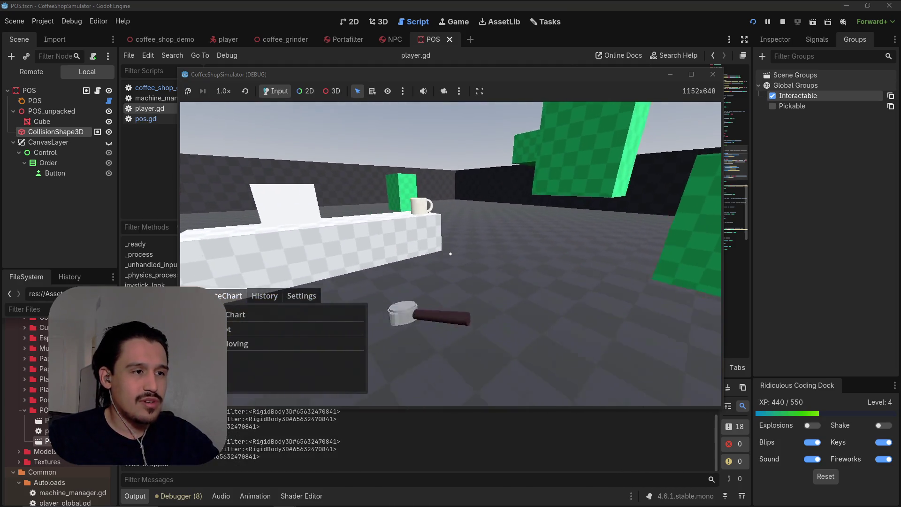
Pick up the white mug, drop it beside the capsule, then retrieve the portafilter.
key(e)
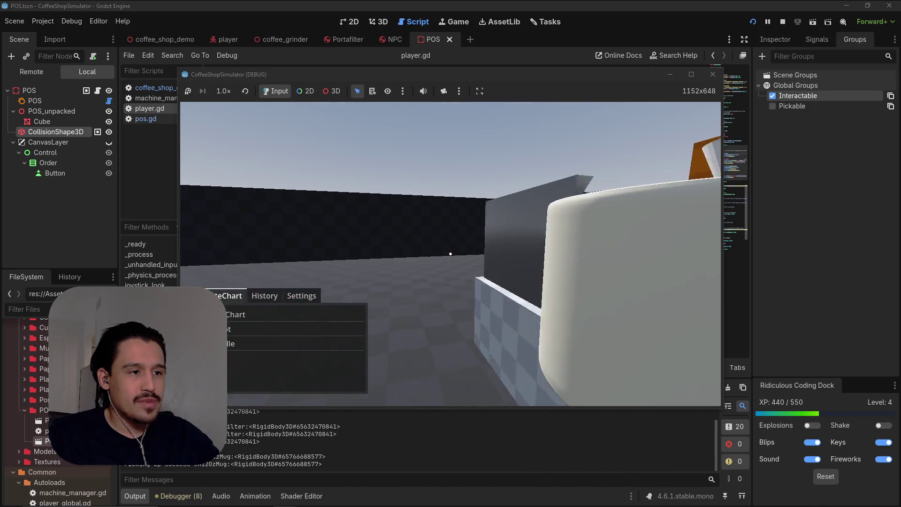
key(w)
key(e)
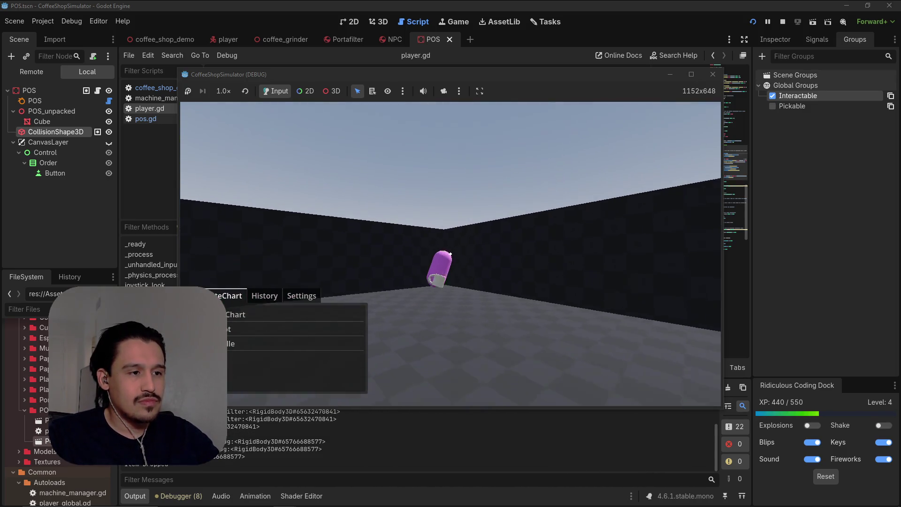
key(w)
key(e)
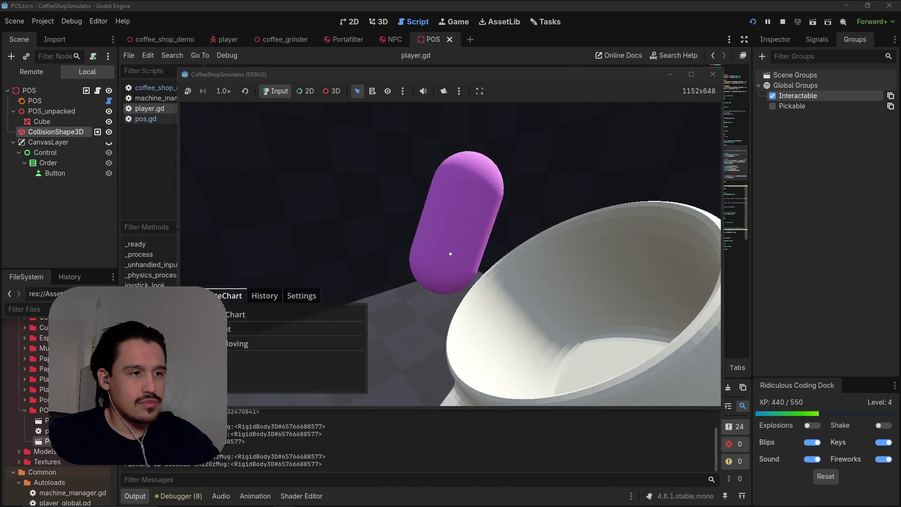
key(w)
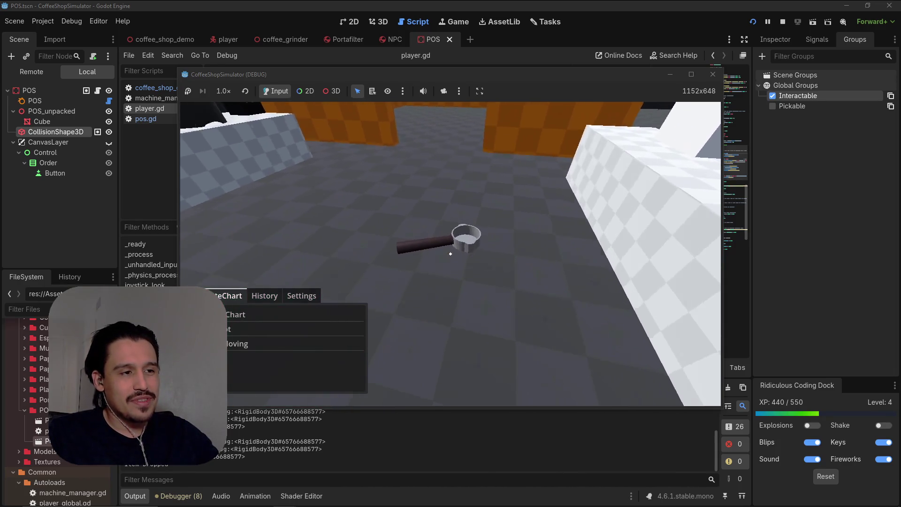
click(451, 254)
mouse_move(451, 253)
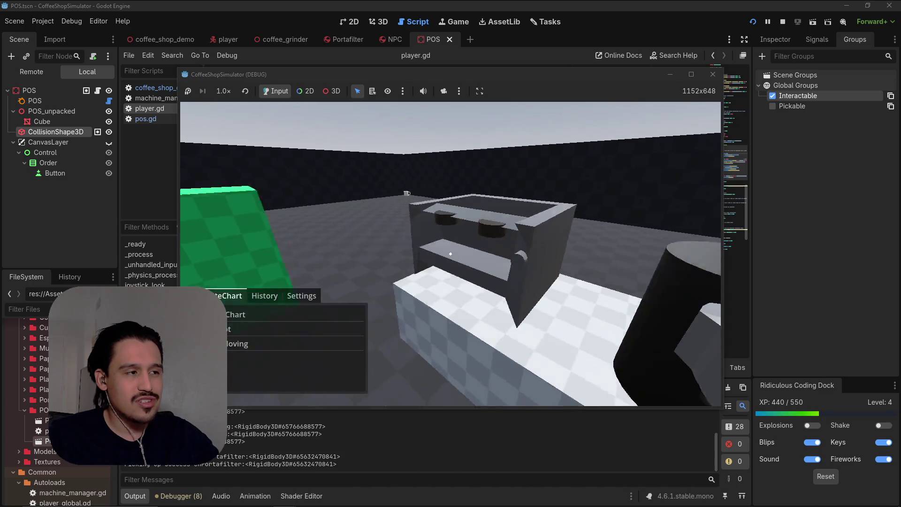
Carry the portafilter past the orange block up to the coffee machine and grinder hopper.
key(w)
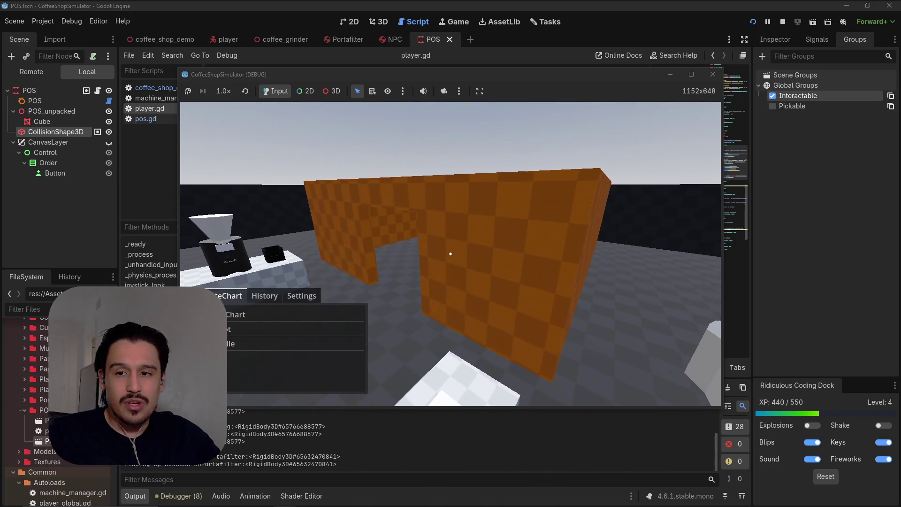
key(w)
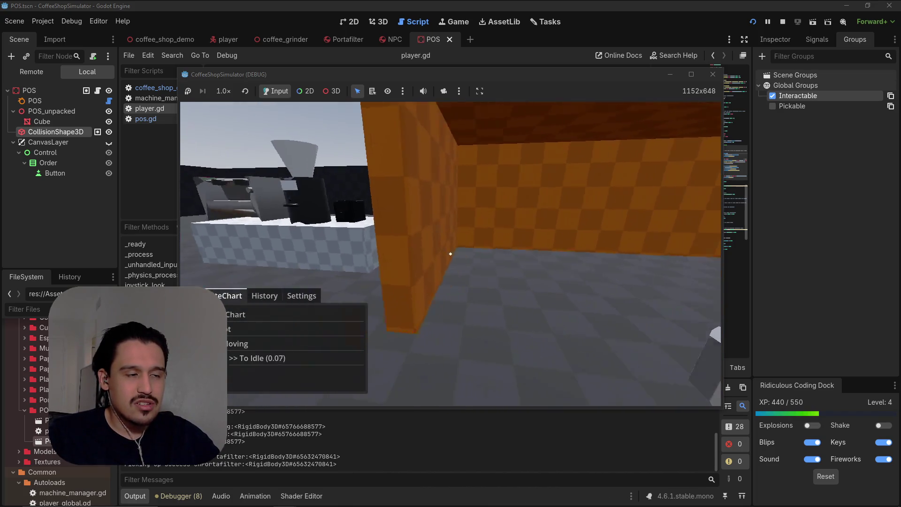
key(w)
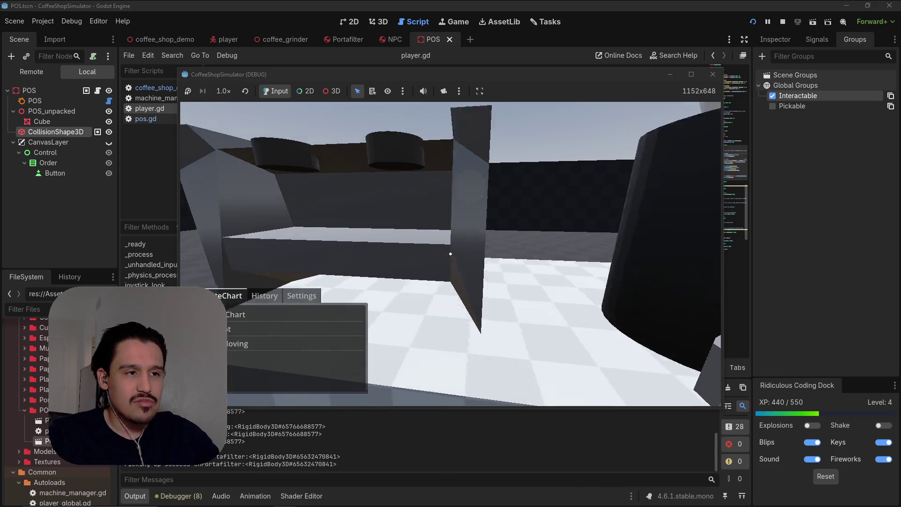
key(a)
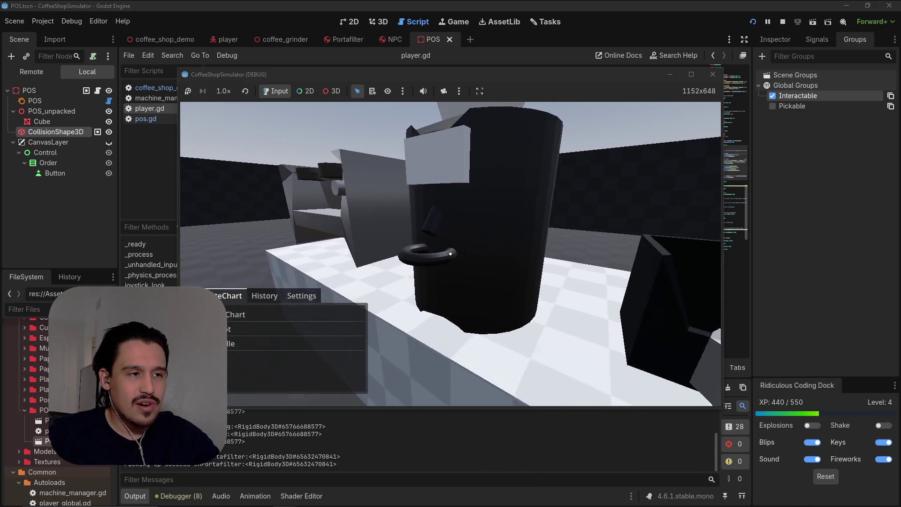
key(s)
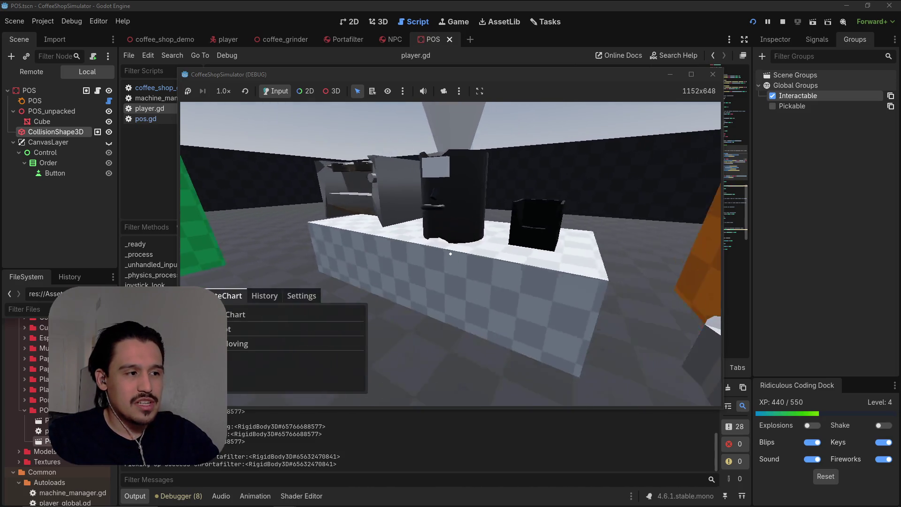
key(w)
key(s)
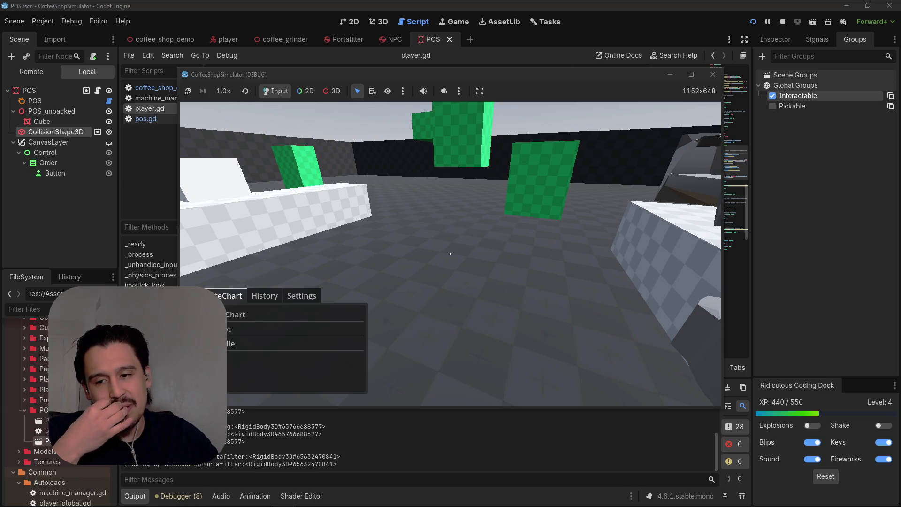
Turn around the counter area toward the orange wall and back to the coffee machine.
key(s)
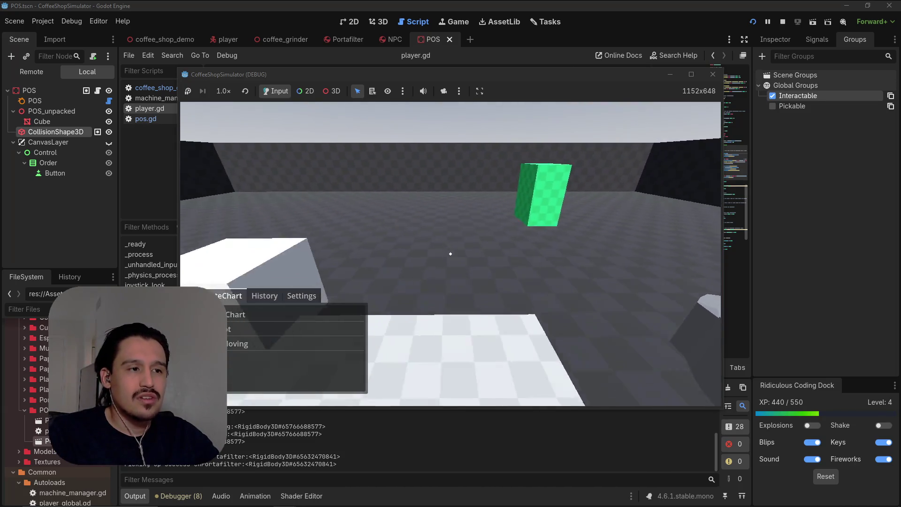
key(w)
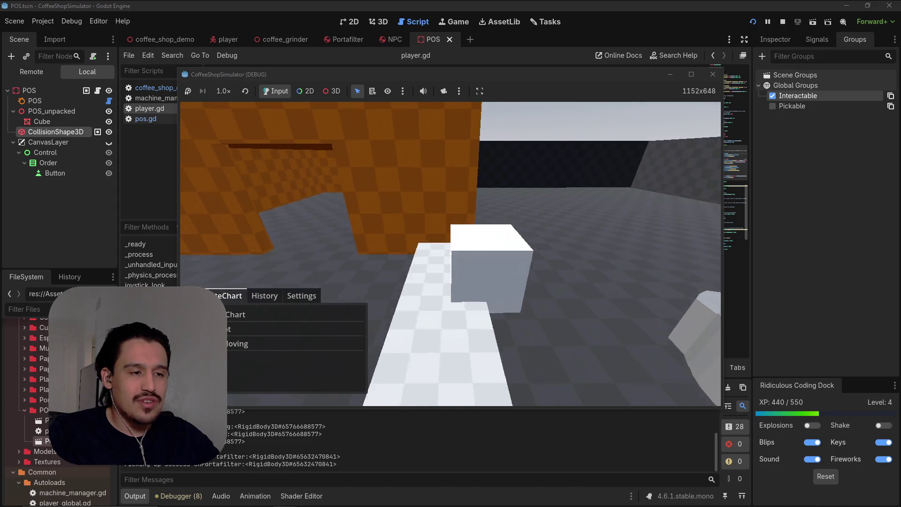
key(Left)
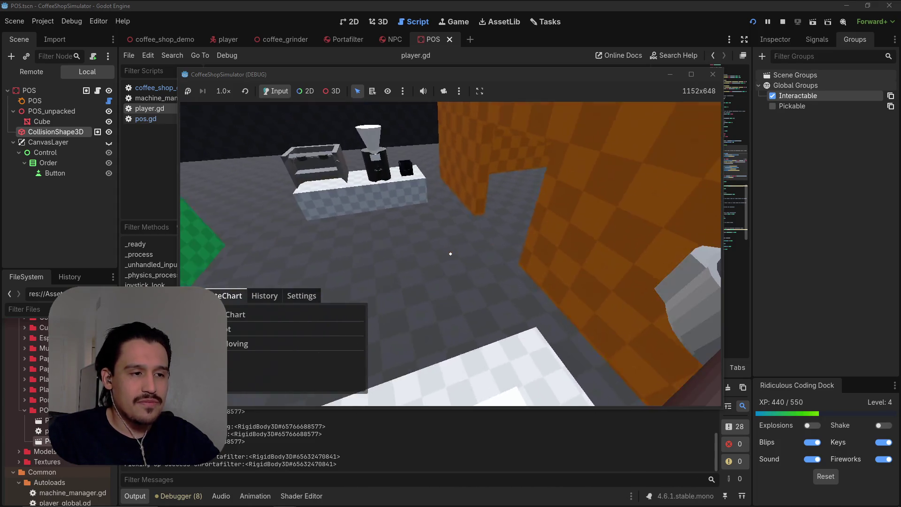
key(w)
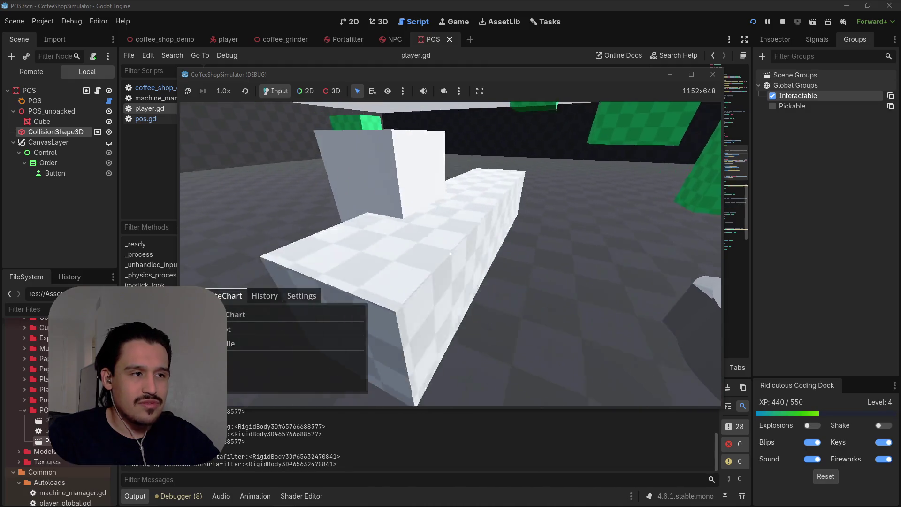
key(Left)
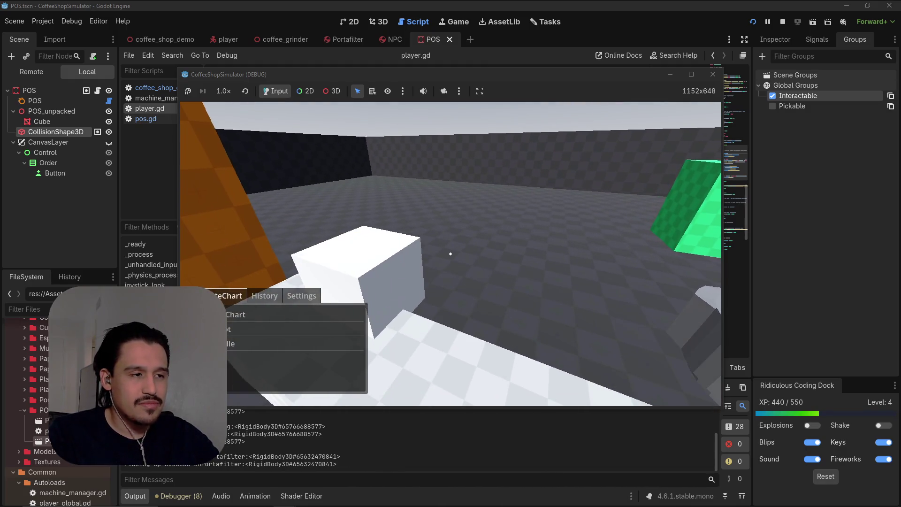
key(Left)
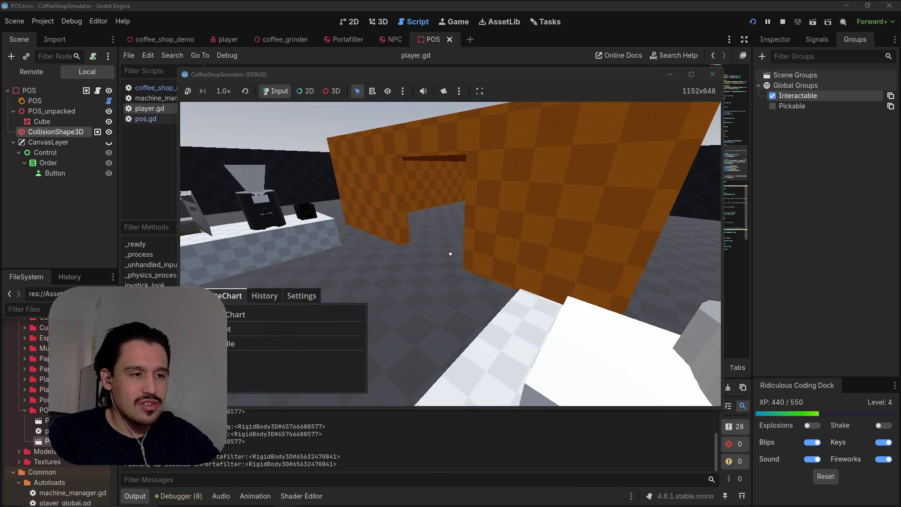
key(Left)
key(w)
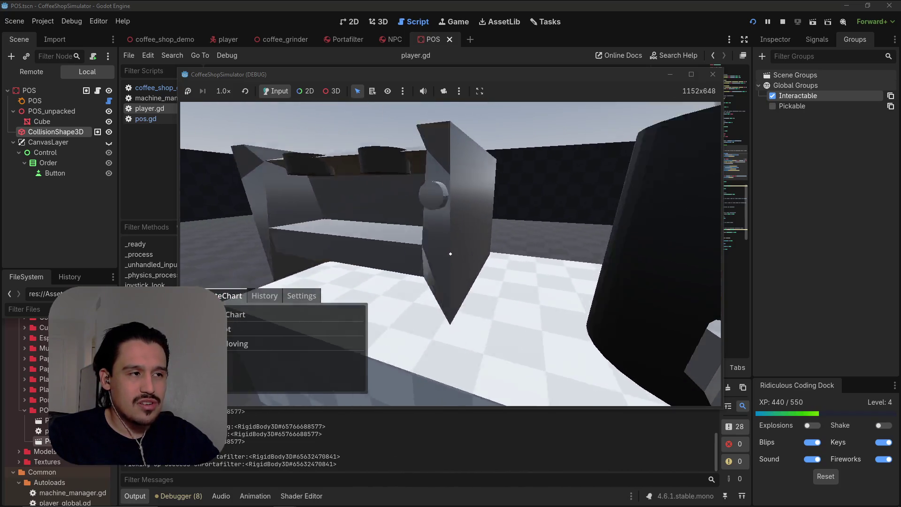
key(Left)
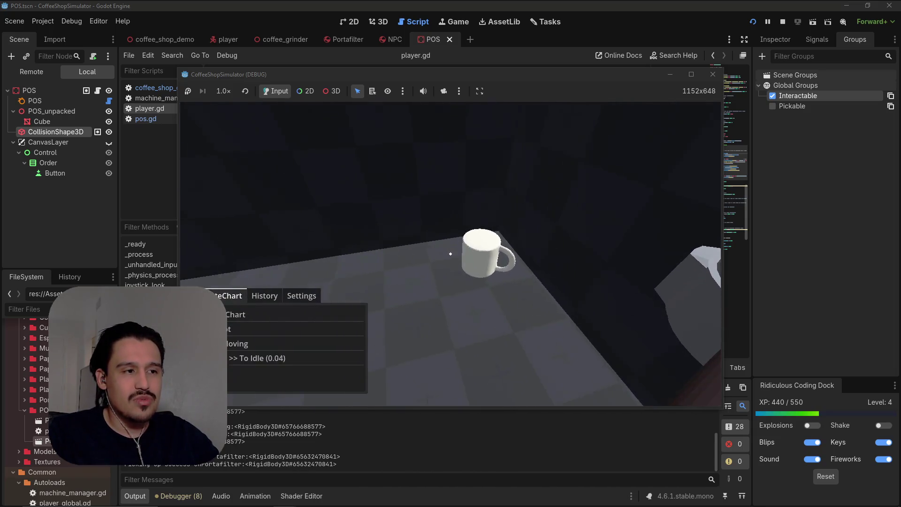
Drop the portafilter, pick up the mug, and carry it to the coffee machine counter.
key(q)
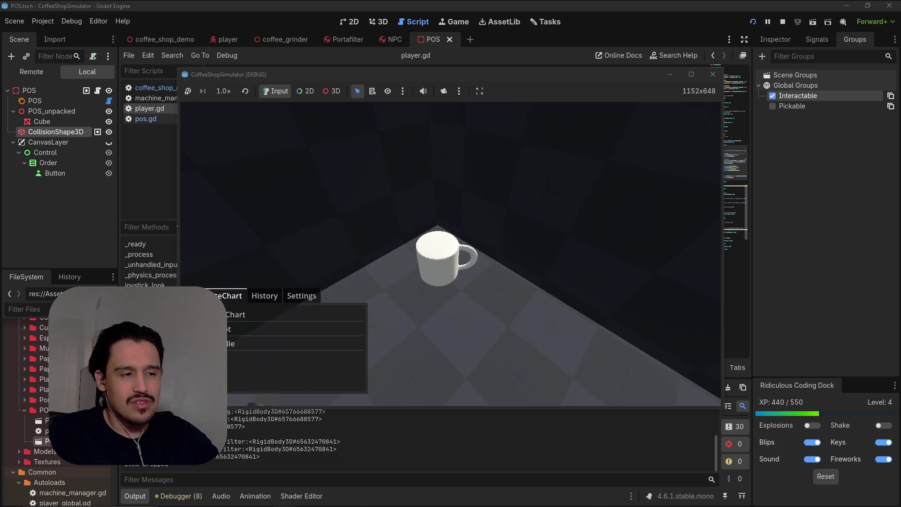
key(e)
key(Left)
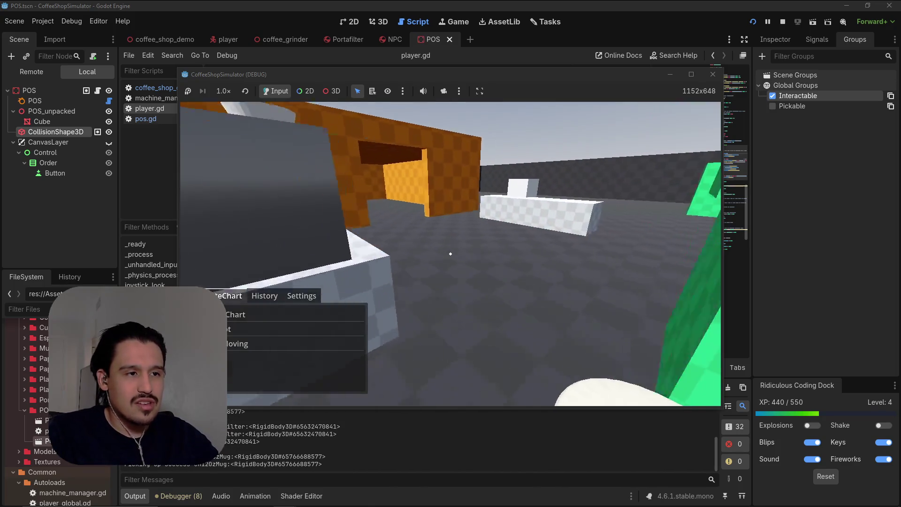
key(Left)
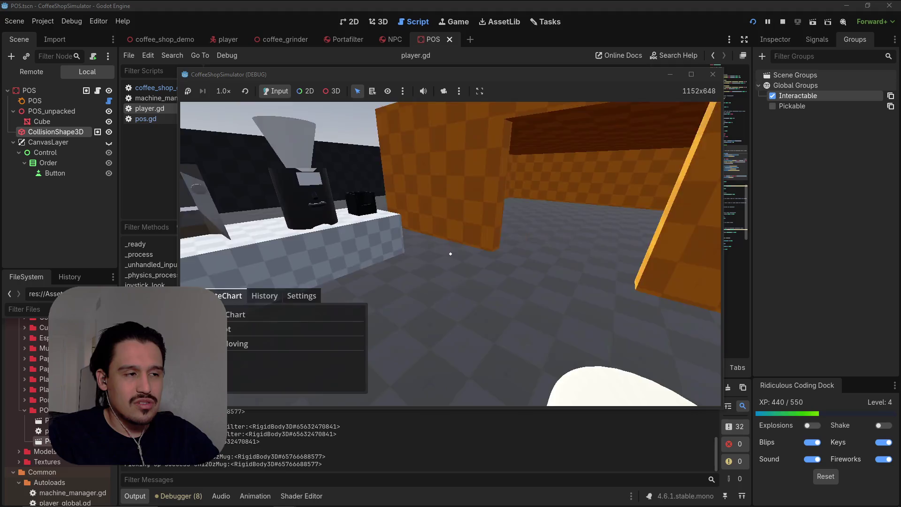
key(w)
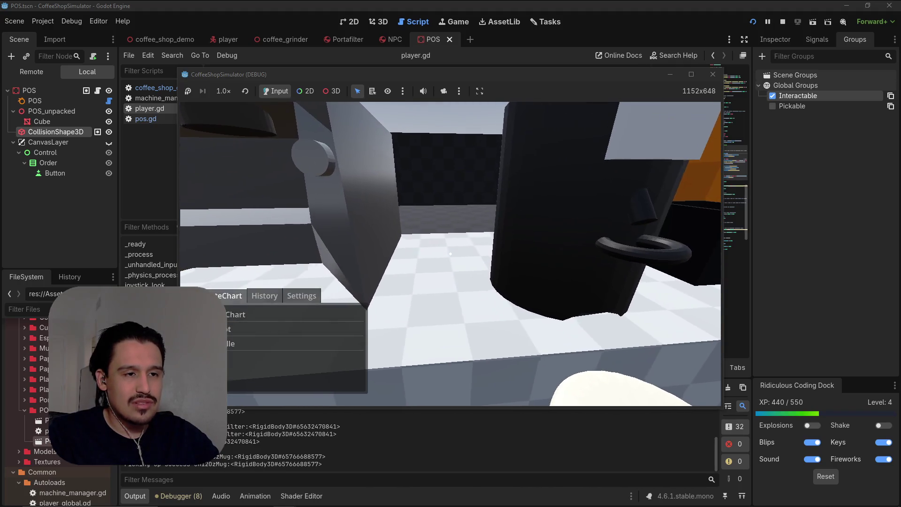
key(s)
key(Right)
key(Left)
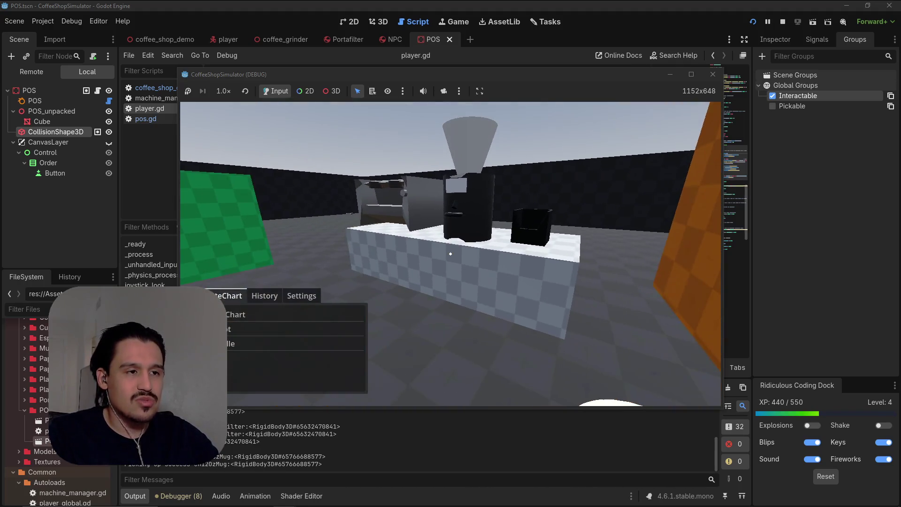
Retrieve the fallen mug and set it down beside the coffee machine.
click(451, 254)
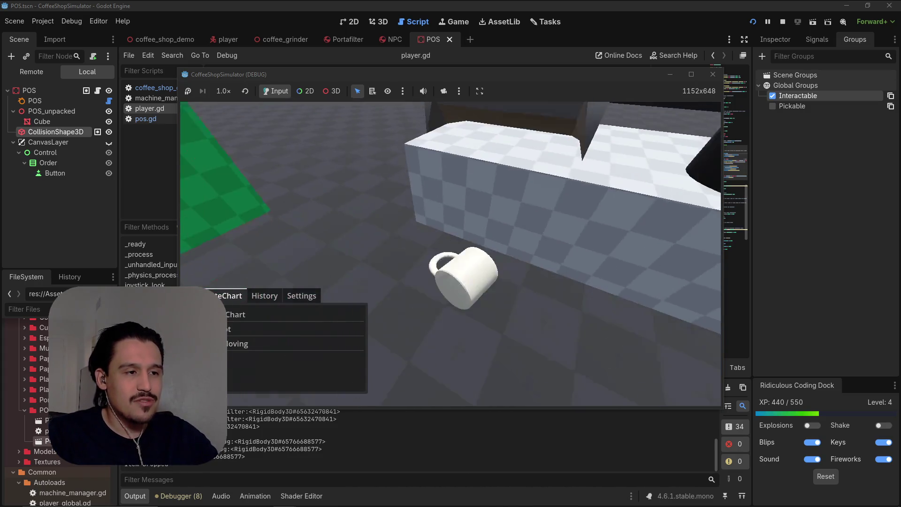
click(450, 254)
key(w)
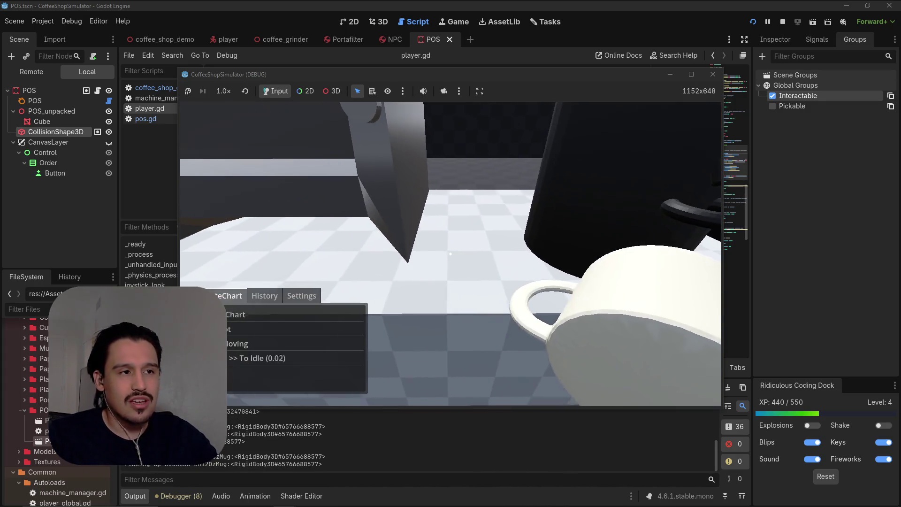
click(451, 254)
Walk to the grinder, open its Power/Grind Size panel, and close it.
key(s)
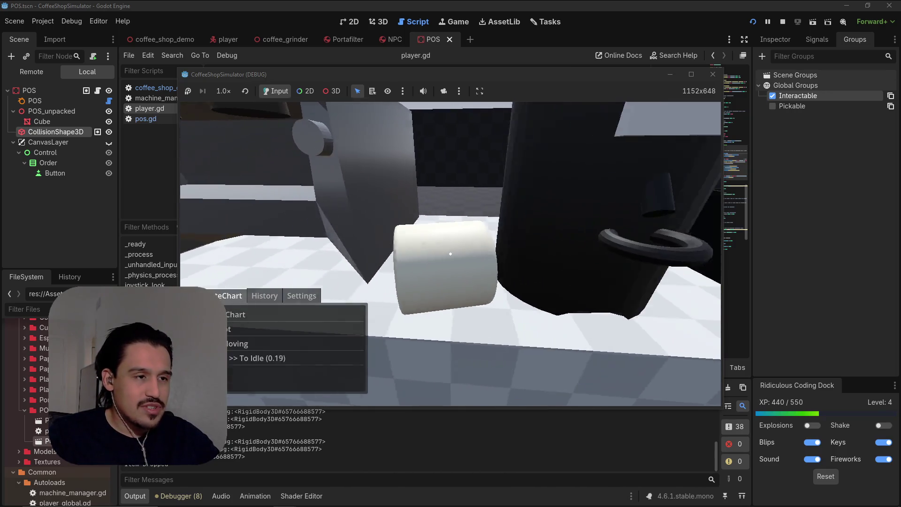
key(w)
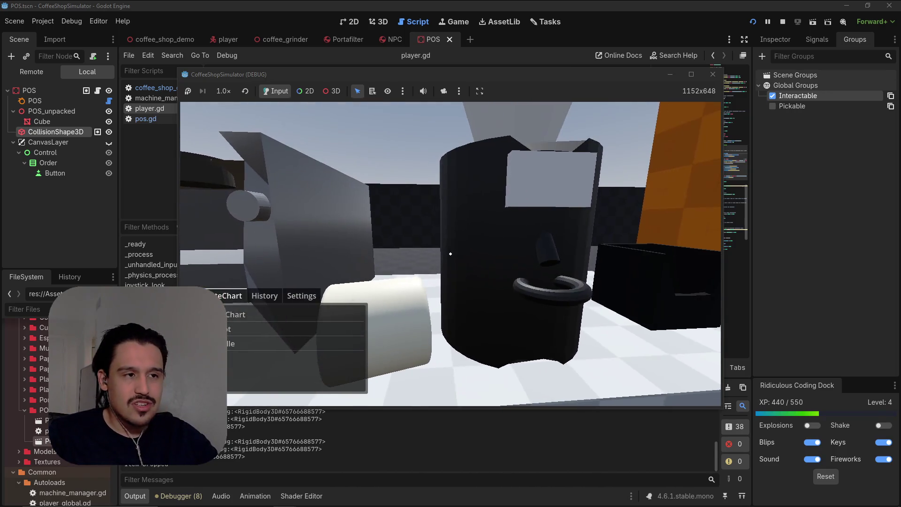
click(450, 254)
click(457, 368)
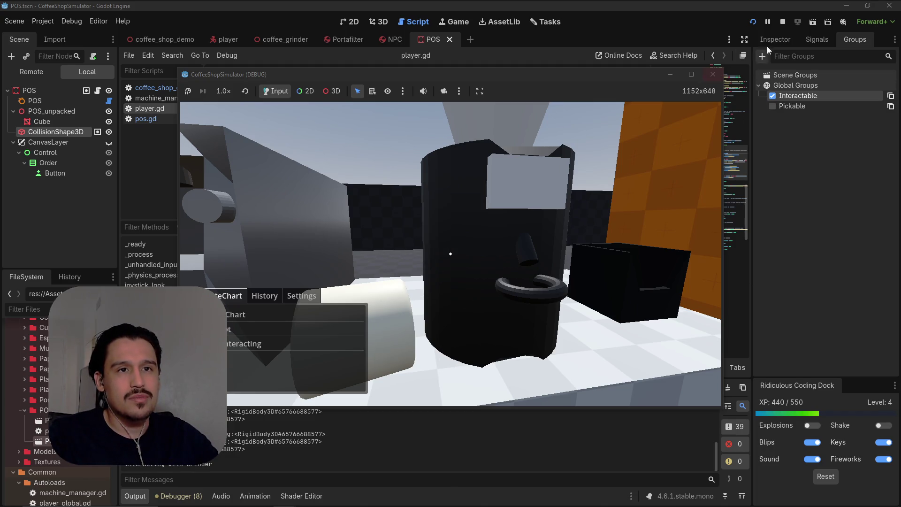
Close the debug game window and switch through coffee_shop_demo and POS to the NPC scene.
click(714, 75)
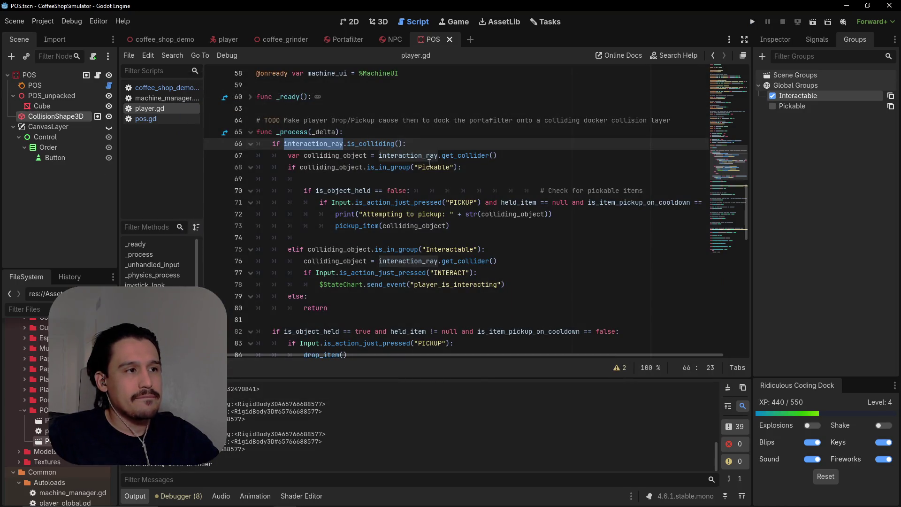
click(435, 144)
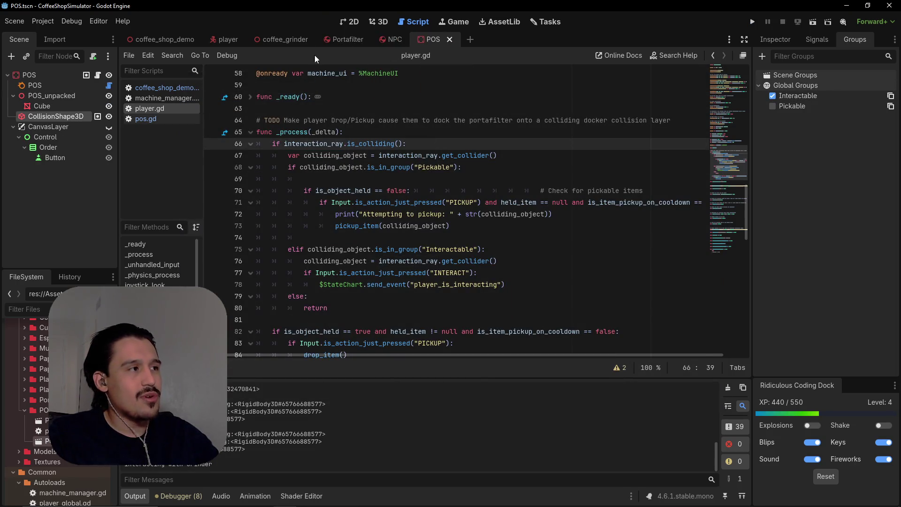
click(150, 40)
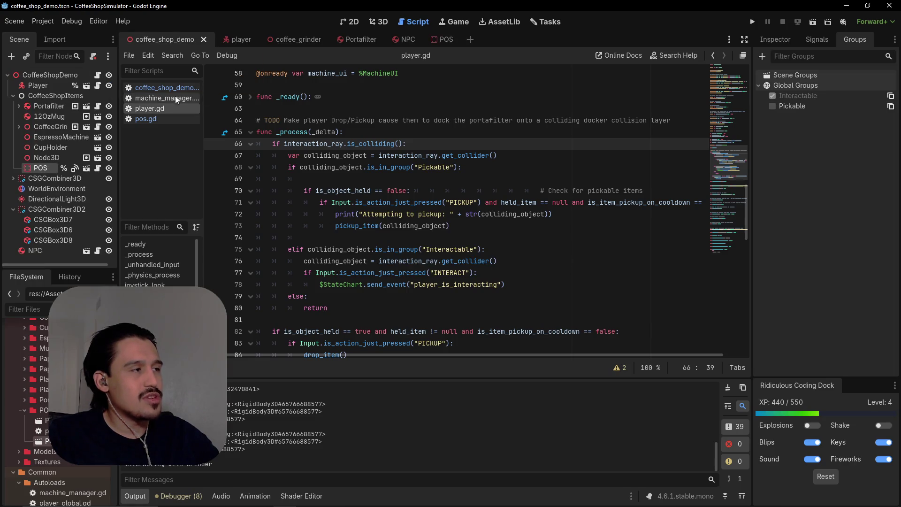
click(442, 41)
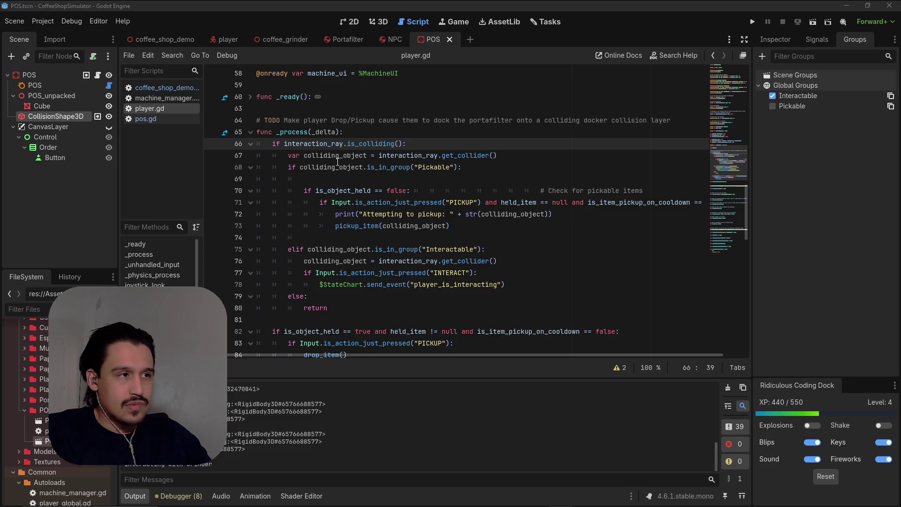
mouse_move(384, 155)
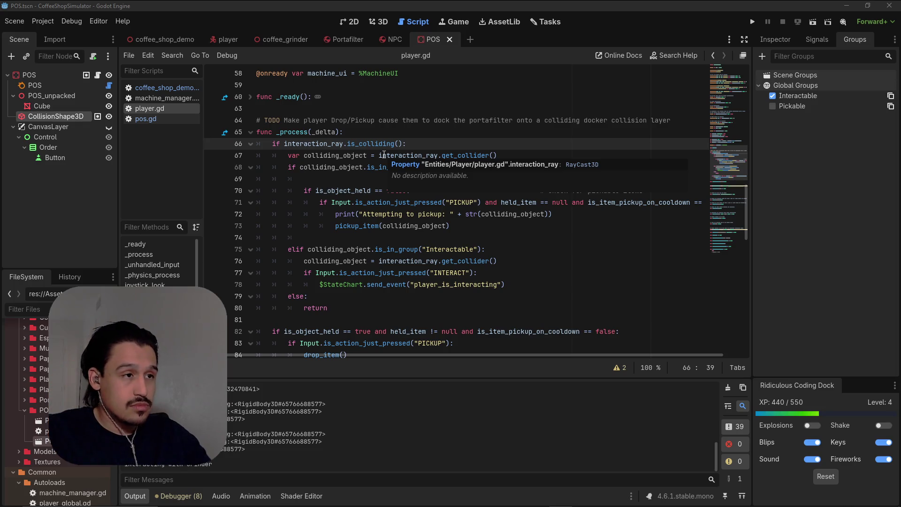
click(392, 38)
Flip between the 2D, 3D and Script workspaces, ending on player.gd's interaction-ray code.
click(357, 24)
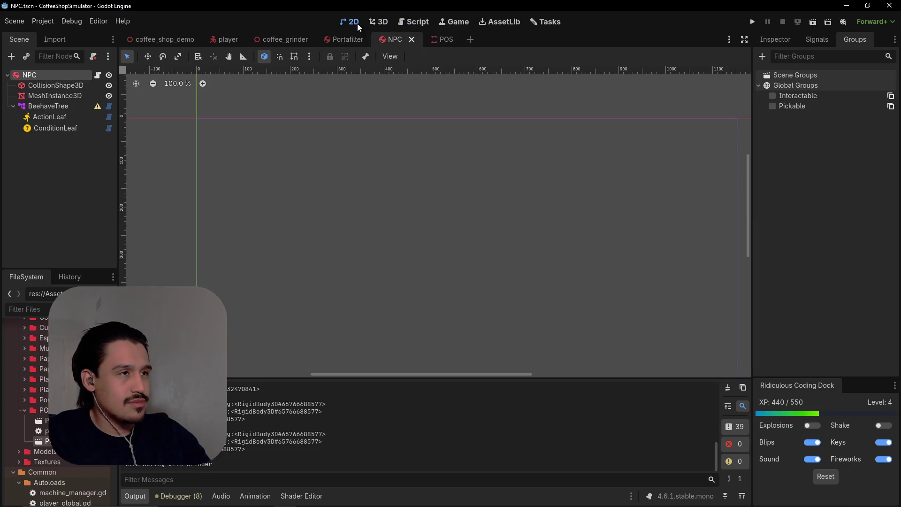
click(405, 22)
click(379, 23)
click(351, 23)
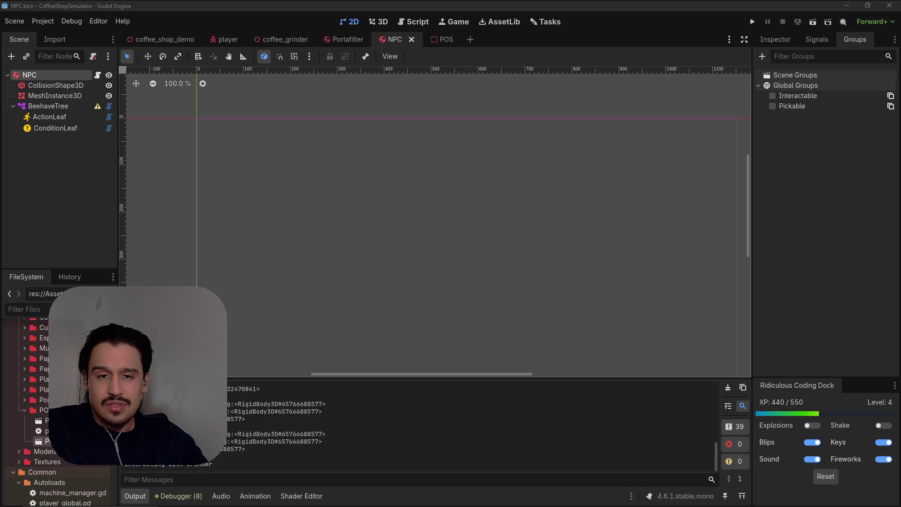
click(46, 203)
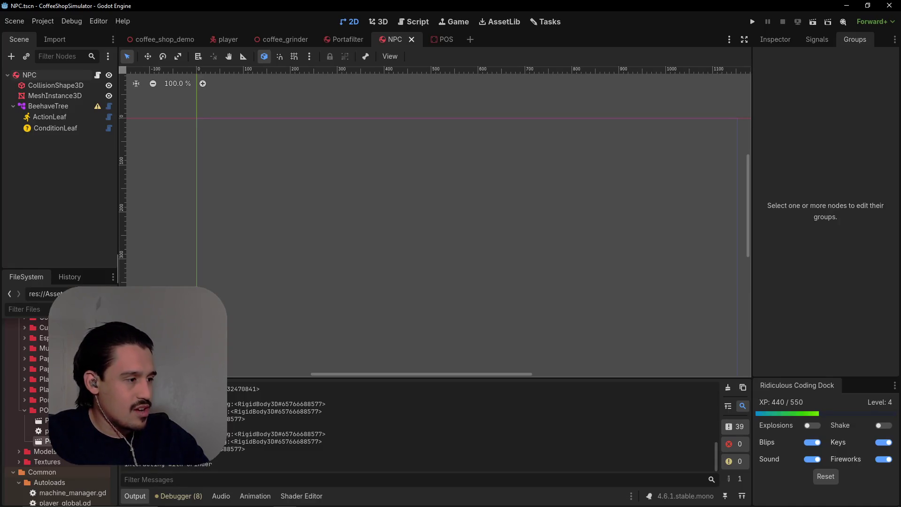
drag(117, 267, 118, 268)
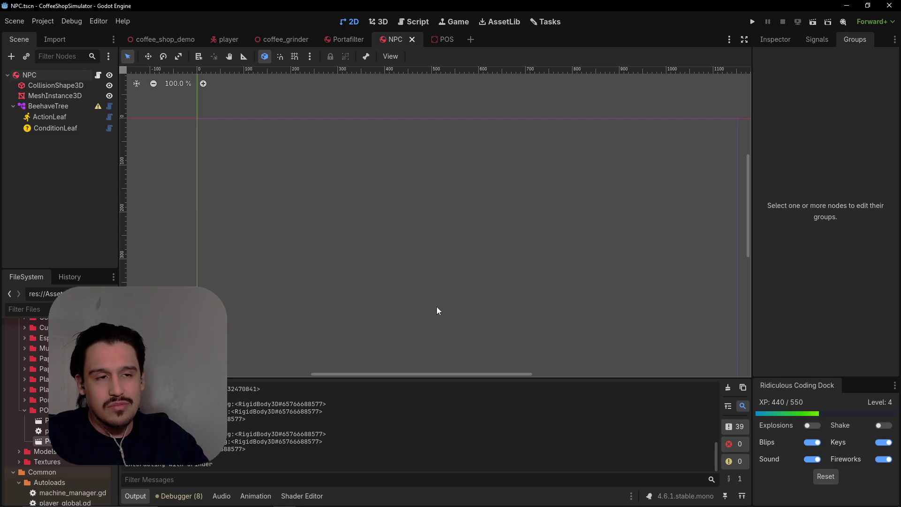
click(400, 24)
click(375, 22)
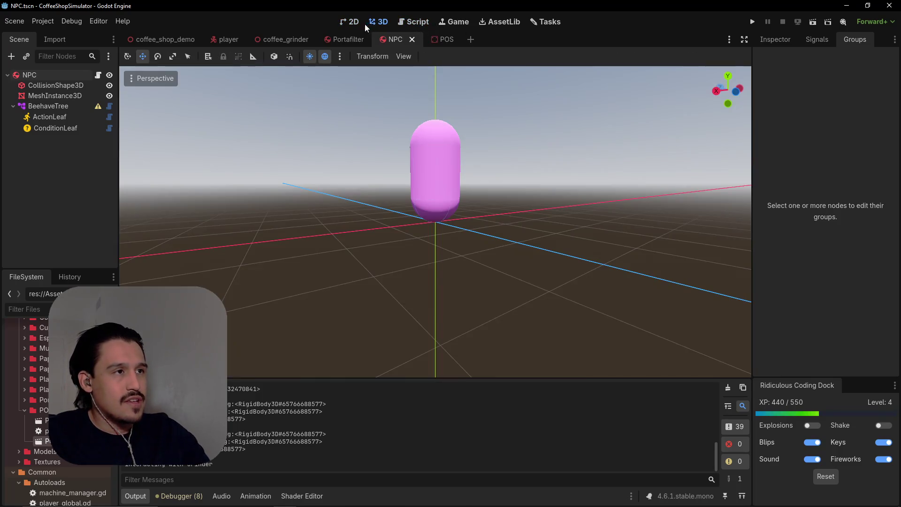
click(403, 22)
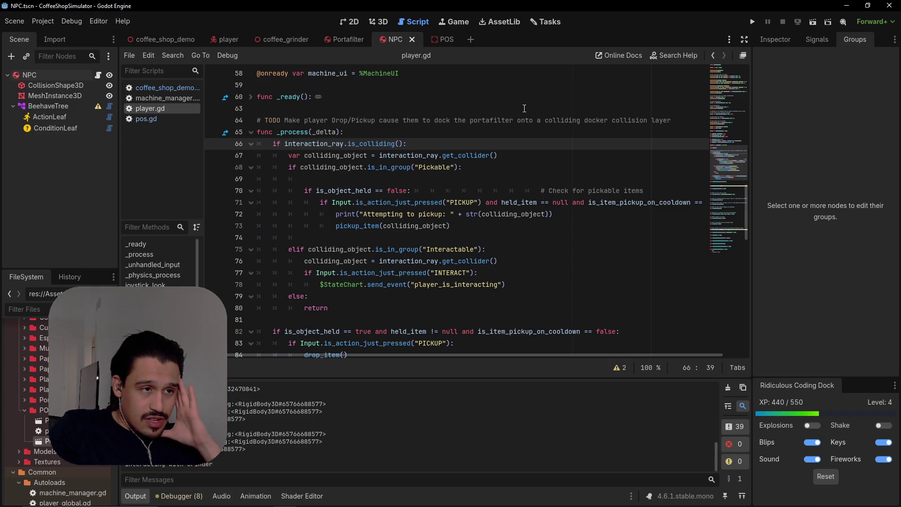
Place the caret on lines 66–67 of player.gd and scroll down the code.
click(526, 165)
click(516, 159)
click(511, 165)
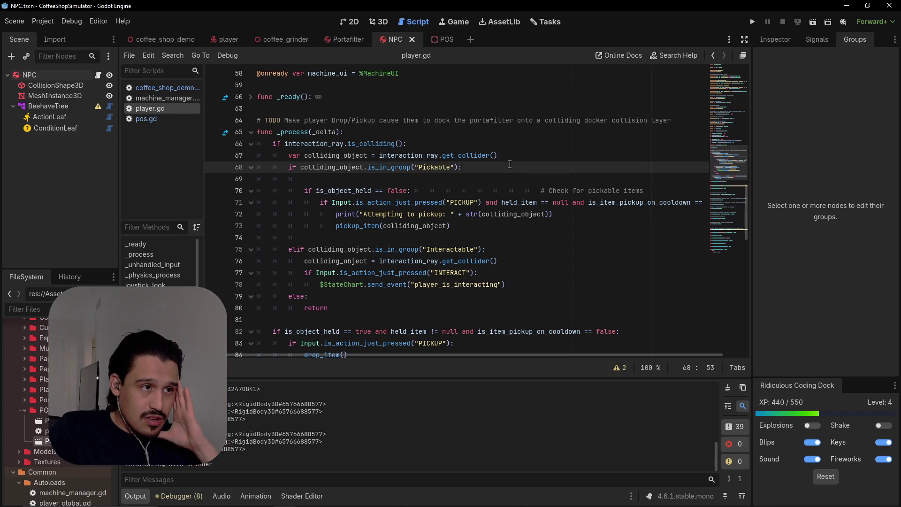
click(511, 160)
click(540, 141)
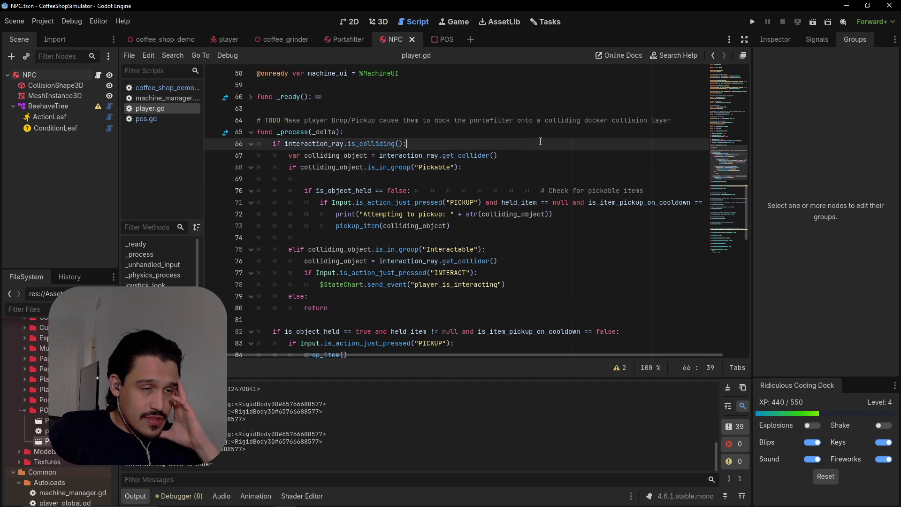
click(646, 154)
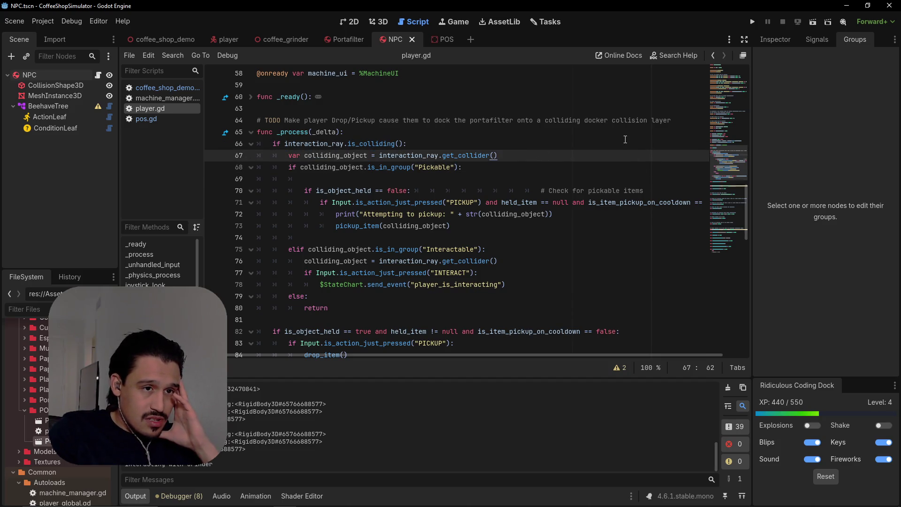
scroll(619, 141, down, 1)
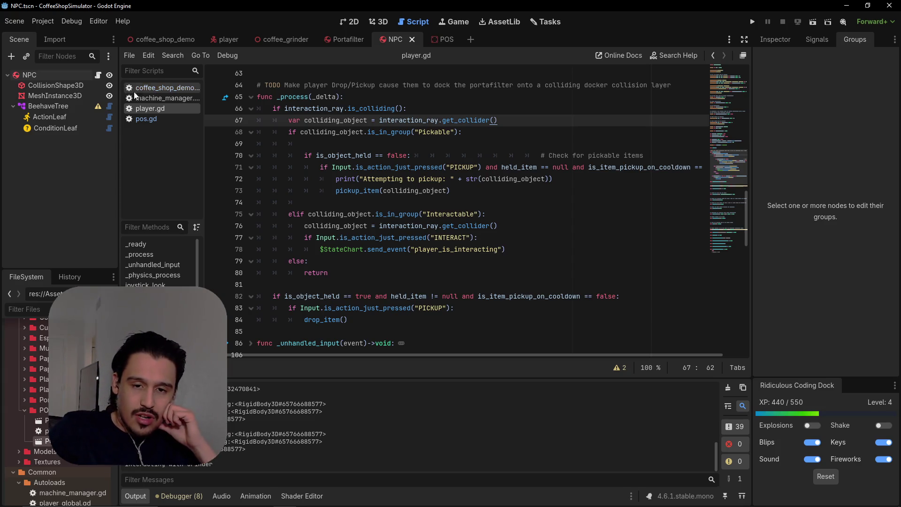
Look through the Portafilter, NPC and coffee_grinder scenes, ending on the player scene.
click(342, 44)
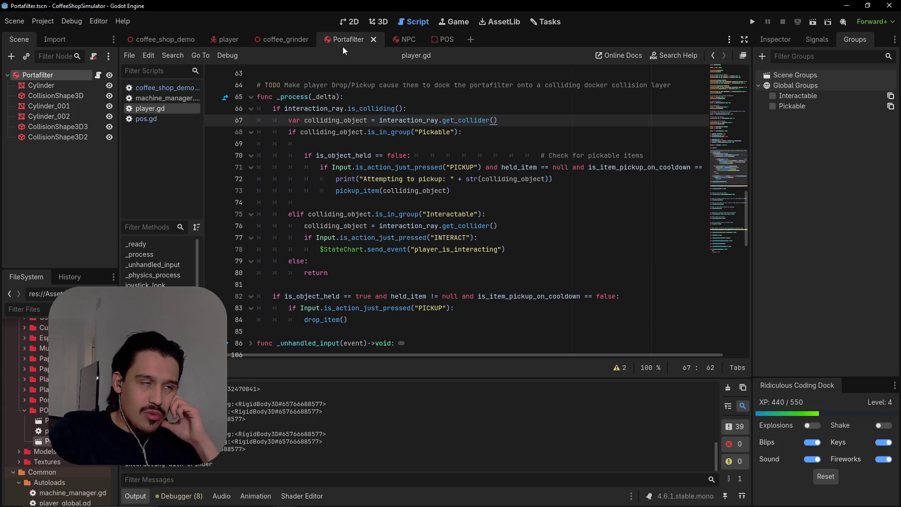
click(399, 44)
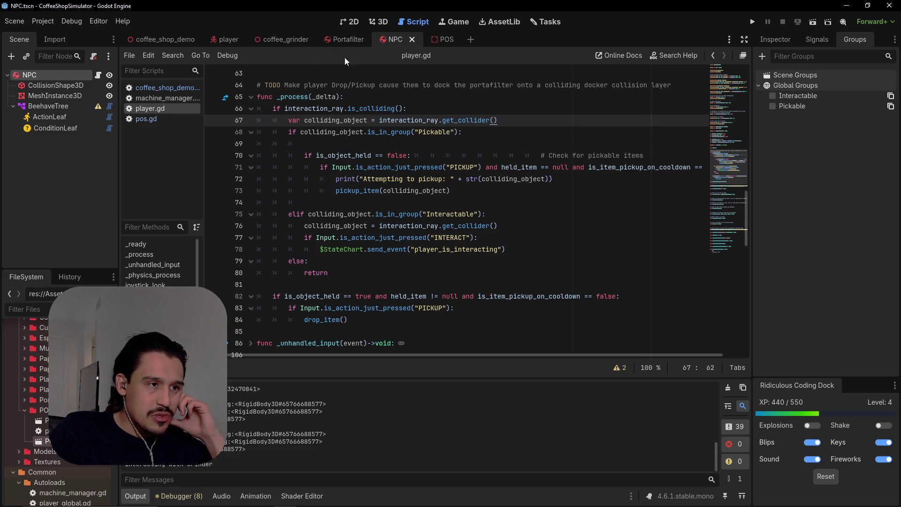
click(278, 40)
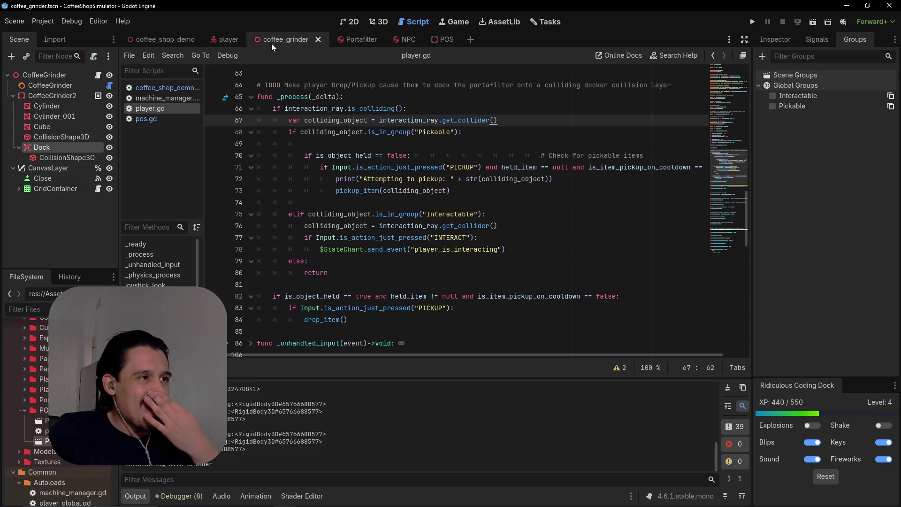
click(224, 41)
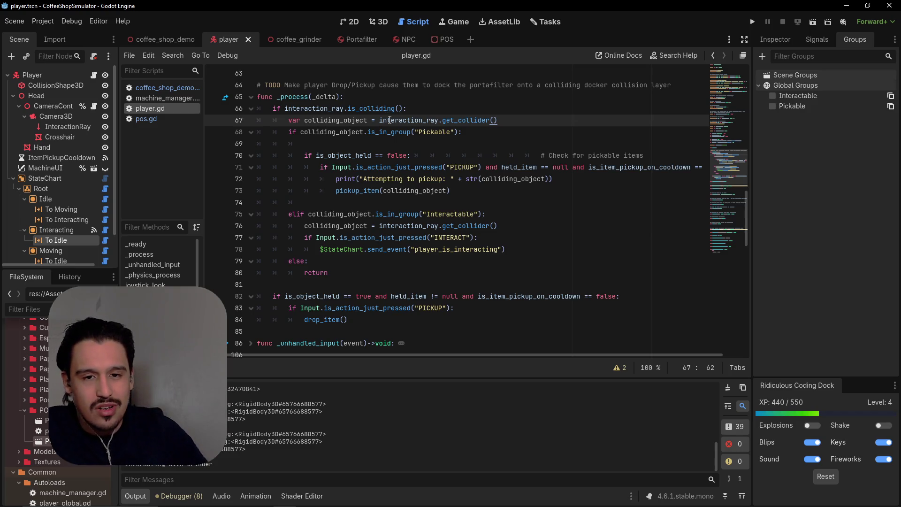
mouse_move(390, 120)
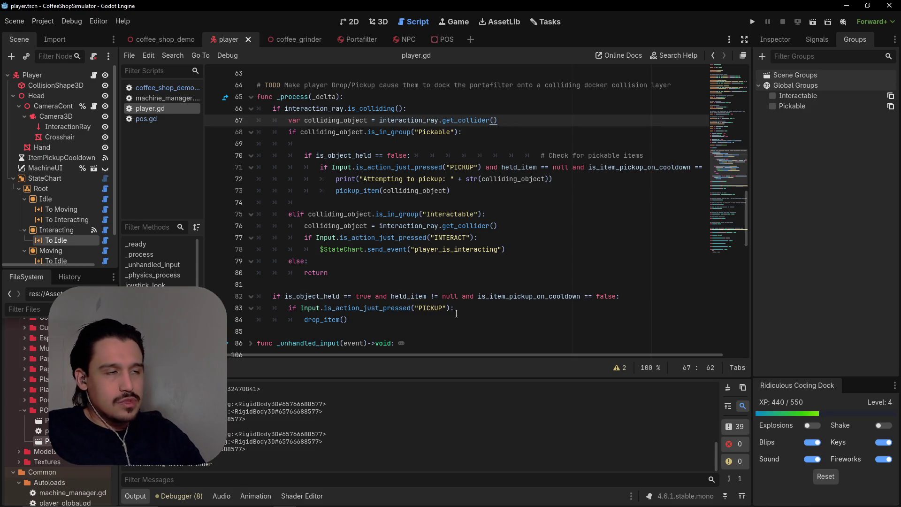
Leave the script editor and open the coffee_shop_demo scene in the 3D view.
click(378, 25)
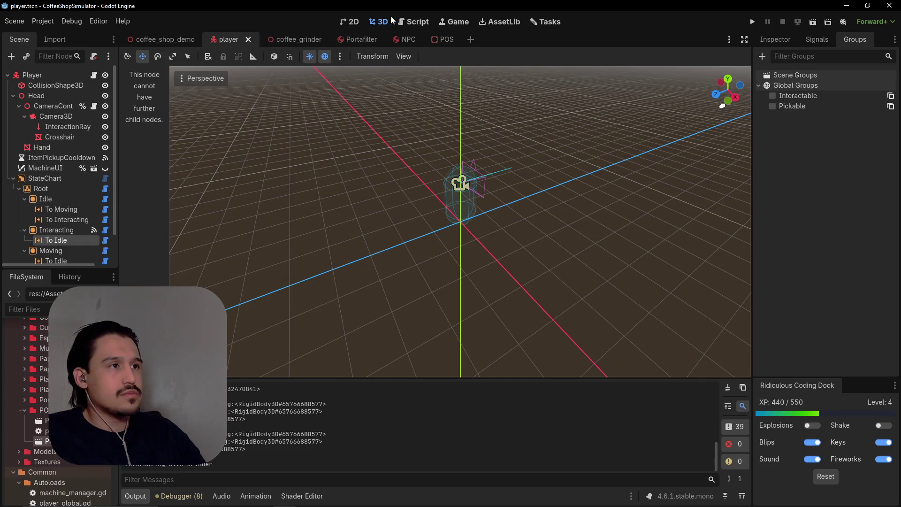
click(342, 25)
click(368, 24)
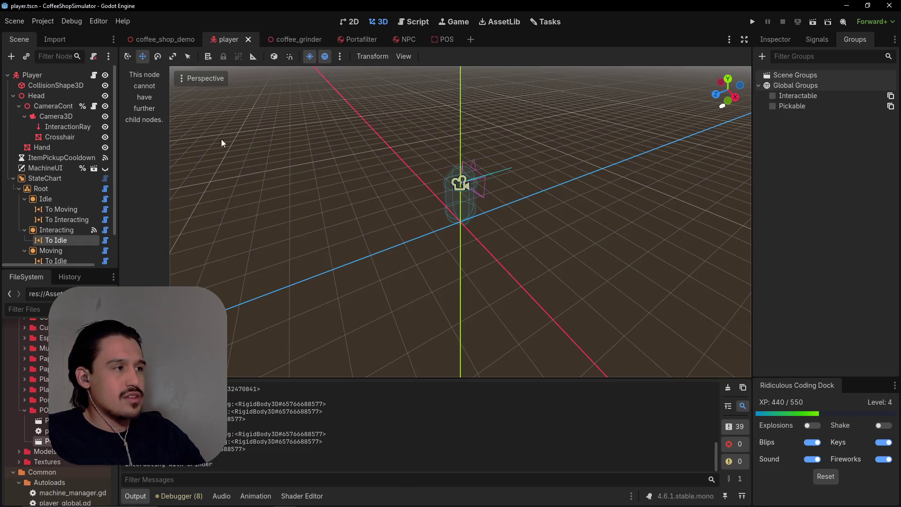
click(164, 40)
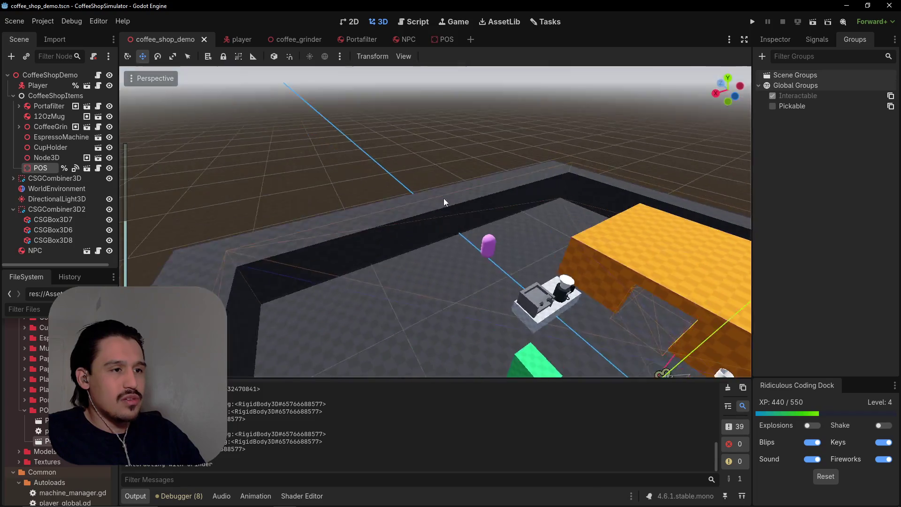
Slide green boxes CSGBox3D5 and CSGBox3D4 left on X and save coffee_shop_demo.
click(300, 202)
scroll(364, 230, down, 5)
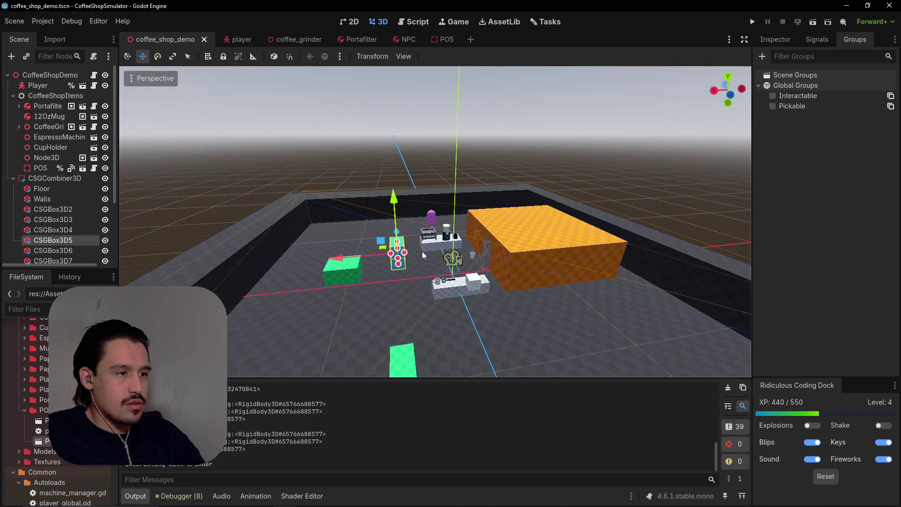
mouse_move(422, 251)
mouse_down()
mouse_move(444, 255)
mouse_move(349, 280)
mouse_up()
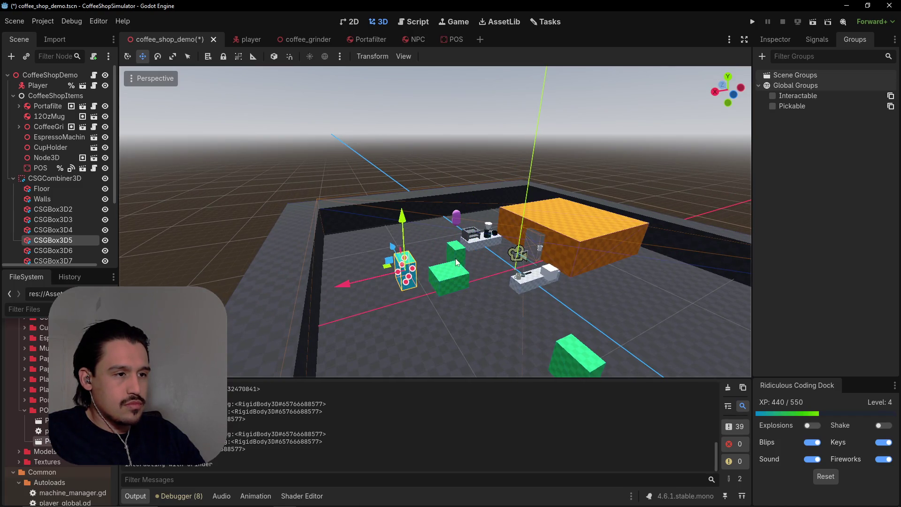
click(437, 268)
click(437, 268)
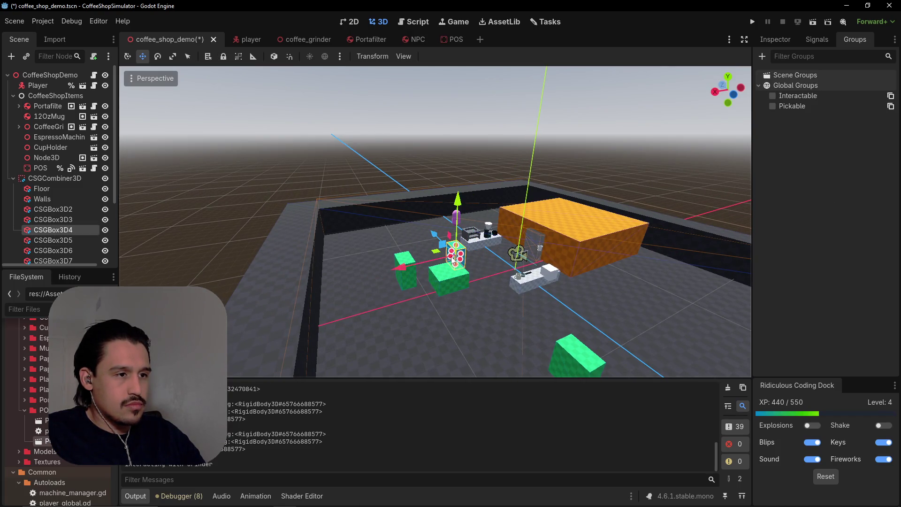
drag(437, 268, 328, 275)
drag(511, 232, 413, 228)
key(ctrl+s)
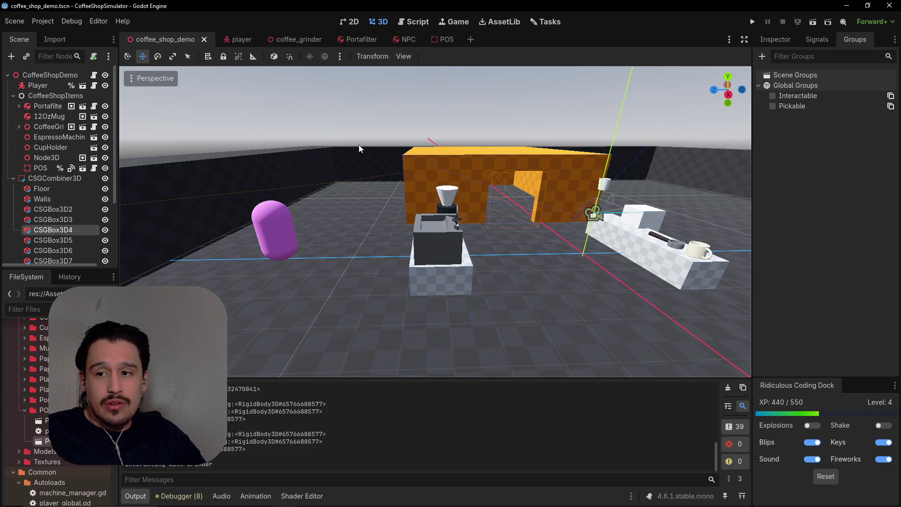
click(441, 40)
In the NPC scene, inspect ActionLeaf's properties and Process settings.
click(394, 41)
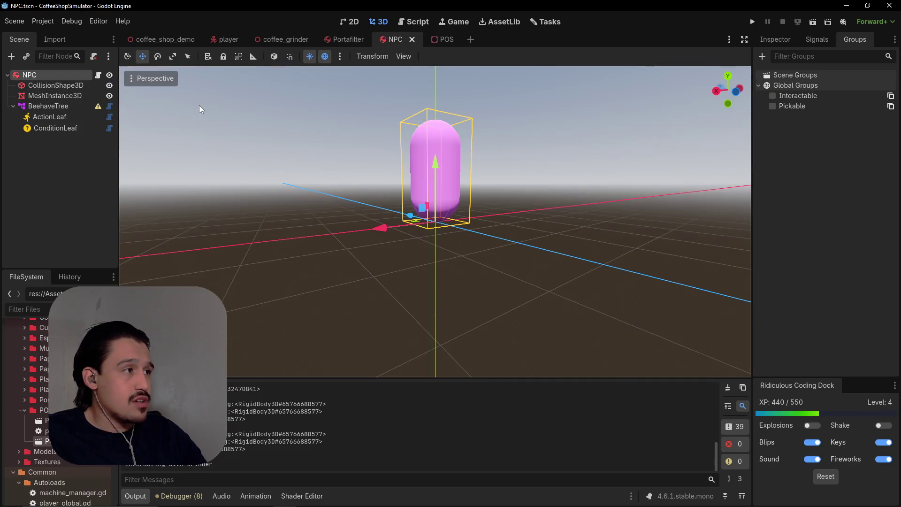
click(63, 116)
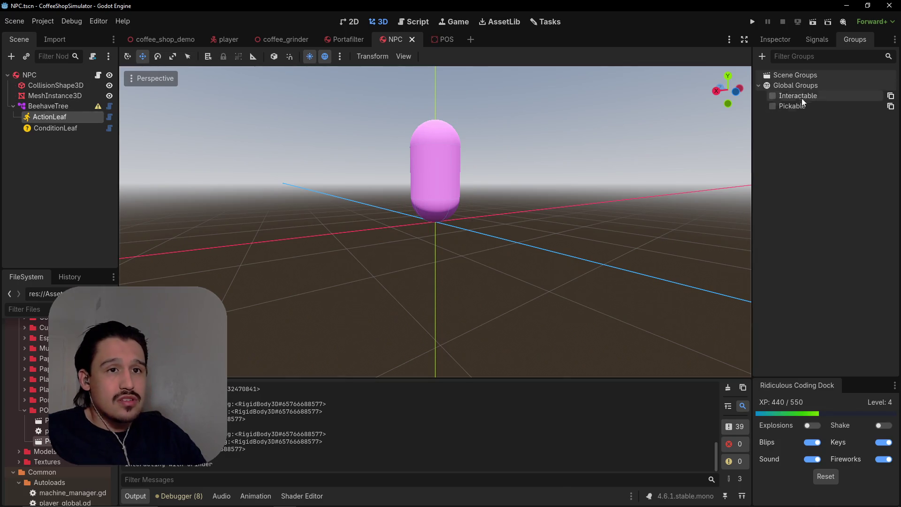
click(776, 41)
click(780, 120)
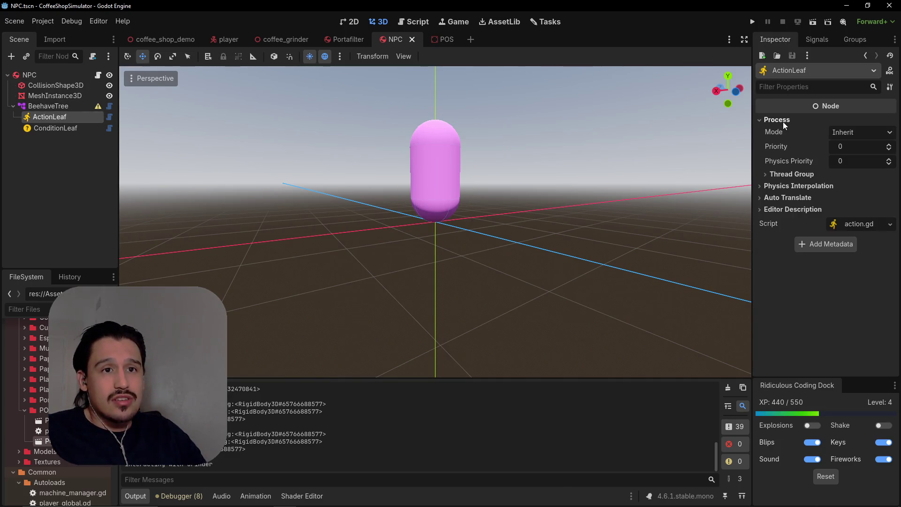
click(783, 122)
right_click(81, 117)
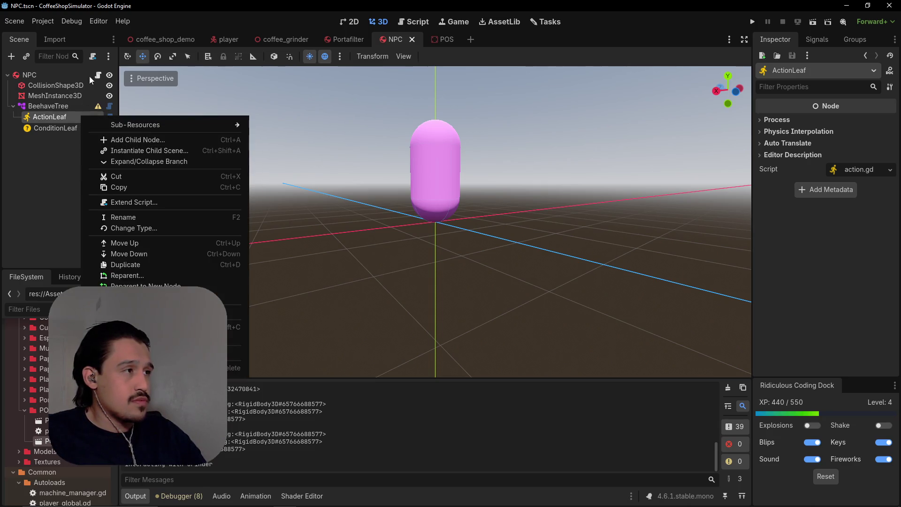
click(87, 92)
Set the BeehaveTree's Actor Node Path to the NPC root node.
click(73, 106)
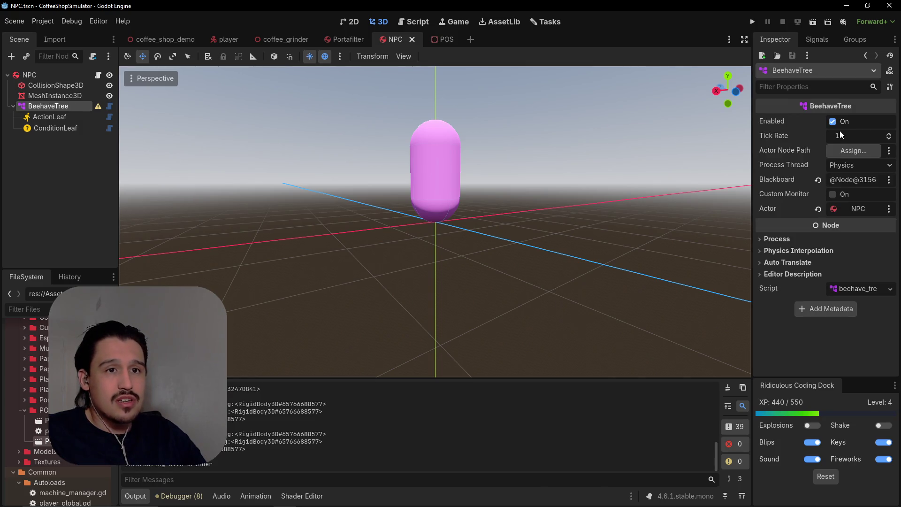
click(836, 150)
click(460, 120)
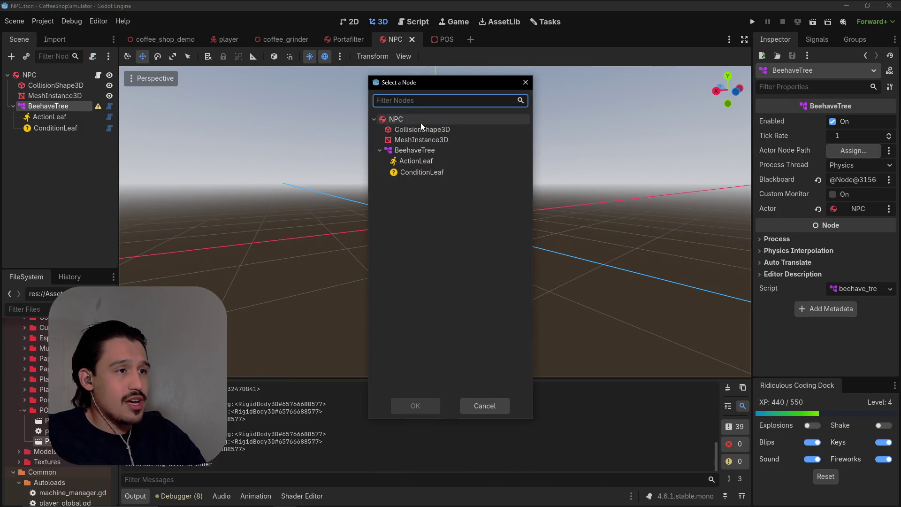
click(415, 407)
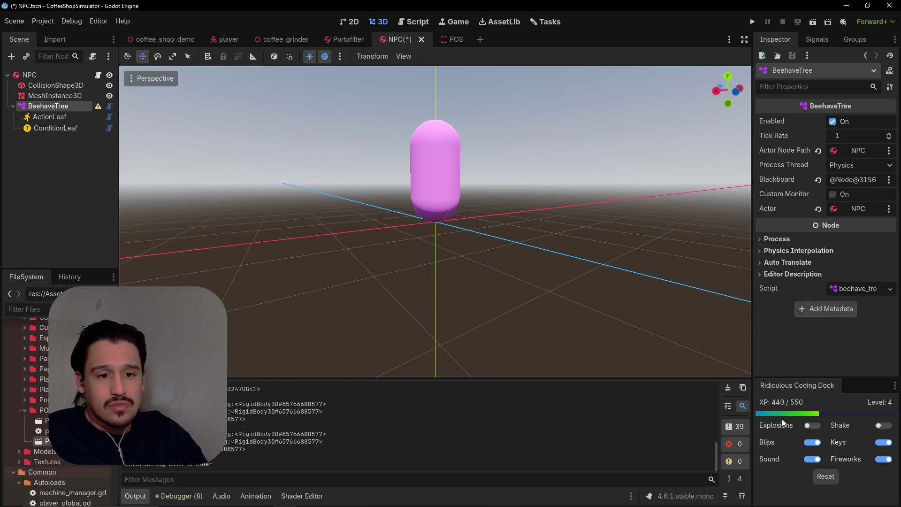
Select ActionLeaf to show its action.gd script in the Inspector, then switch windows.
click(52, 117)
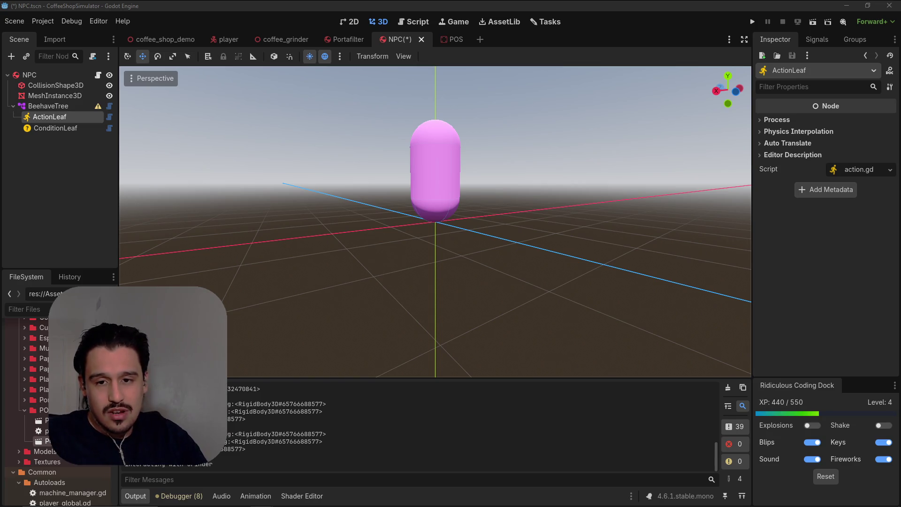
key(alt+Tab)
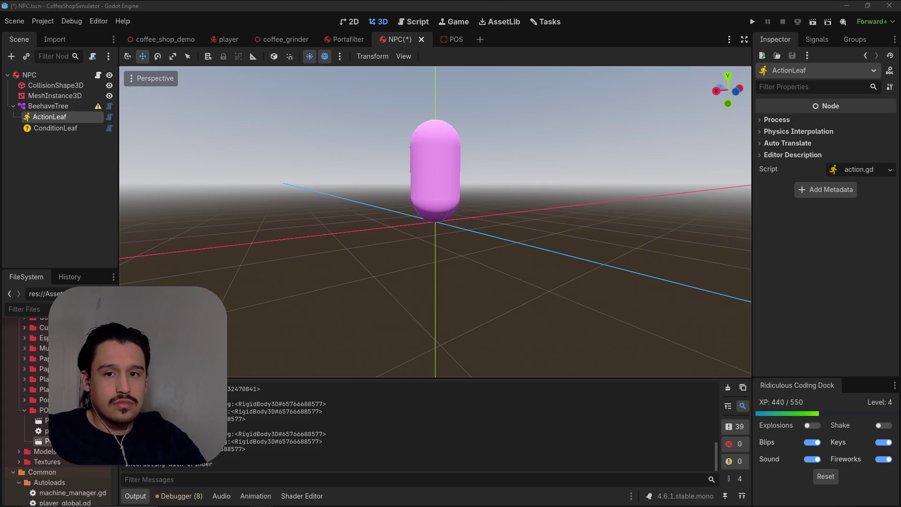
Open and maximize the Beehave Action Leaf docs page, scroll through it, and return to Godot.
mouse_move(892, 188)
mouse_down()
mouse_move(667, 292)
mouse_move(449, 10)
mouse_move(503, 41)
mouse_up()
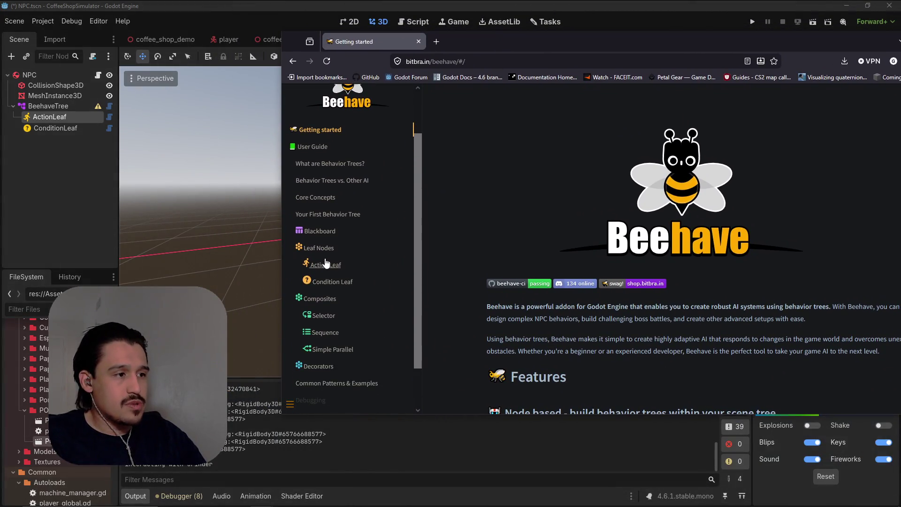
click(326, 262)
double_click(531, 43)
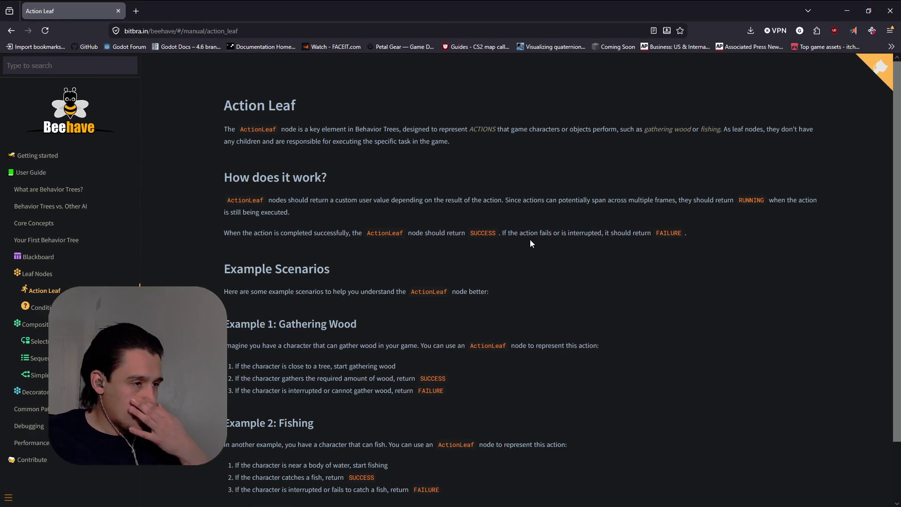
scroll(526, 240, down, 2)
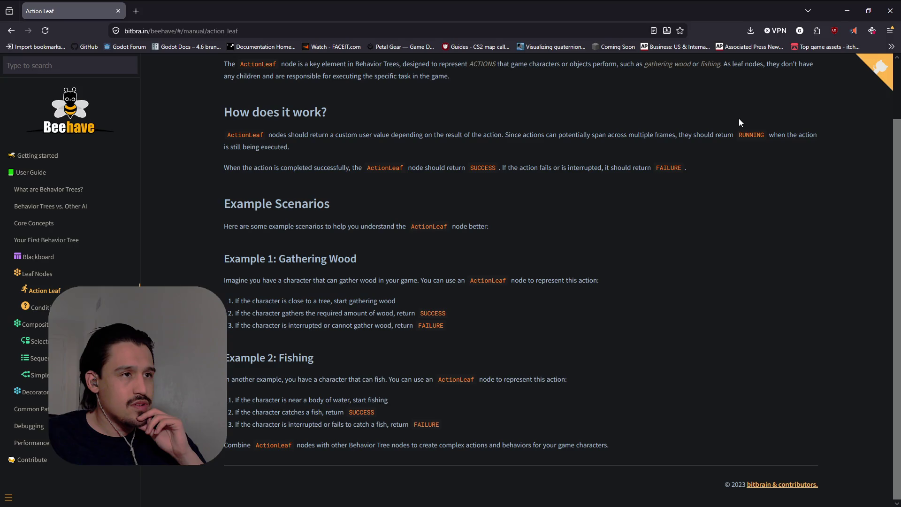
scroll(739, 122, up, 2)
key(alt+Tab)
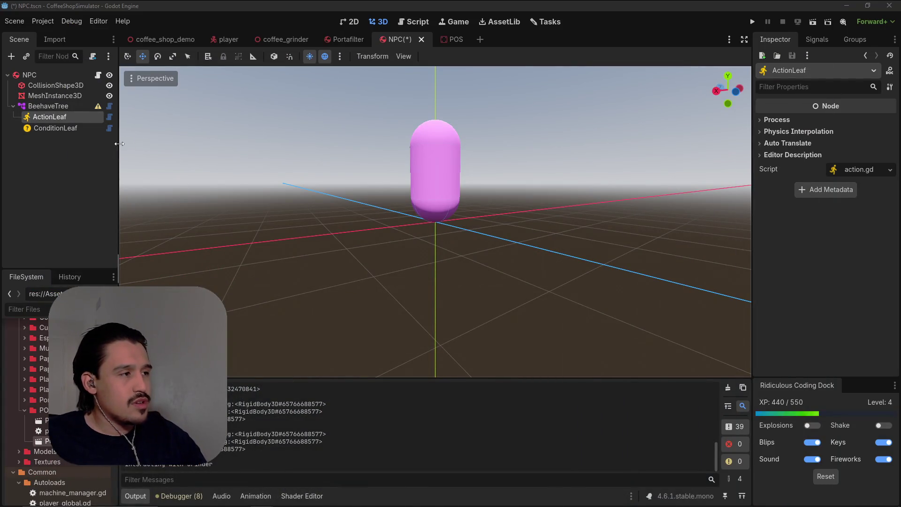
Attach a new script, res://Entities/NPC/action_leaf.gd, extending ActionLeaf to the ActionLeaf node.
right_click(47, 118)
click(54, 113)
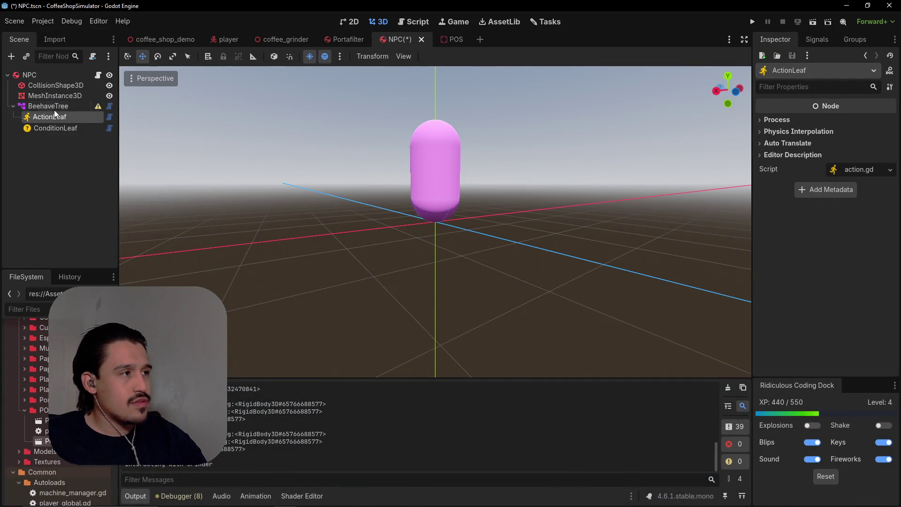
click(92, 56)
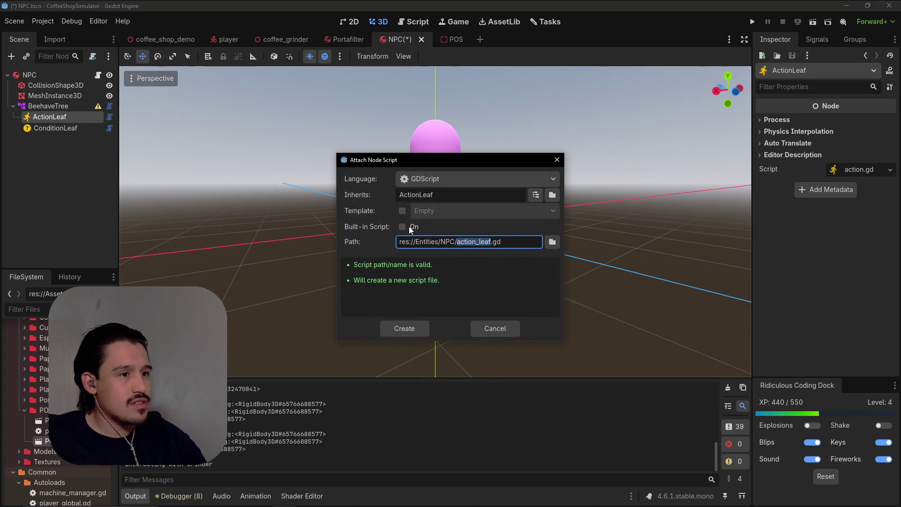
click(406, 330)
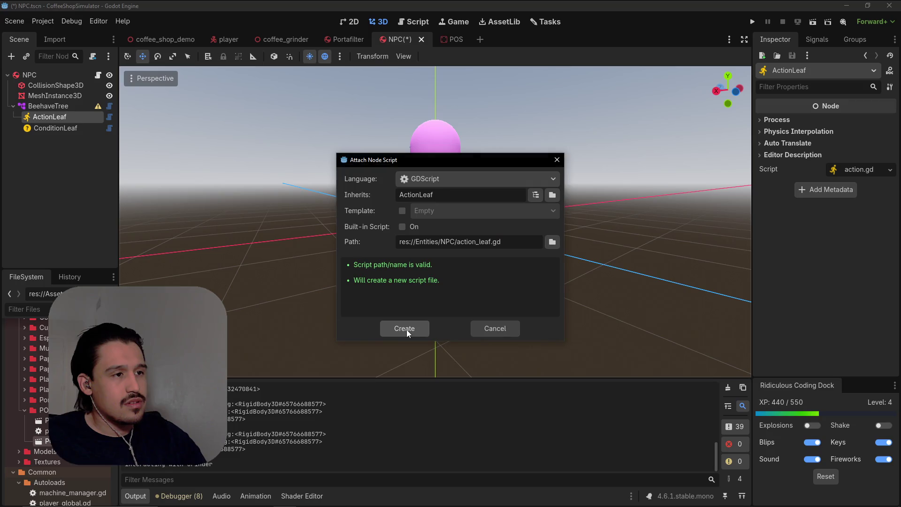
click(485, 139)
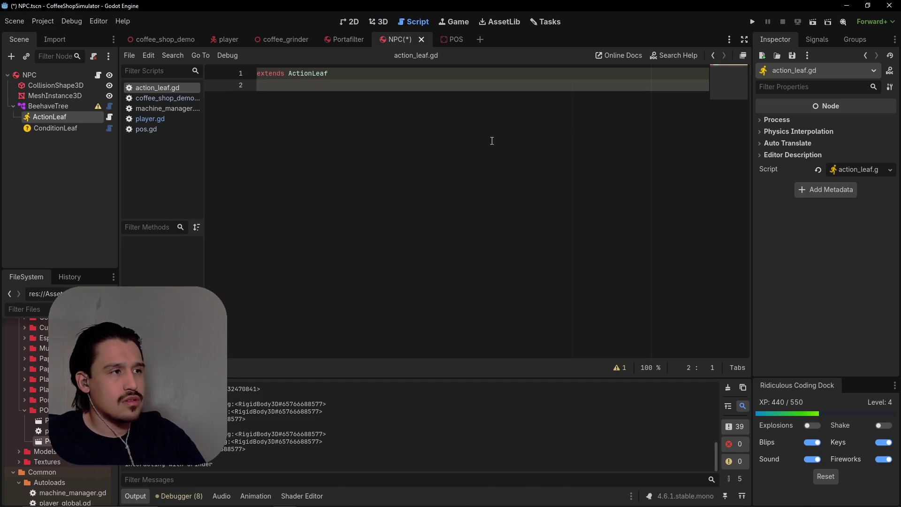
Add a blank line below extends ActionLeaf and save the NPC scene and action_leaf.gd.
key(Return)
key(Up)
key(Up)
key(End)
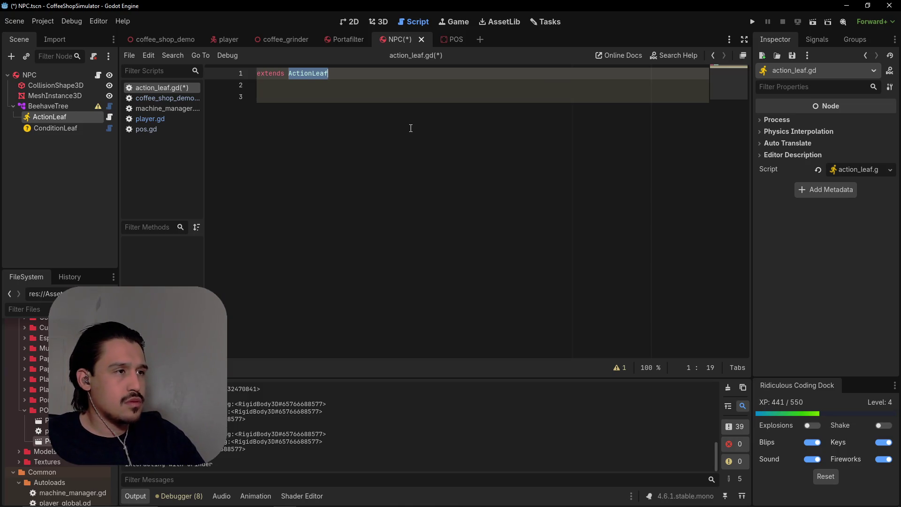
click(361, 137)
key(ctrl+s)
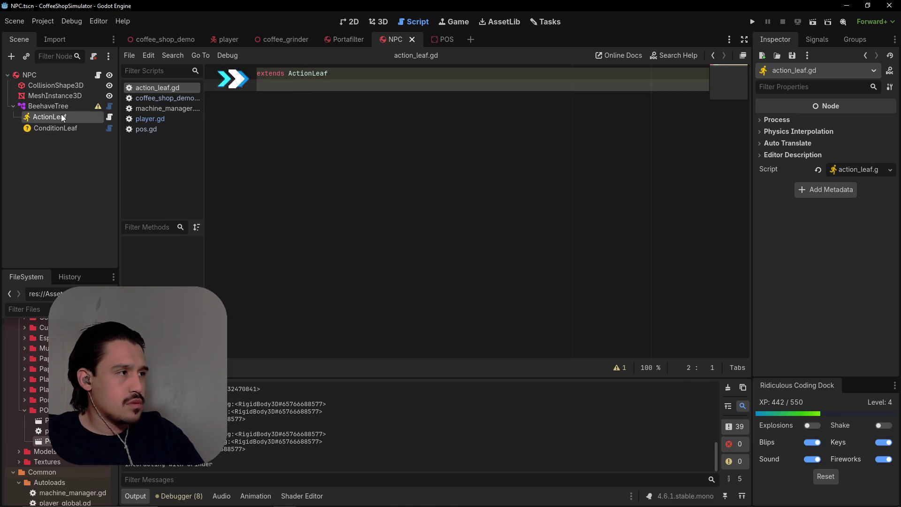
Select ConditionLeaf, tidy the script's empty line, and switch to the Beehave Action Leaf docs in Firefox.
click(60, 130)
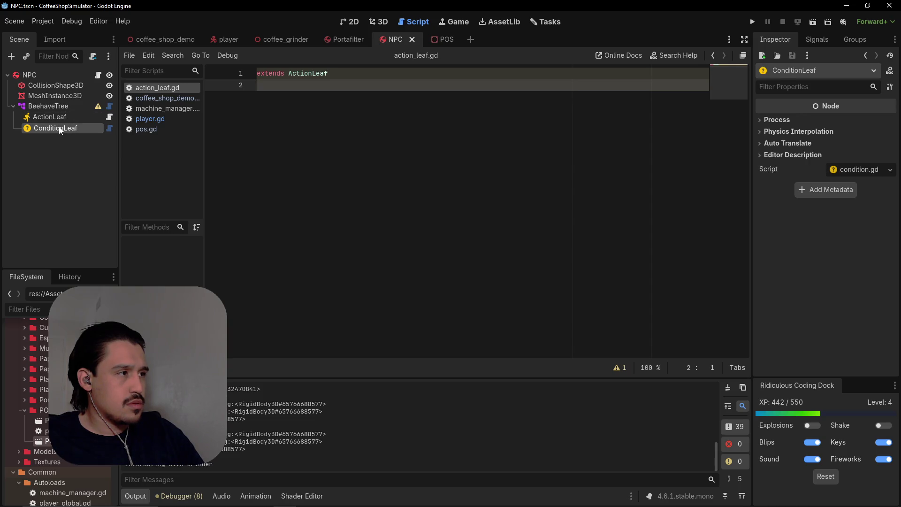
click(60, 129)
right_click(74, 126)
click(313, 87)
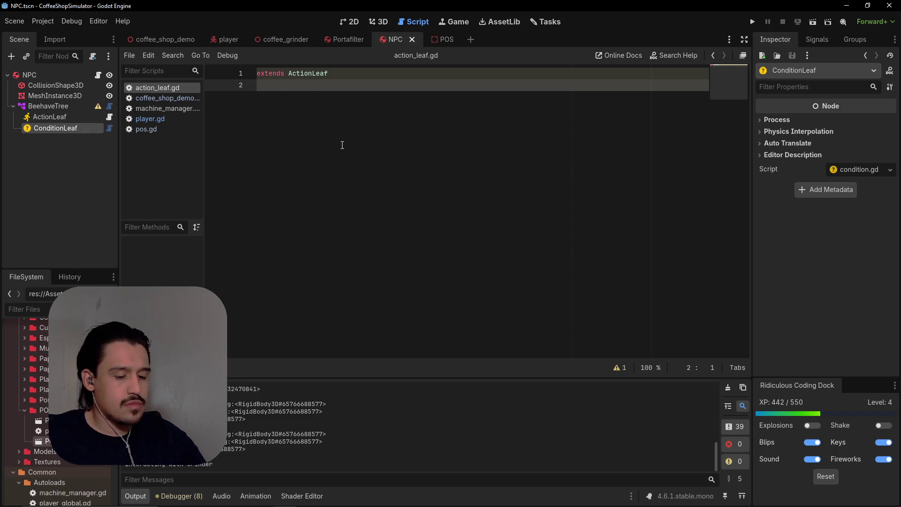
key(Return)
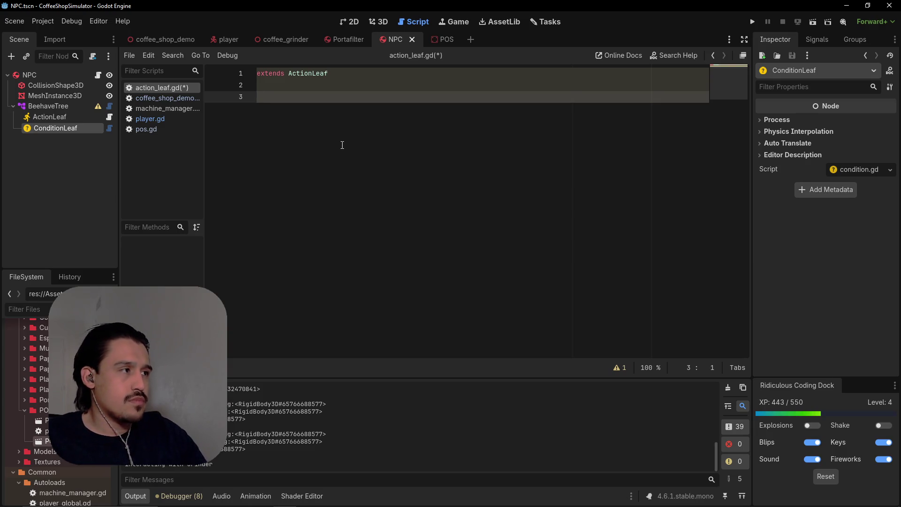
key(BackSpace)
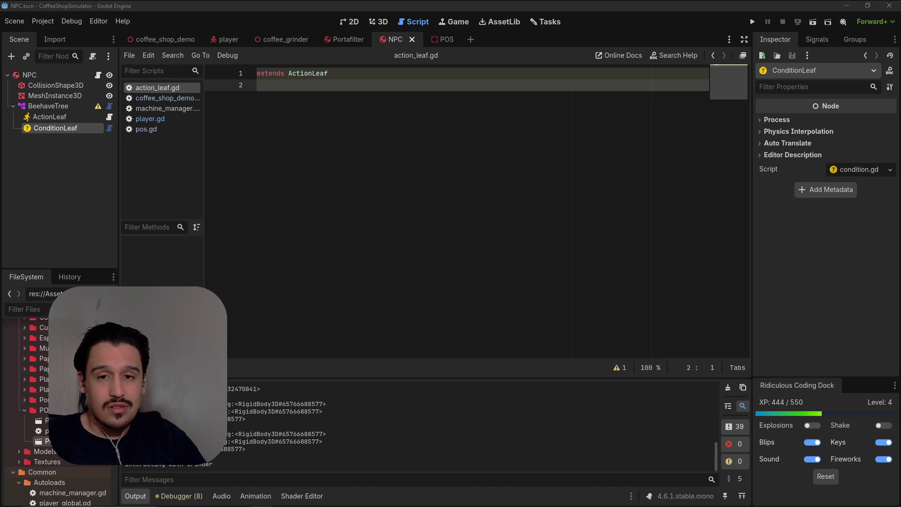
key(alt+Tab)
key(alt+Tab)
key(alt+Tab)
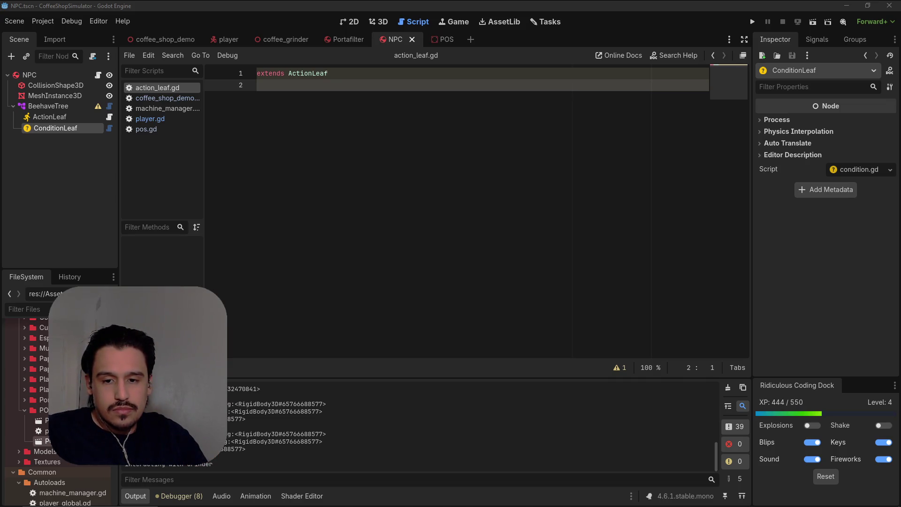
key(alt+Tab)
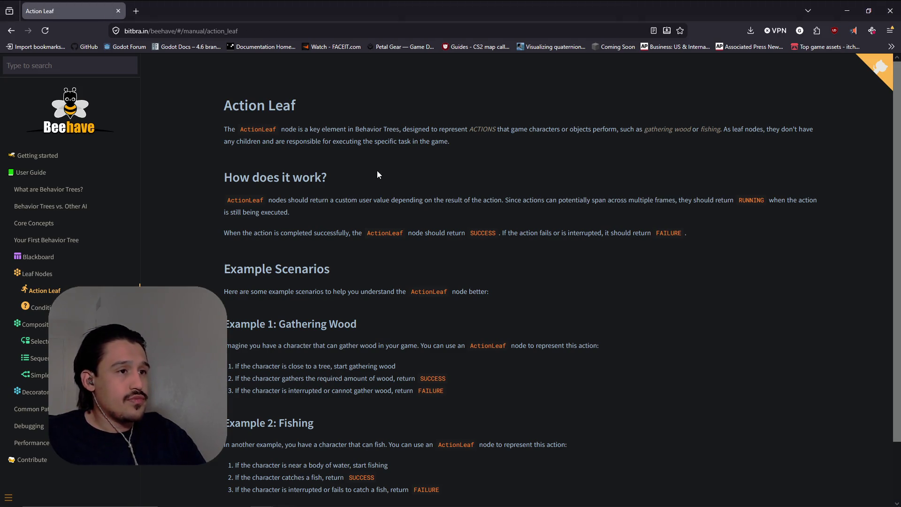
click(37, 274)
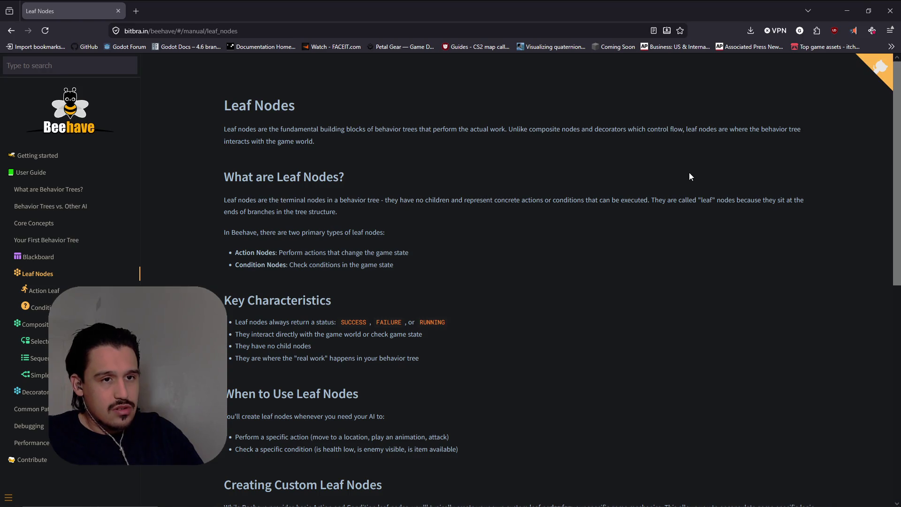
scroll(689, 173, down, 1)
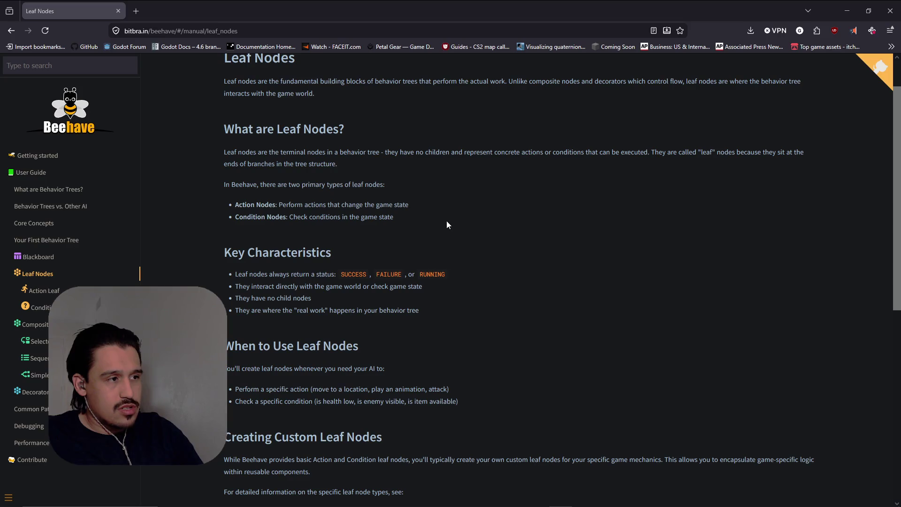
scroll(448, 222, down, 1)
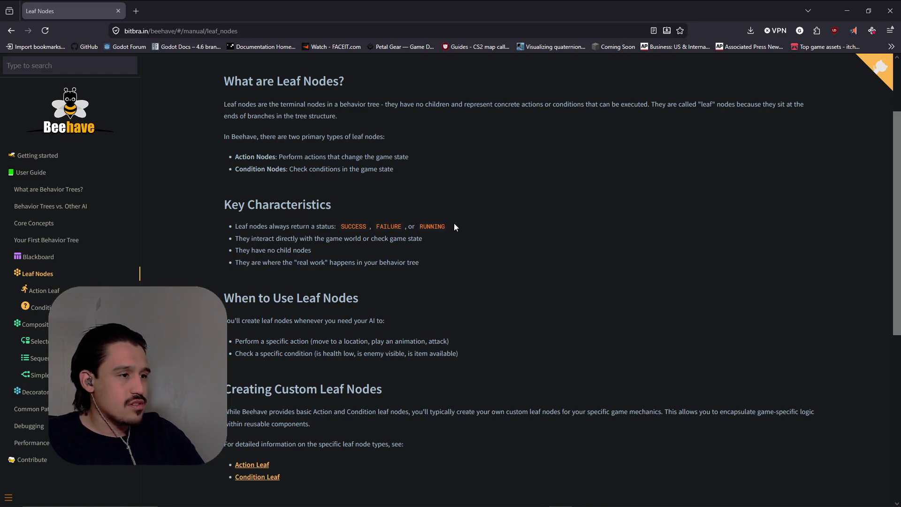
scroll(453, 226, down, 1)
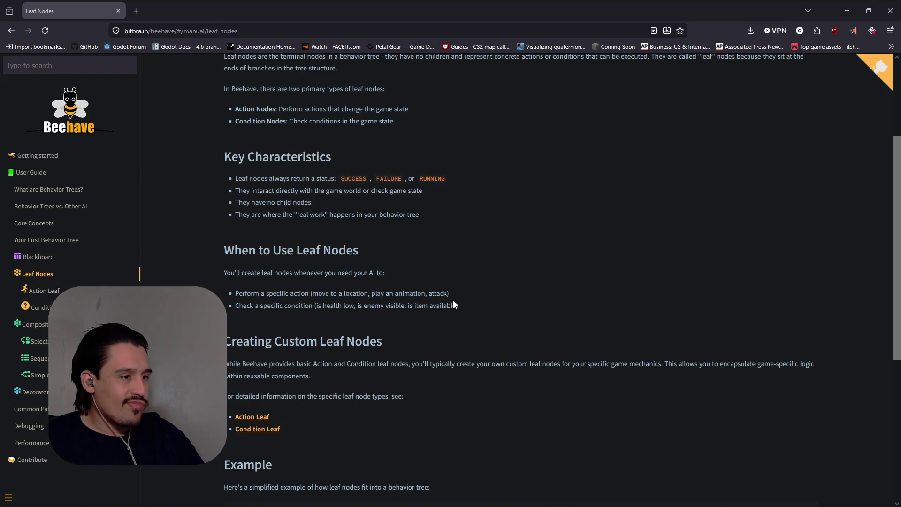
scroll(453, 300, down, 2)
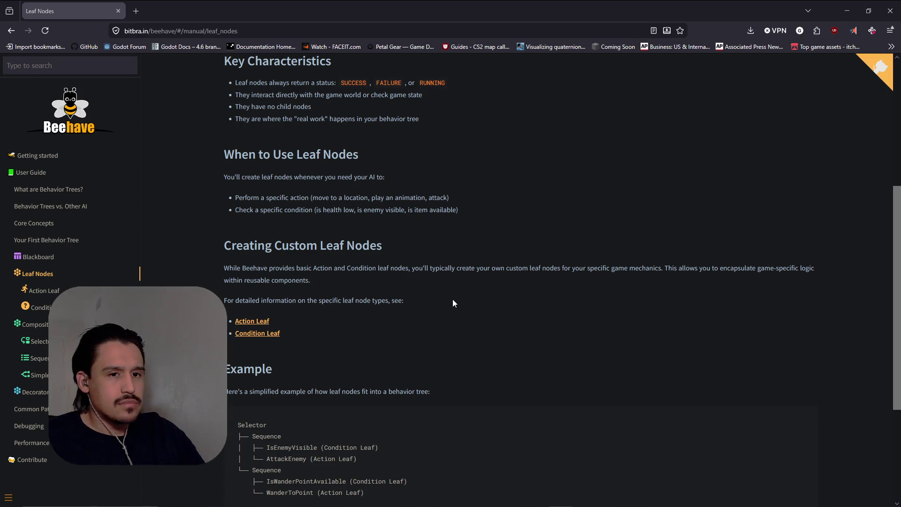
scroll(453, 306, down, 1)
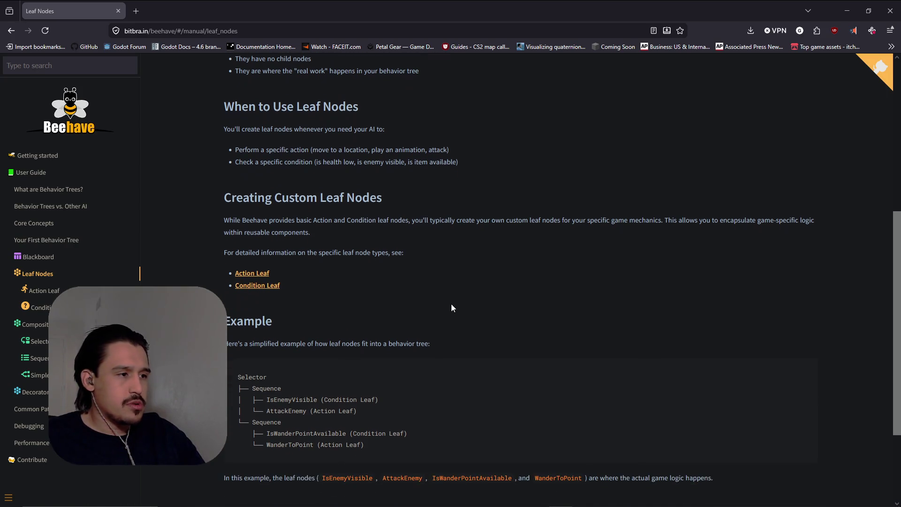
scroll(452, 308, down, 1)
scroll(452, 308, down, 2)
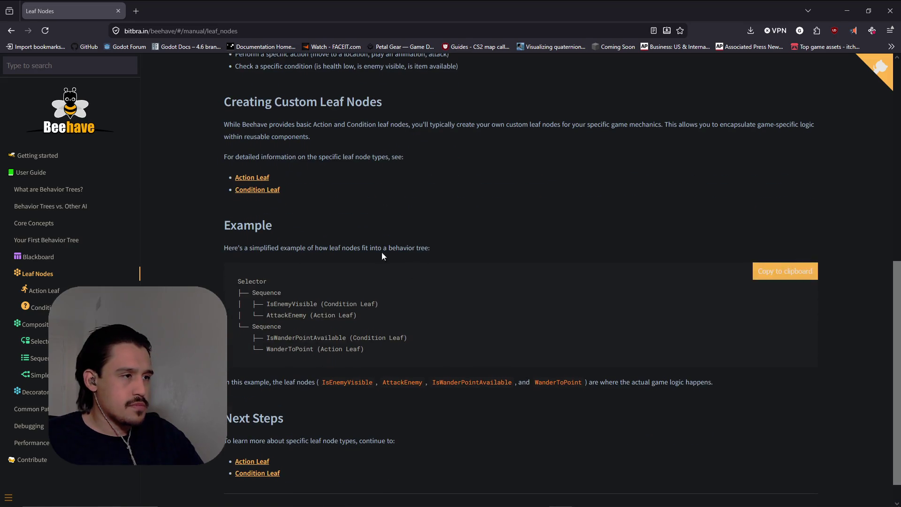
click(261, 177)
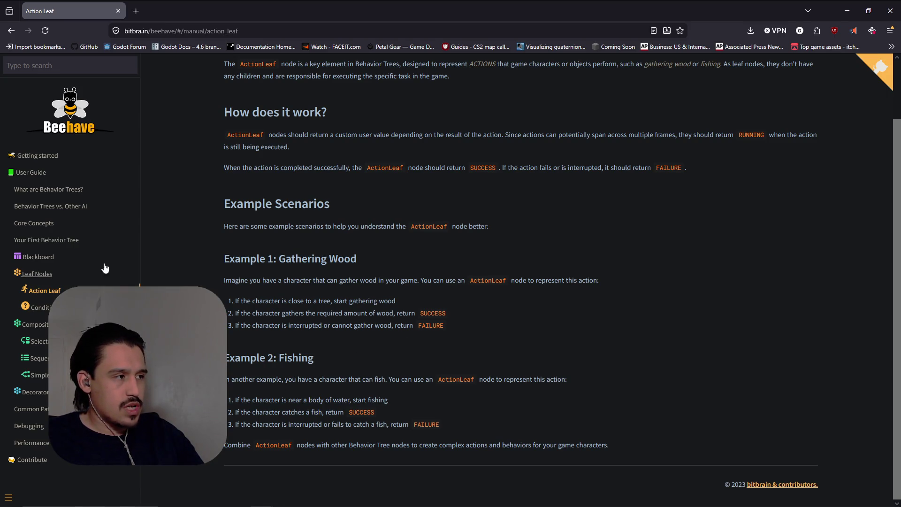
Read Step 3 of the Your First Behavior Tree guide, then return to Godot and select BeehaveTree.
click(47, 239)
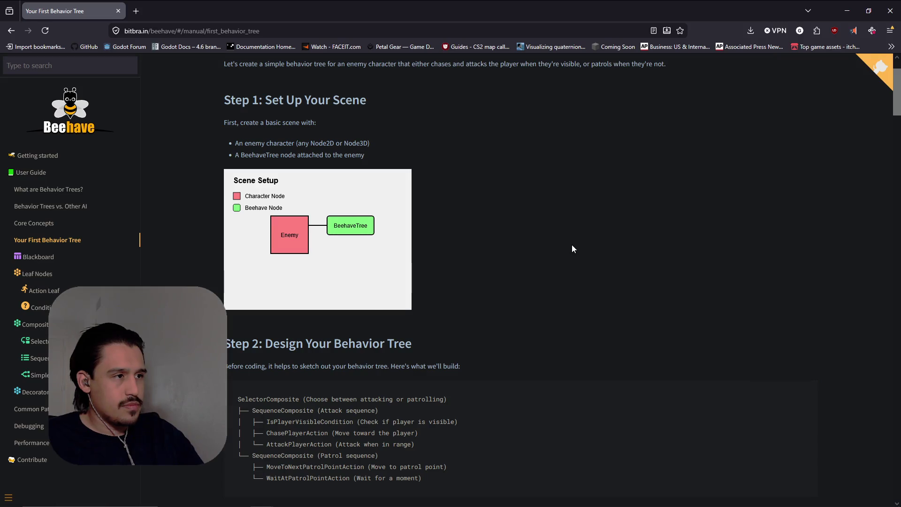
scroll(571, 245, down, 2)
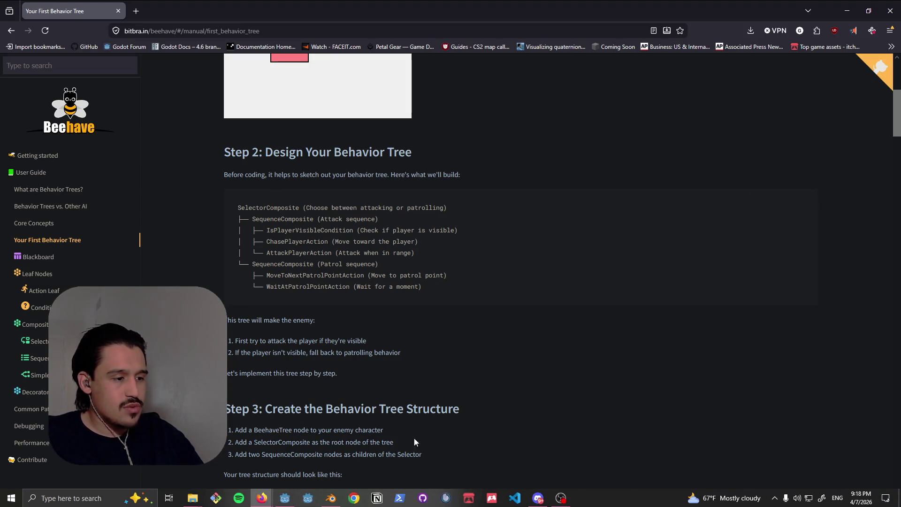
key(alt+Tab)
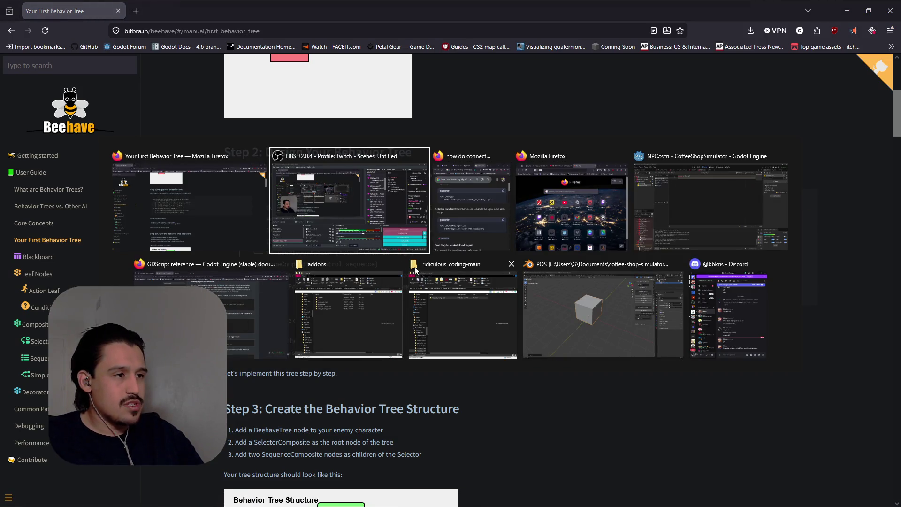
key(Tab)
key(Tab)
key(Tab)
click(43, 106)
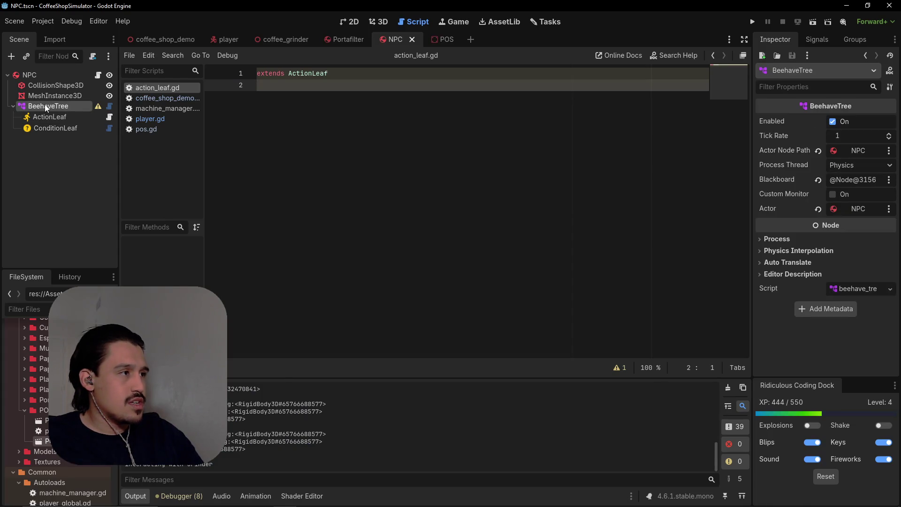
Start adding a child under BeehaveTree and browse the BeehaveNode types in the node list.
key(ctrl+a)
click(634, 116)
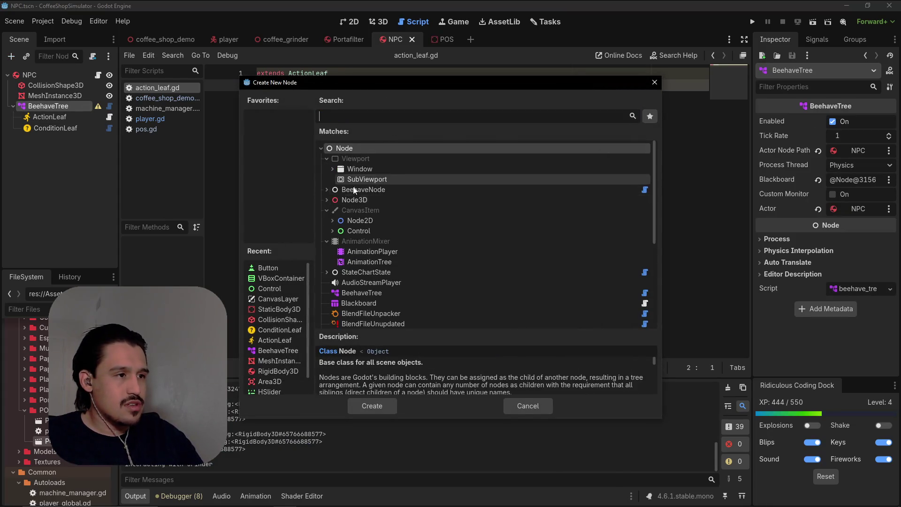
scroll(375, 270, down, 2)
click(327, 168)
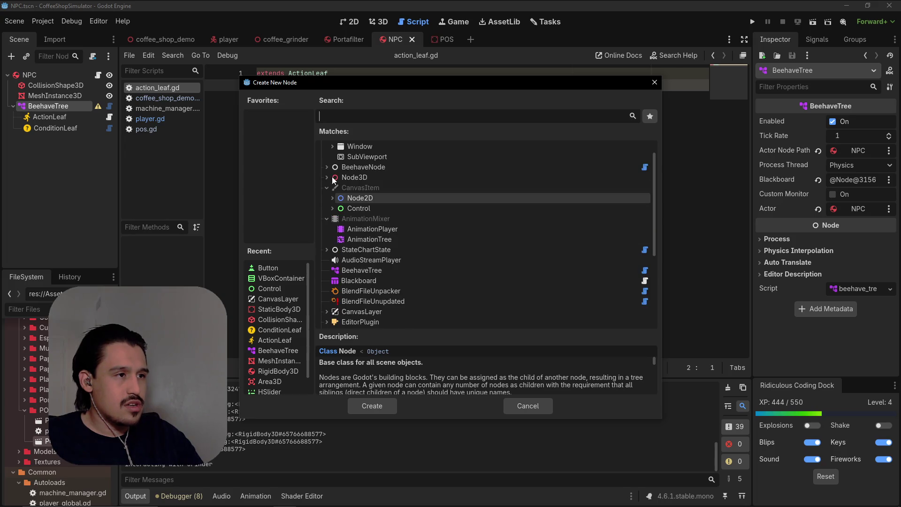
scroll(357, 225, down, 3)
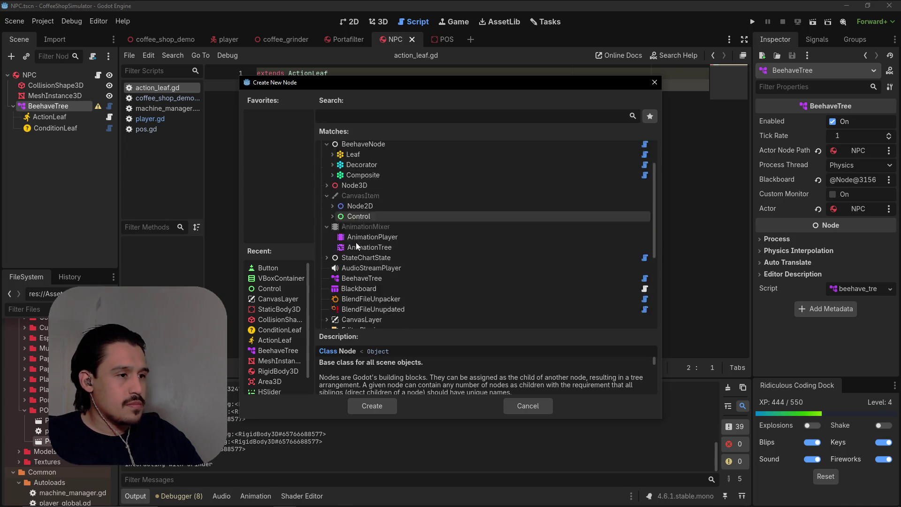
click(327, 212)
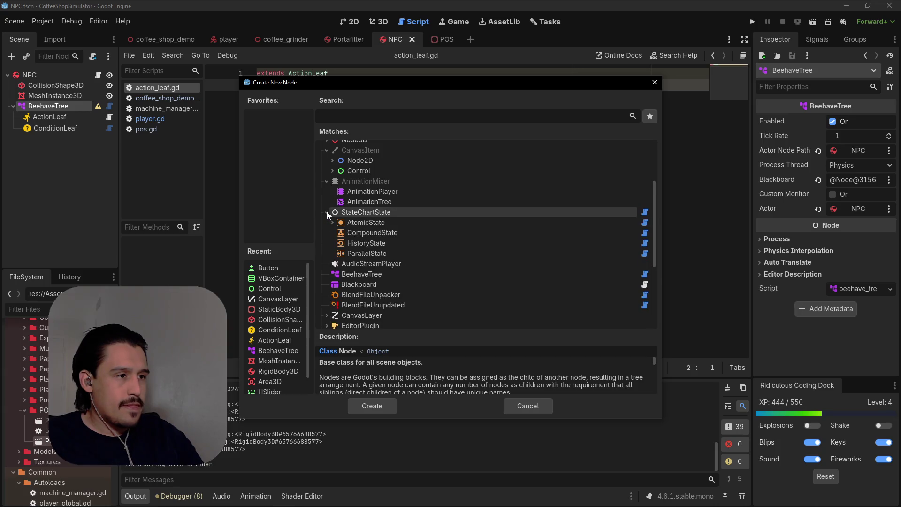
click(326, 211)
click(324, 232)
scroll(392, 252, down, 4)
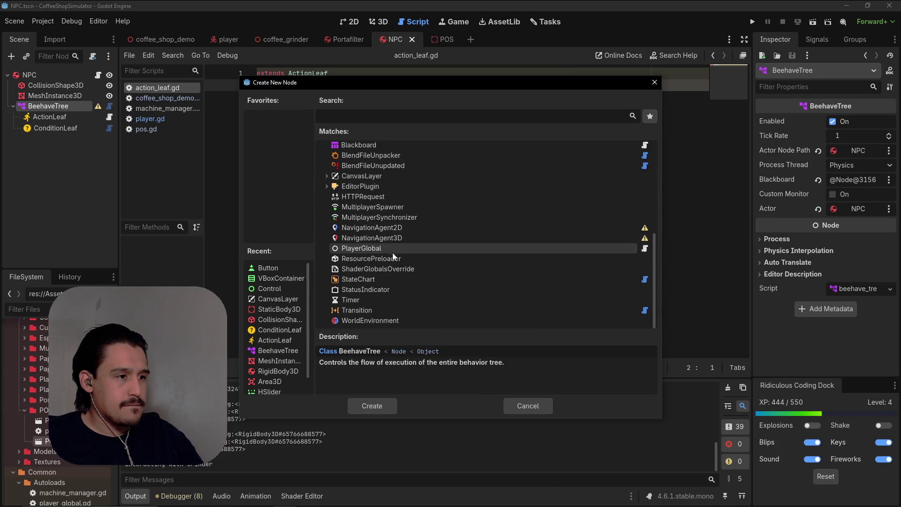
scroll(413, 287, up, 8)
Expand the Composite group and add a SequenceComposite node under BeehaveTree.
click(333, 204)
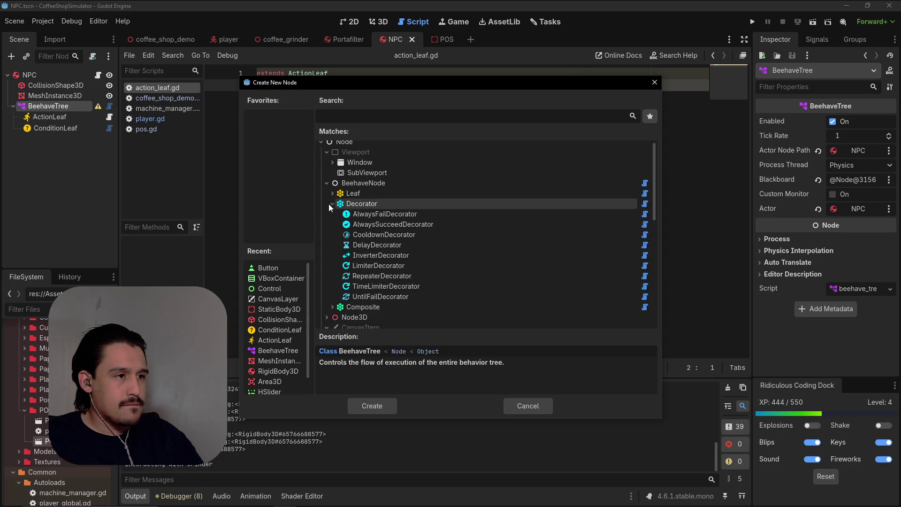
click(332, 203)
click(333, 214)
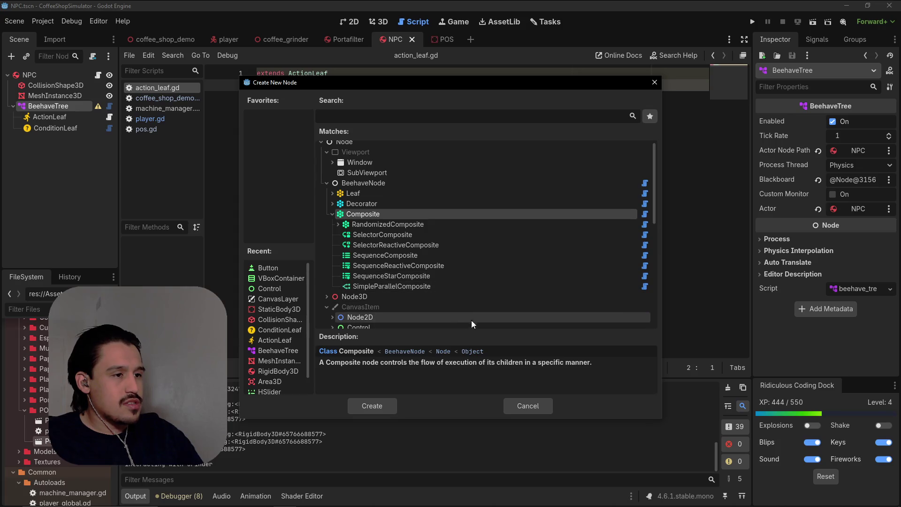
click(444, 257)
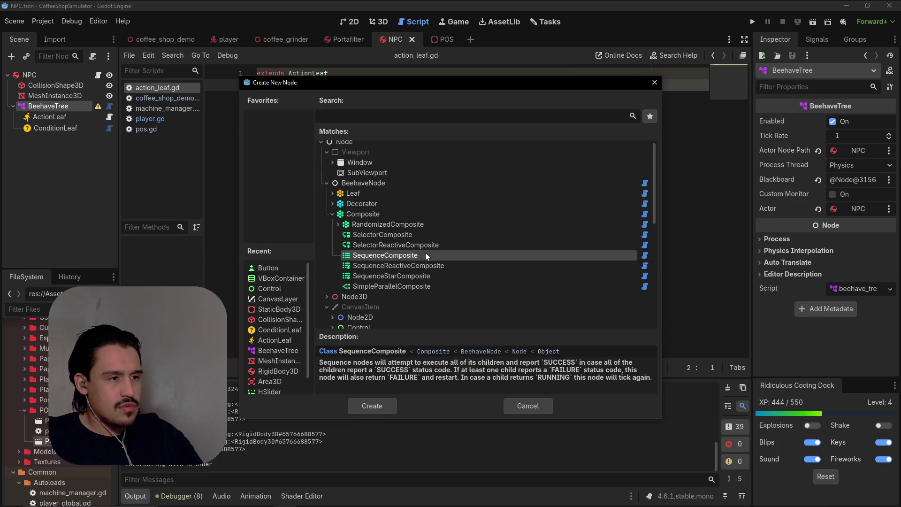
double_click(426, 254)
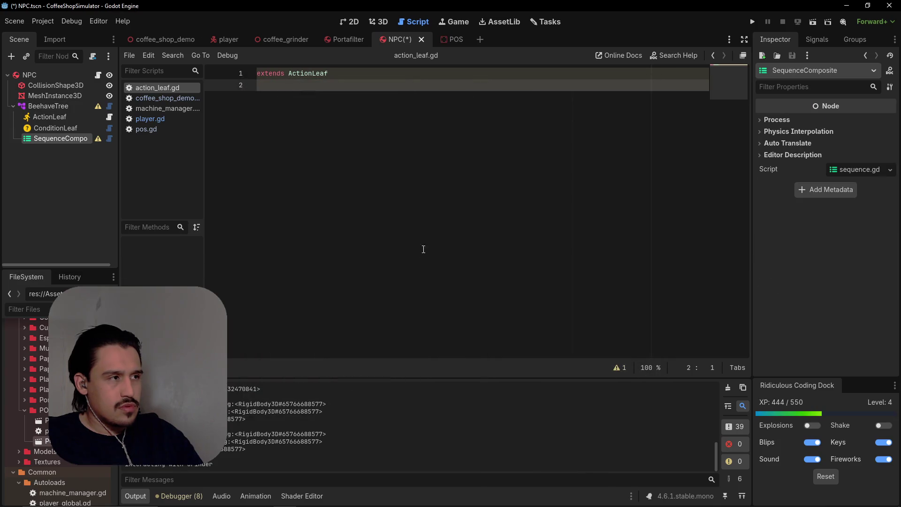
Move ActionLeaf and ConditionLeaf together under SequenceComposite in the Scene dock.
click(80, 128)
click(82, 138)
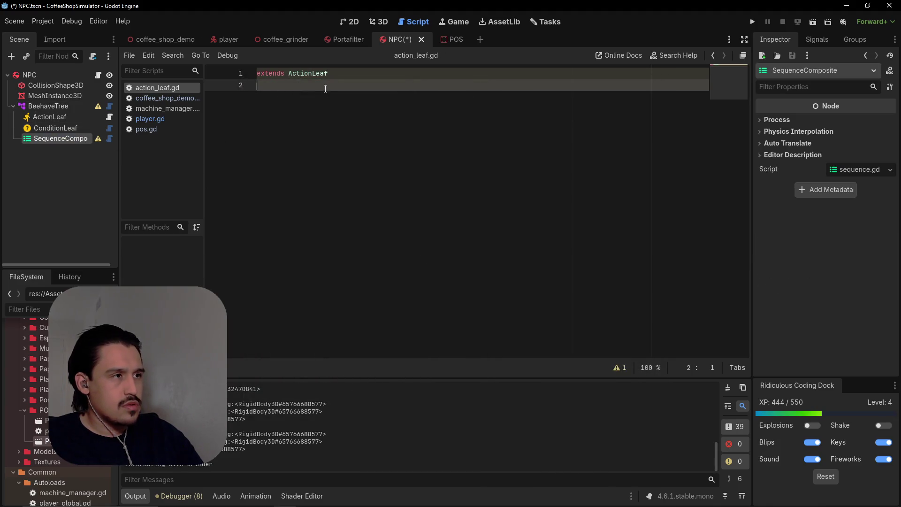
click(52, 117)
shift+click(70, 129)
drag(73, 128, 75, 139)
ctrl+click(80, 140)
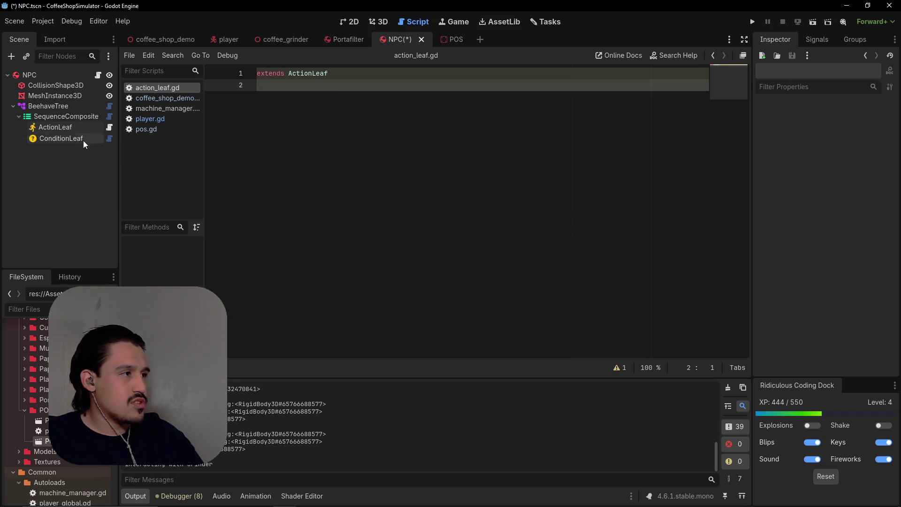
Inspect SequenceComposite's Process and Physics Interpolation properties, then the parent BeehaveTree's settings.
click(91, 116)
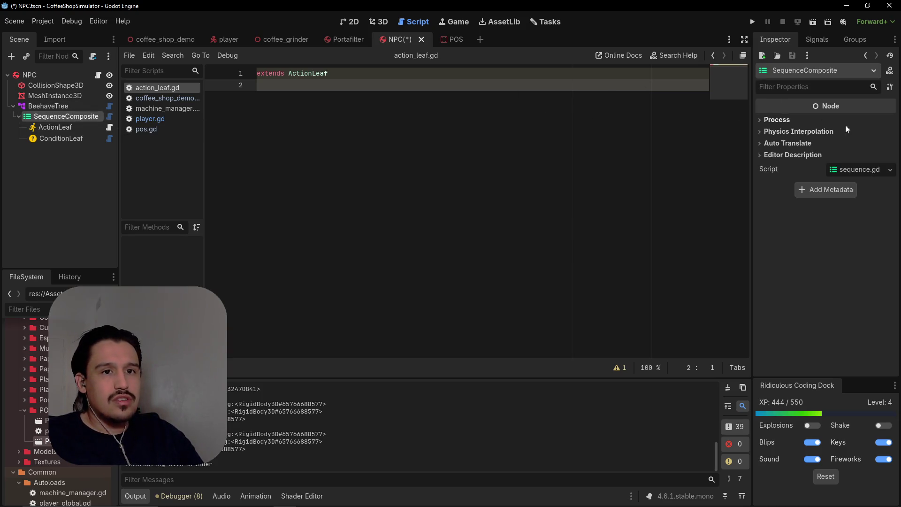
click(788, 120)
click(789, 119)
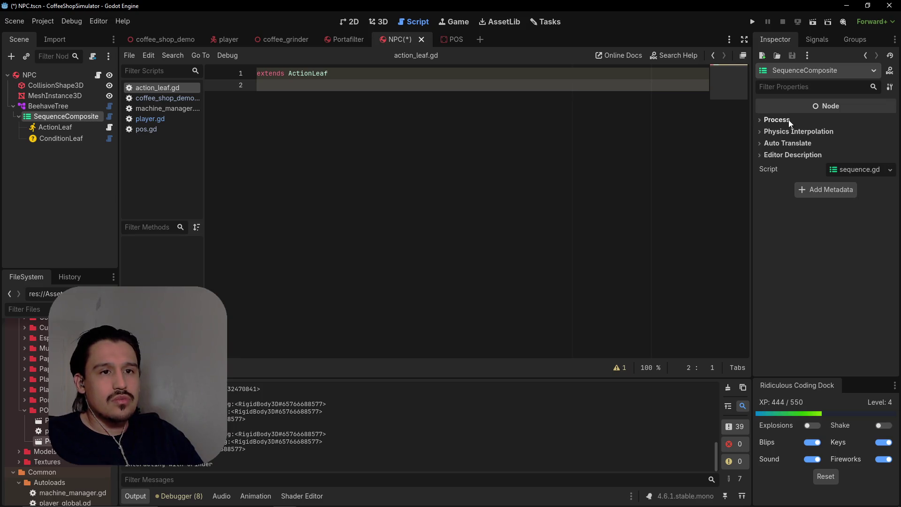
click(782, 132)
click(782, 132)
key(Up)
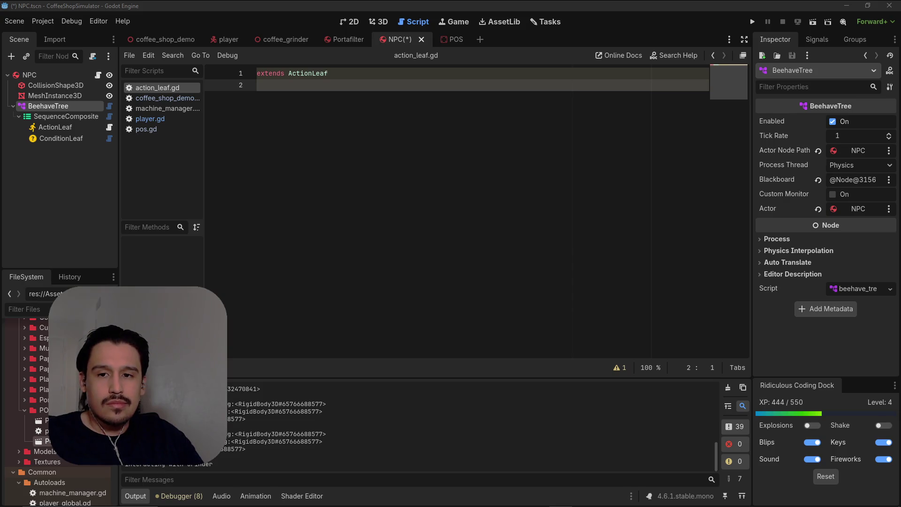
click(397, 240)
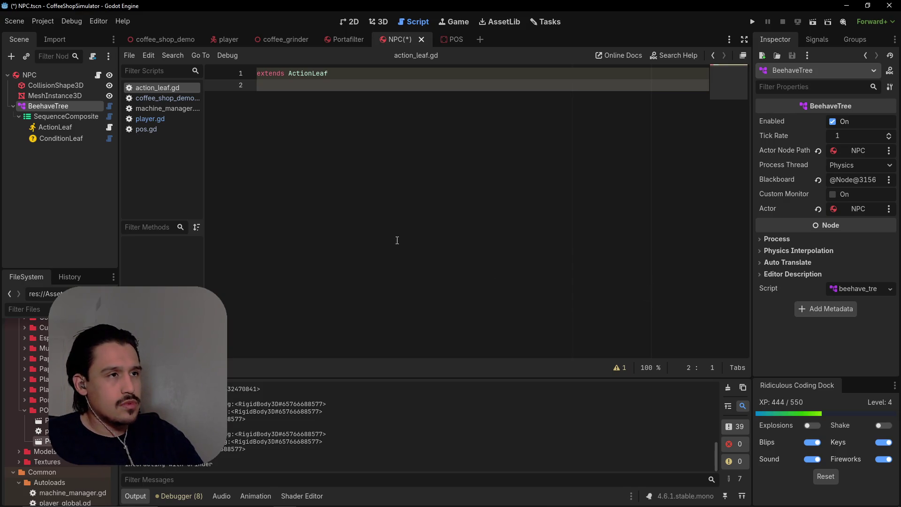
Save the scene and add an empty """ comment block below extends ActionLeaf.
key(ctrl+s)
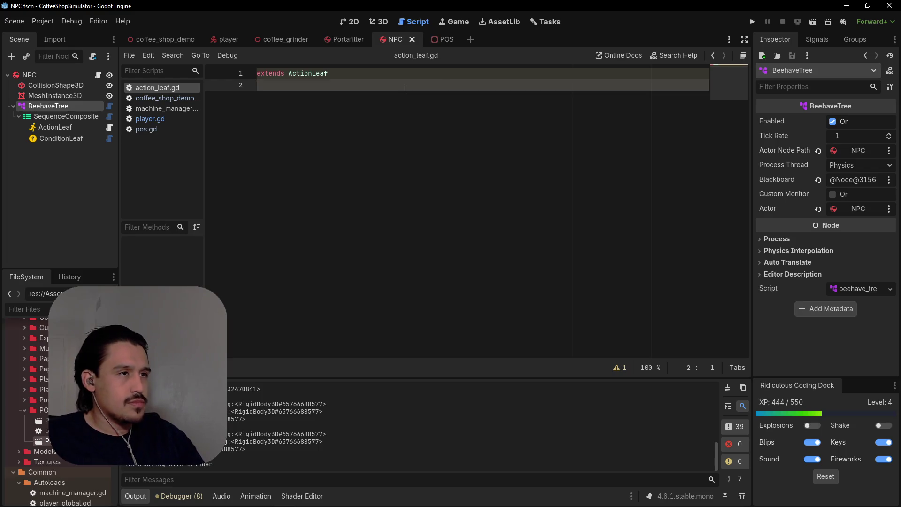
text(')
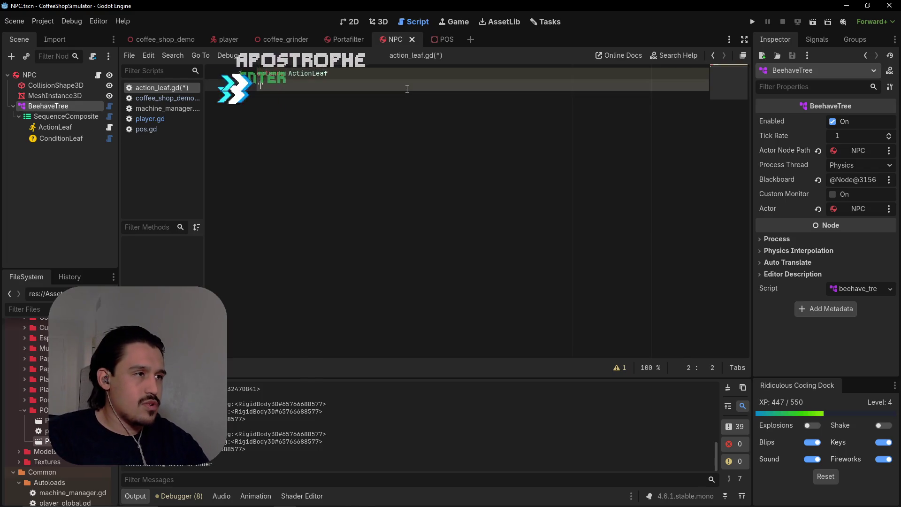
key(Return)
text("")
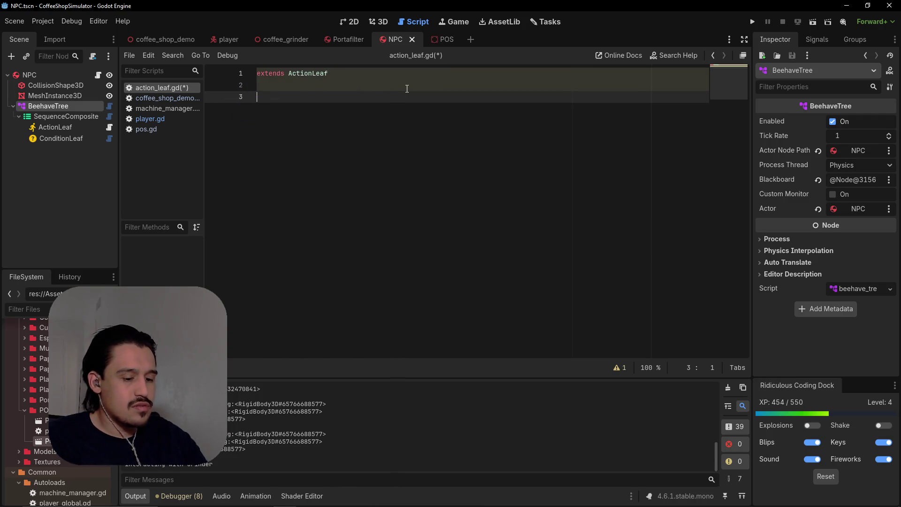
text(")
key(Return)
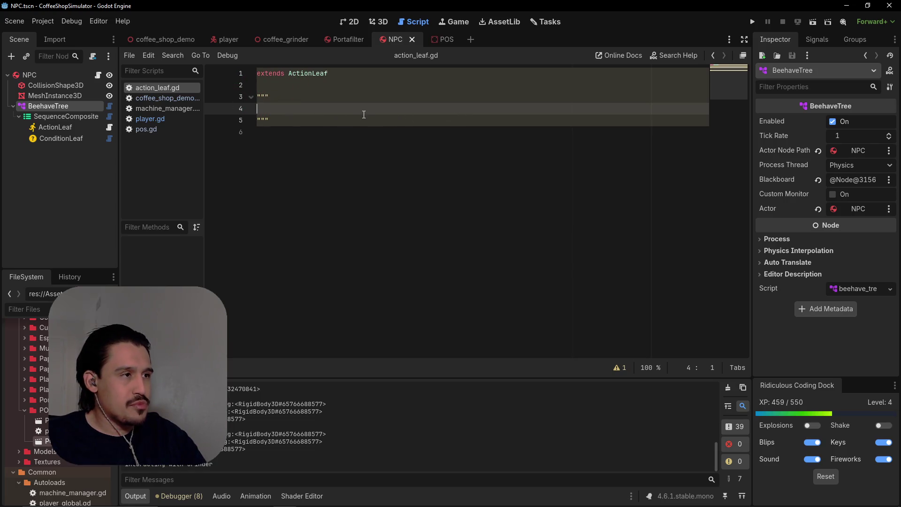
Save action_leaf.gd and check the SequenceComposite and ConditionLeaf nodes.
key(ctrl+s)
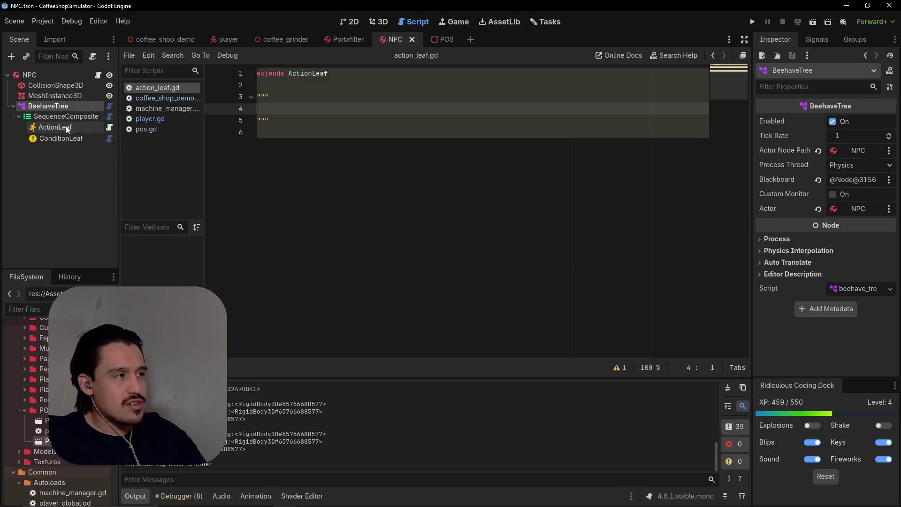
click(58, 117)
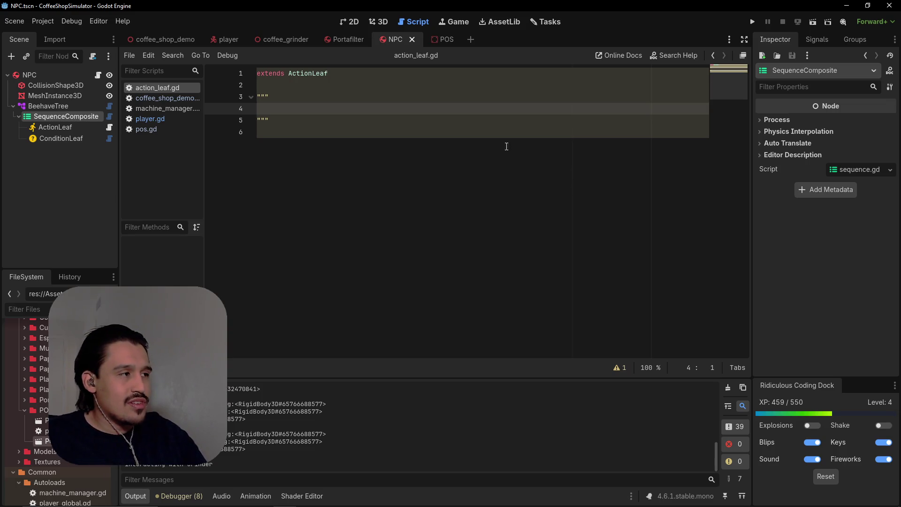
click(70, 138)
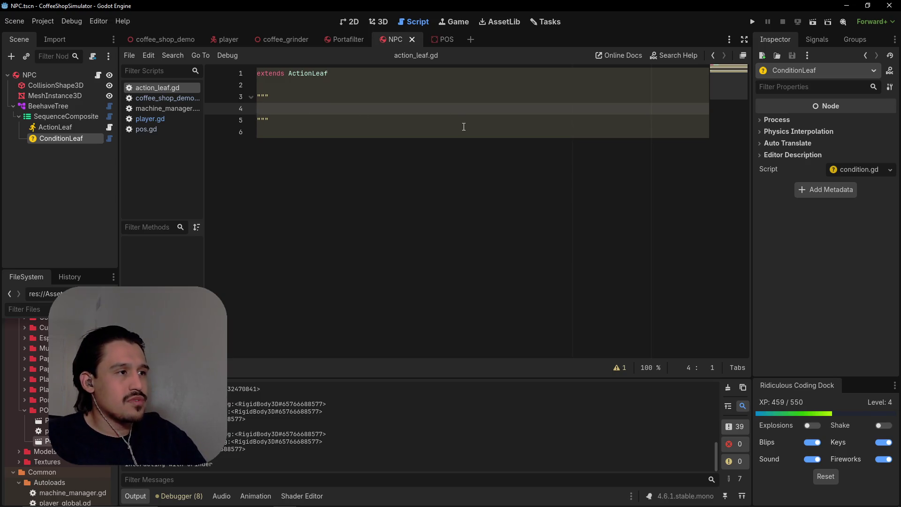
Write the notes 'interest : something they want to do' and an indented 'interest generates path'.
text(interest )
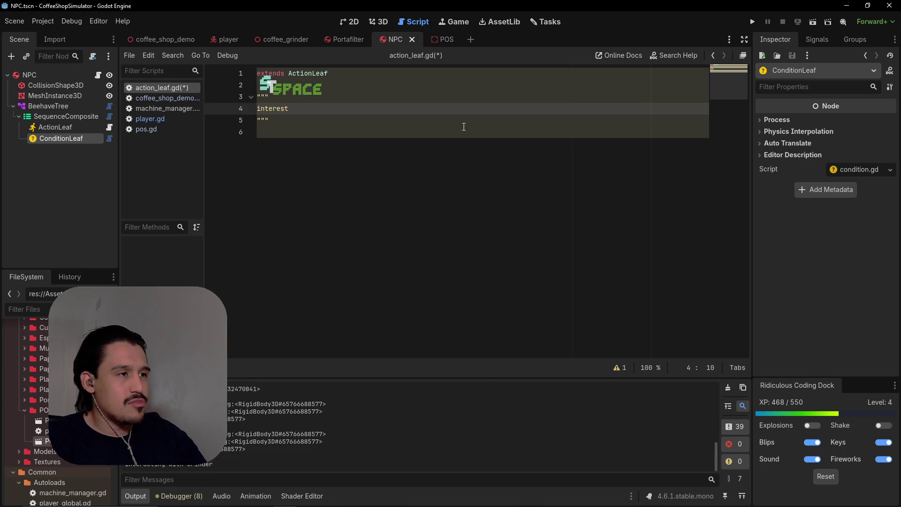
text(: som)
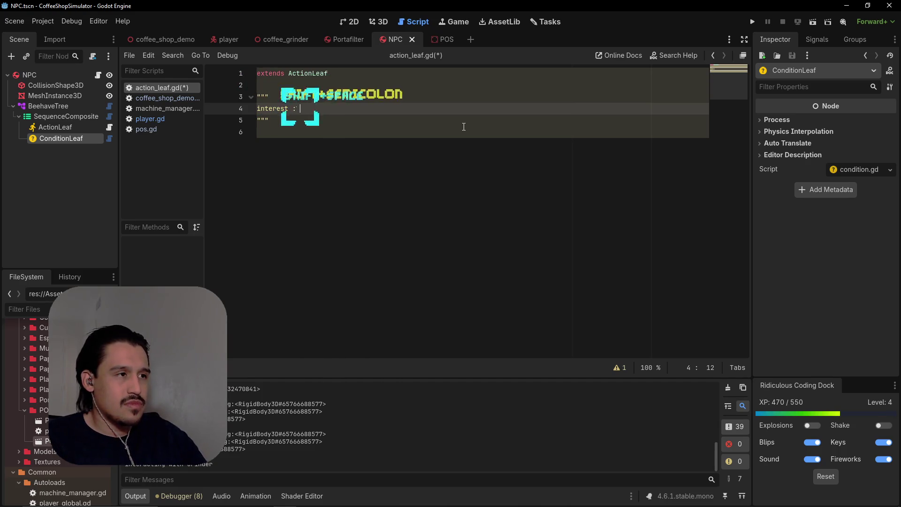
text(ething they want )
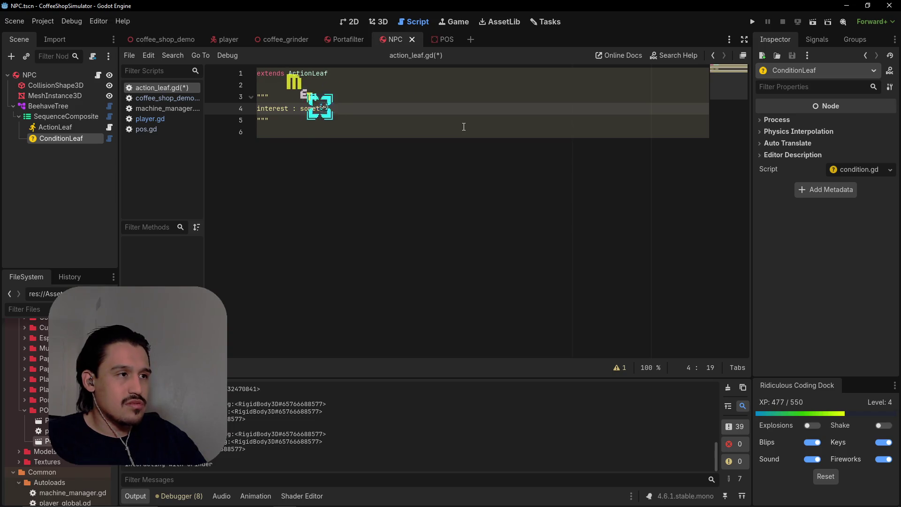
text(to do)
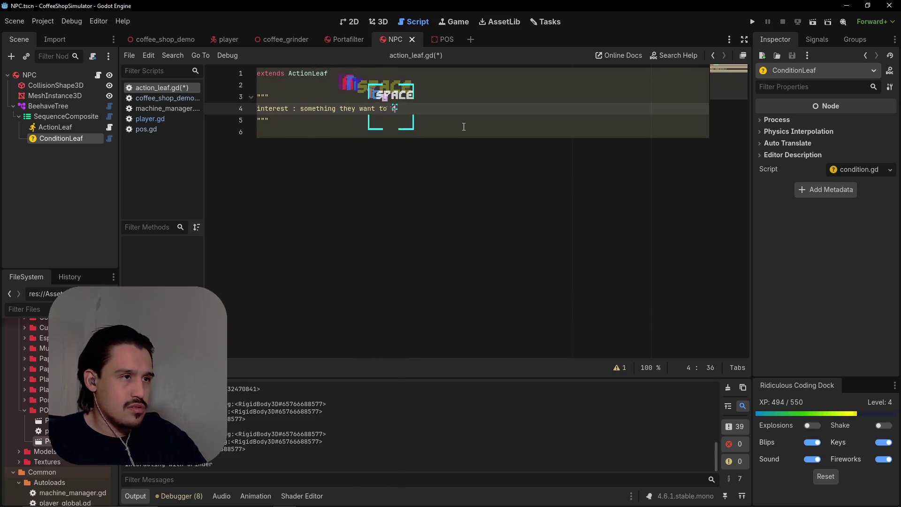
key(Return)
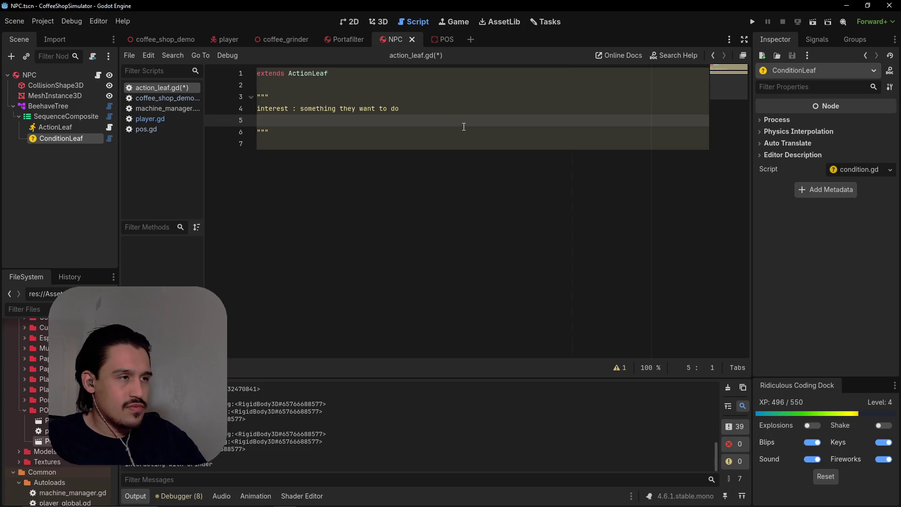
key(Tab)
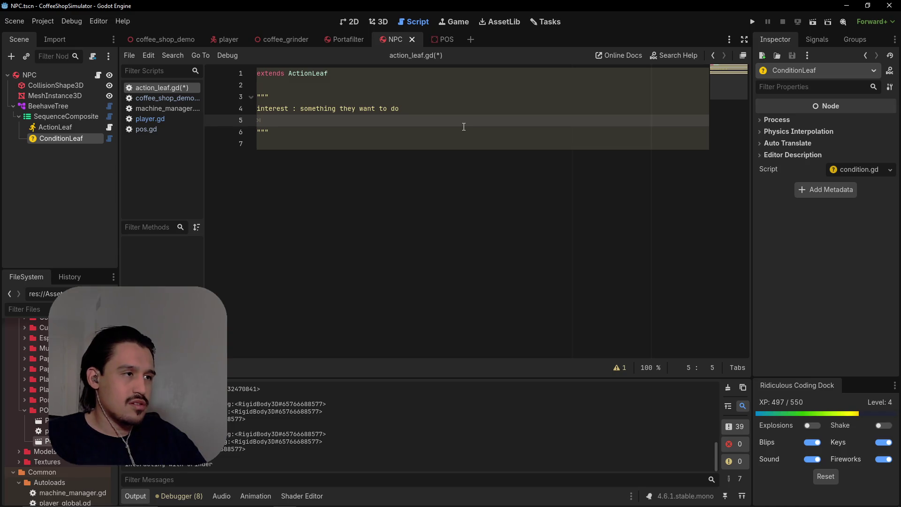
text(interest get)
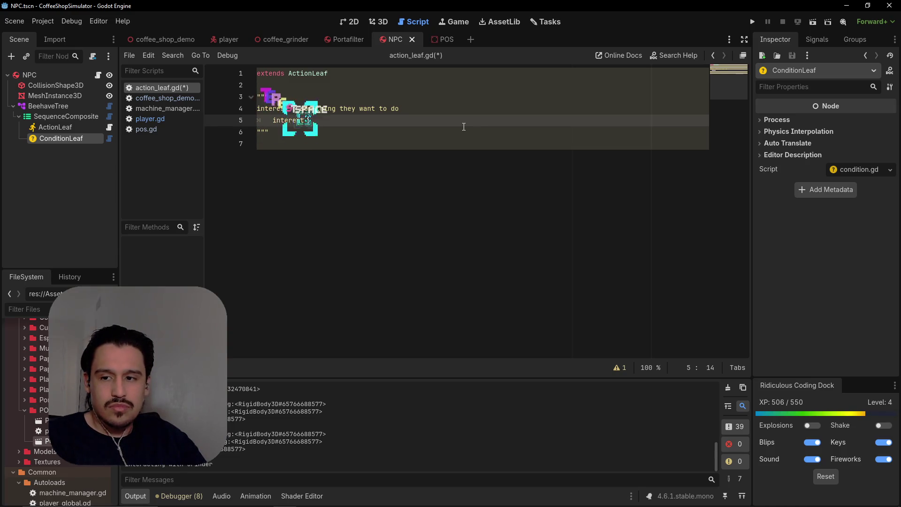
text(nerates paath)
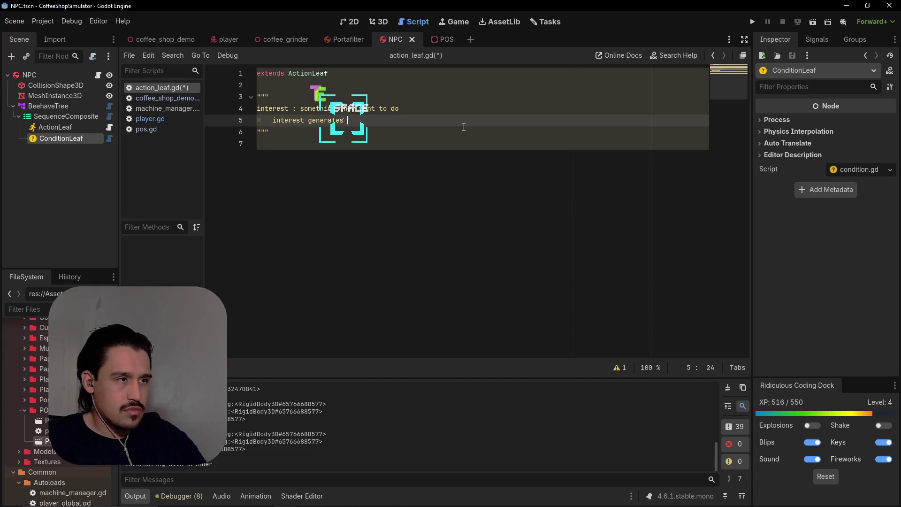
key(BackSpace)
key(BackSpace)
key(BackSpace)
text(th)
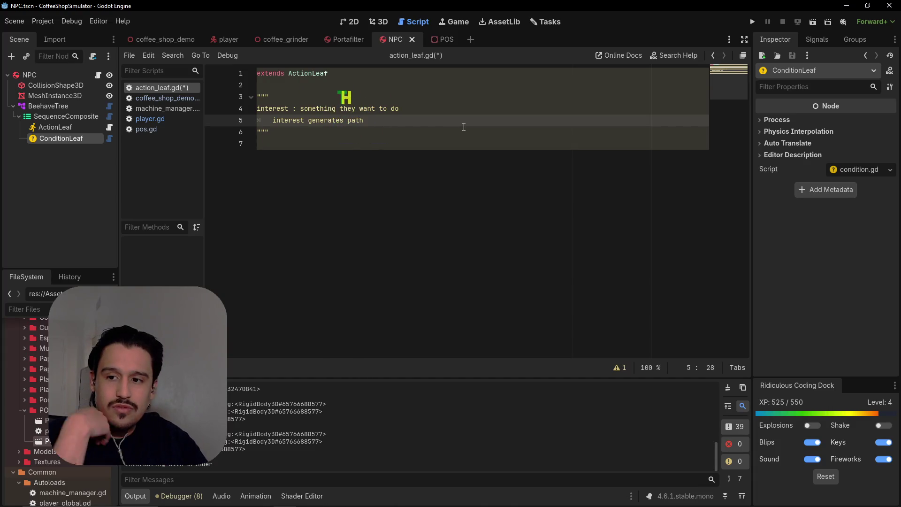
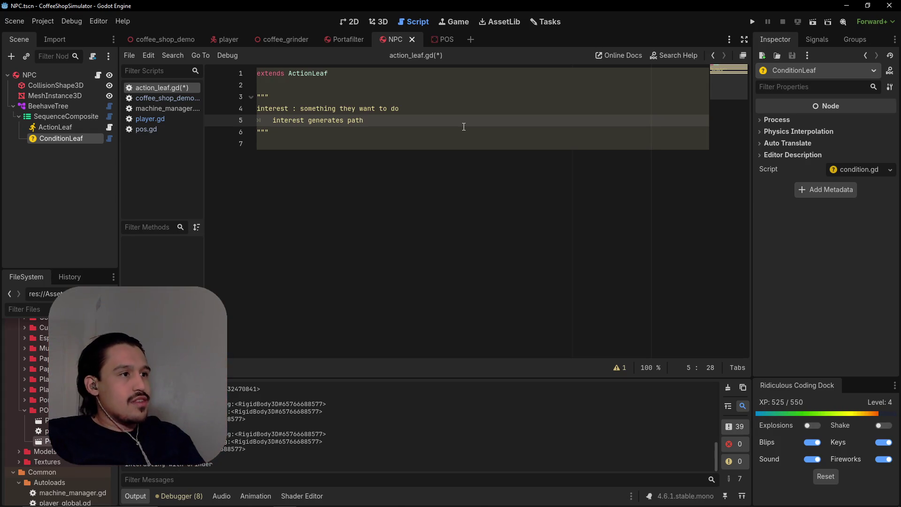
Add a deeper-indented line 'path generated by A*' beneath 'interest generates path' in action_leaf.gd.
key(Return)
key(Tab)
text(path gen)
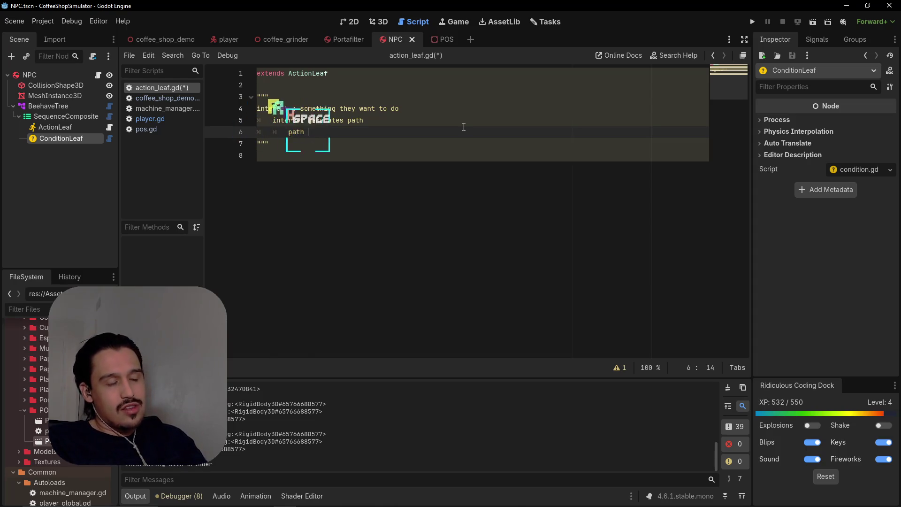
text(erated by)
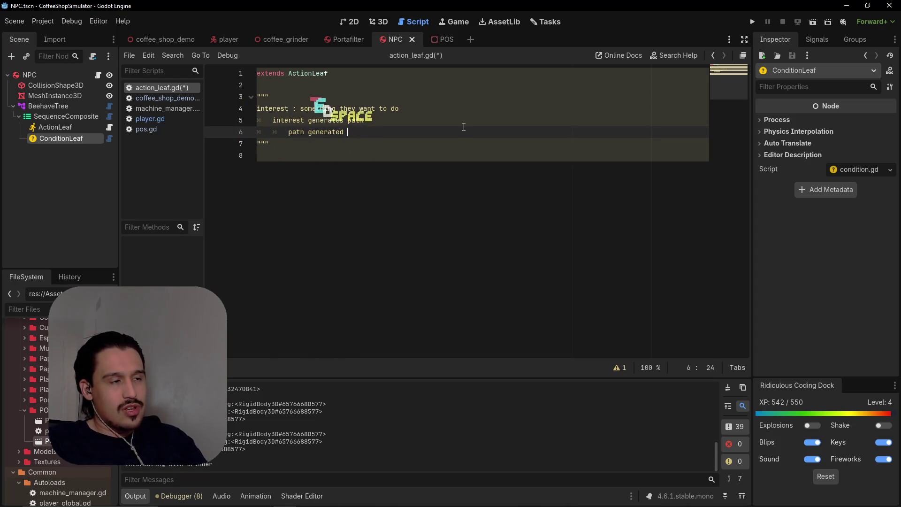
text( A)
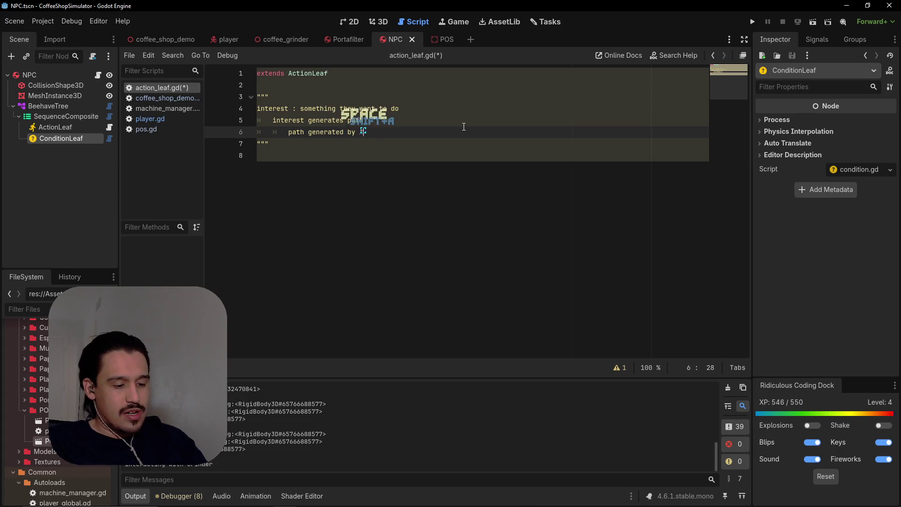
text(*)
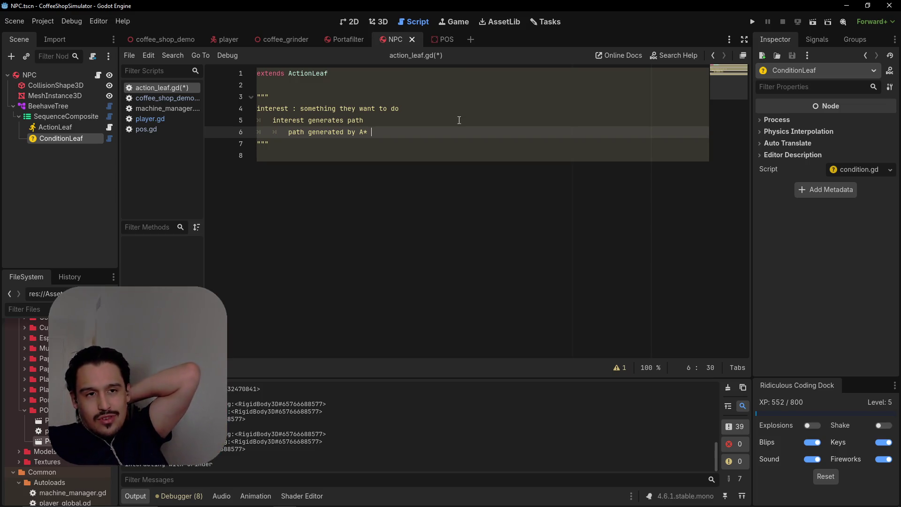
Widen the Inspector, make the Ridiculous Coding dock taller, and enable its Explosions effect.
drag(751, 368, 602, 369)
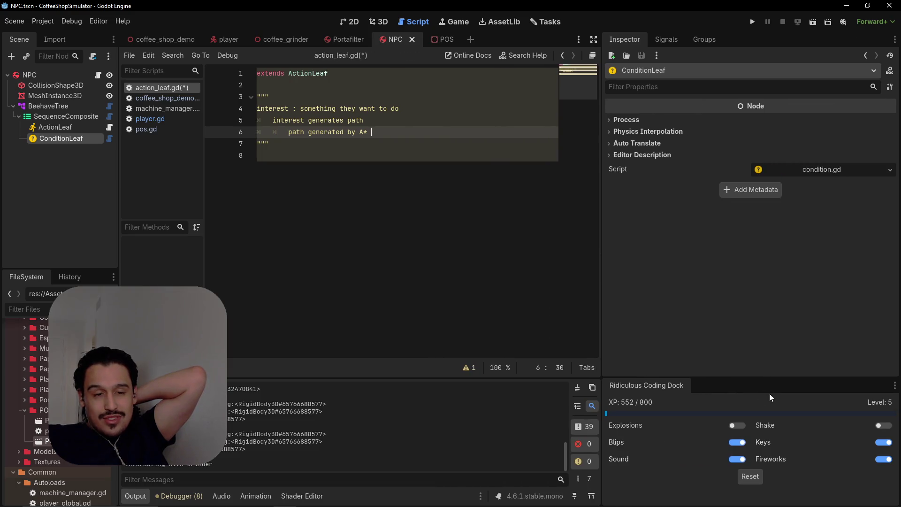
drag(771, 377, 811, 277)
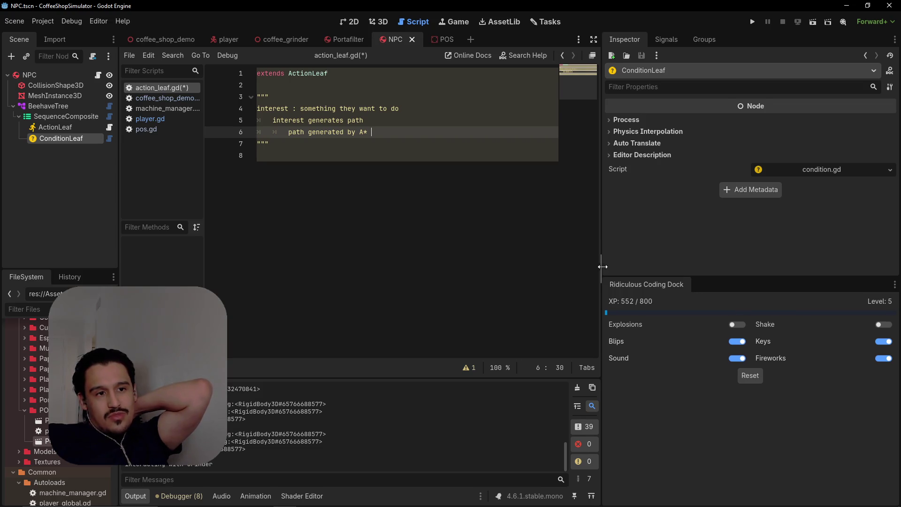
drag(603, 266, 693, 267)
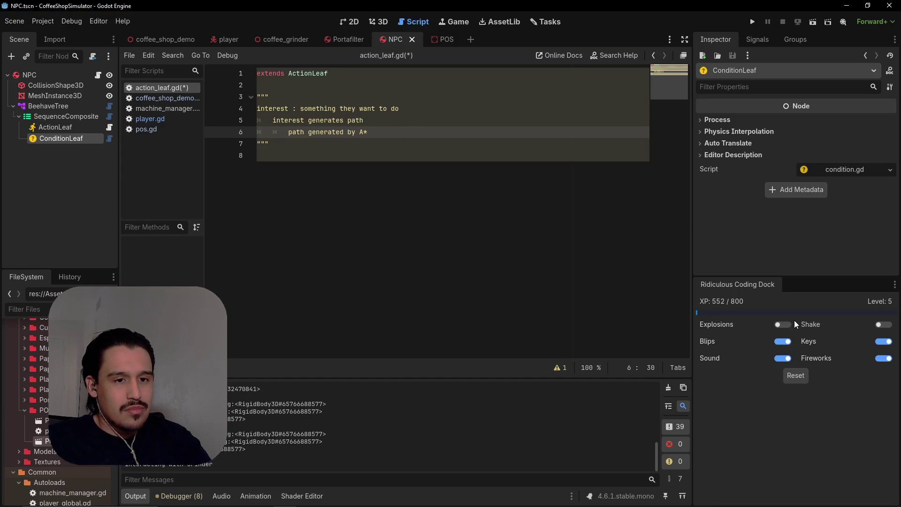
click(783, 324)
Remove the test letters after 'path generated by A*', add an indented line, and save action_leaf.gd.
text(tes)
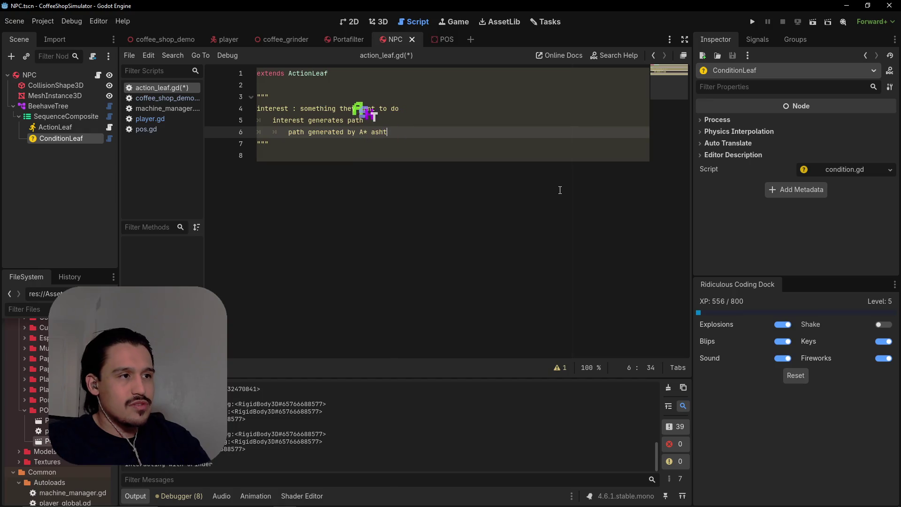
key(BackSpace)
key(BackSpace)
key(BackSpace)
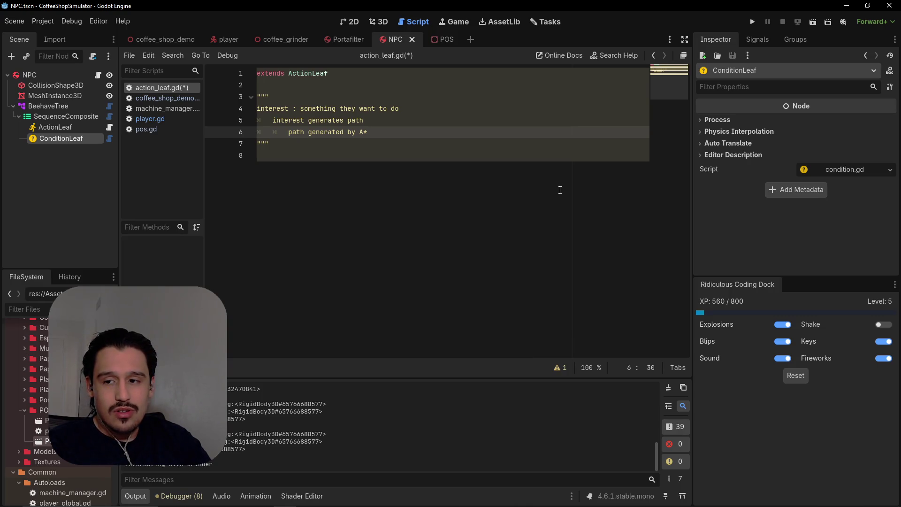
key(BackSpace)
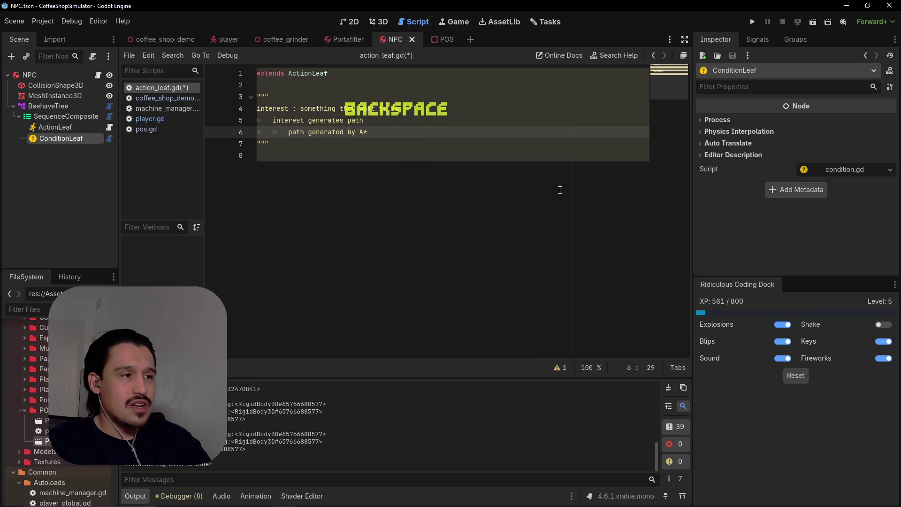
key(BackSpace)
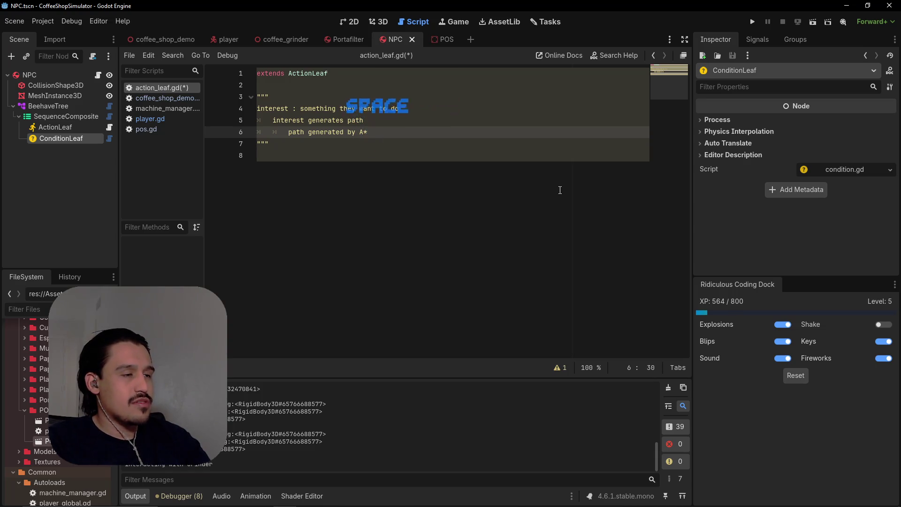
key(Return)
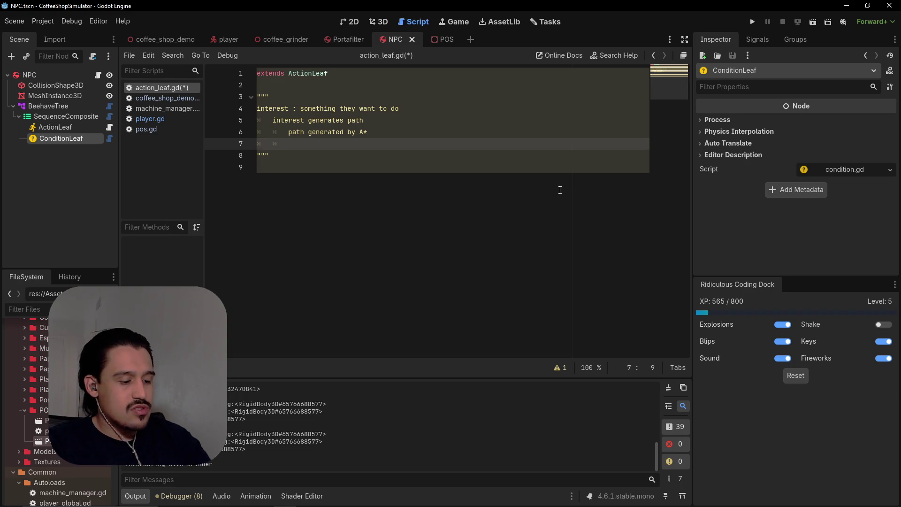
key(ctrl+s)
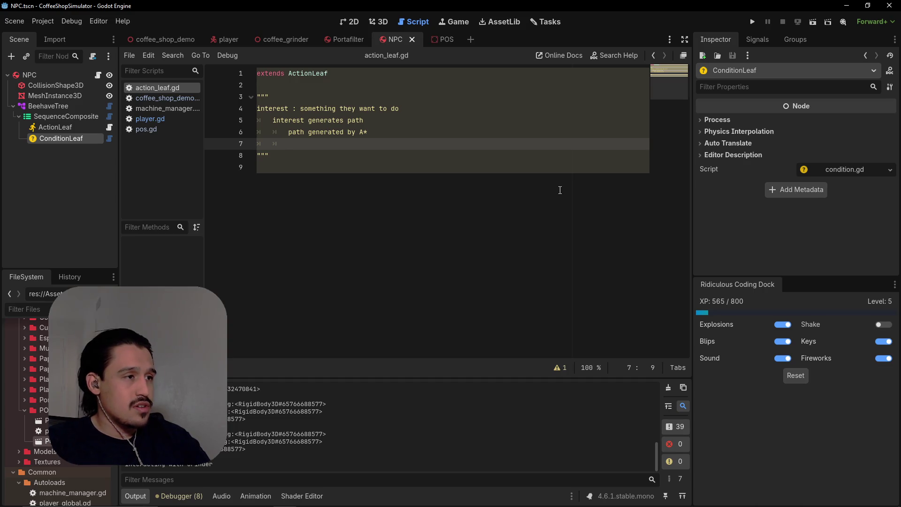
Write the note 'NPC has interest to visit coffee shop -> ConditionLeaf' followed by blank indented lines.
text(NPC has)
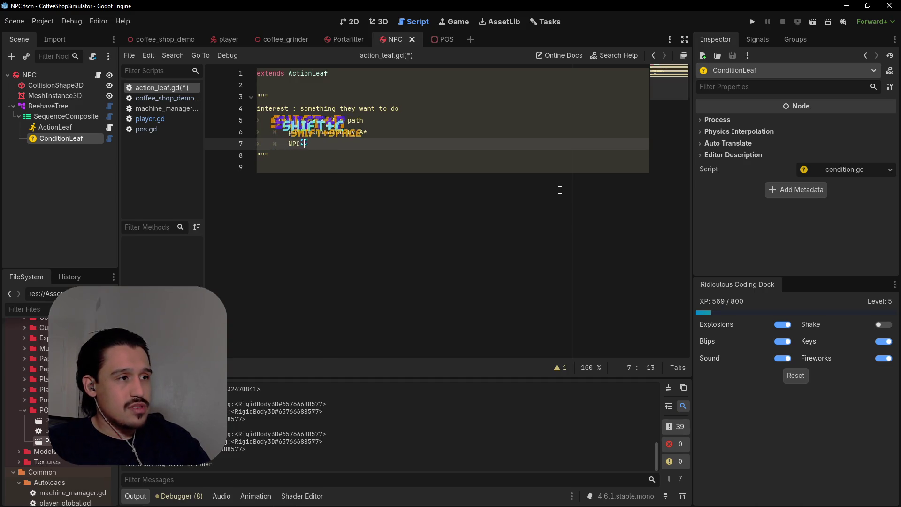
text( interest to )
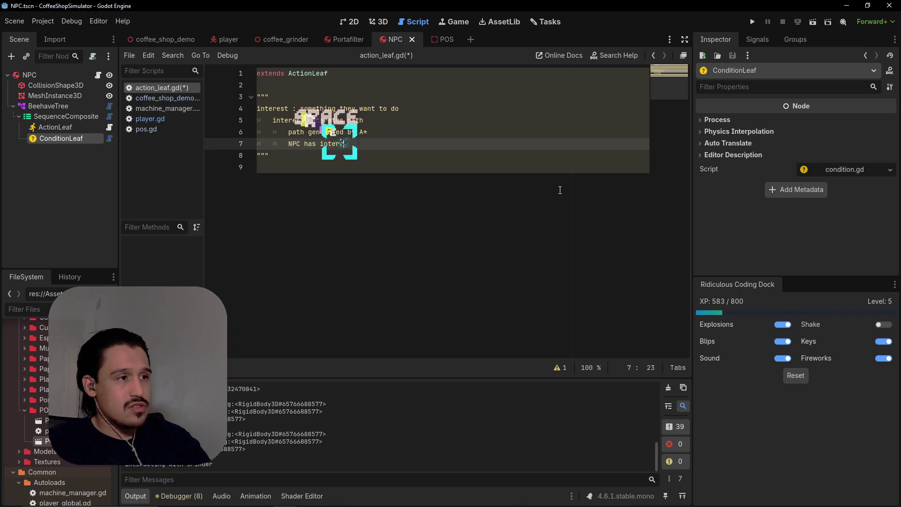
text(visit co)
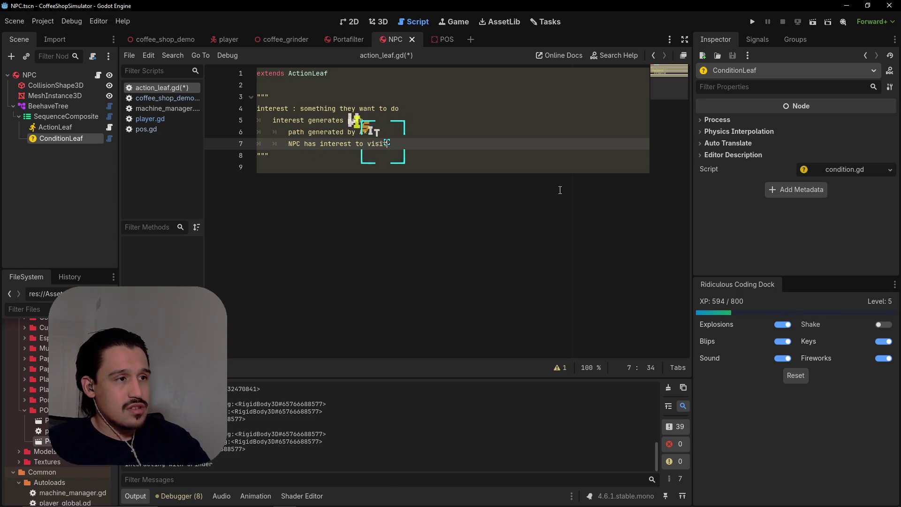
text(ffee shop)
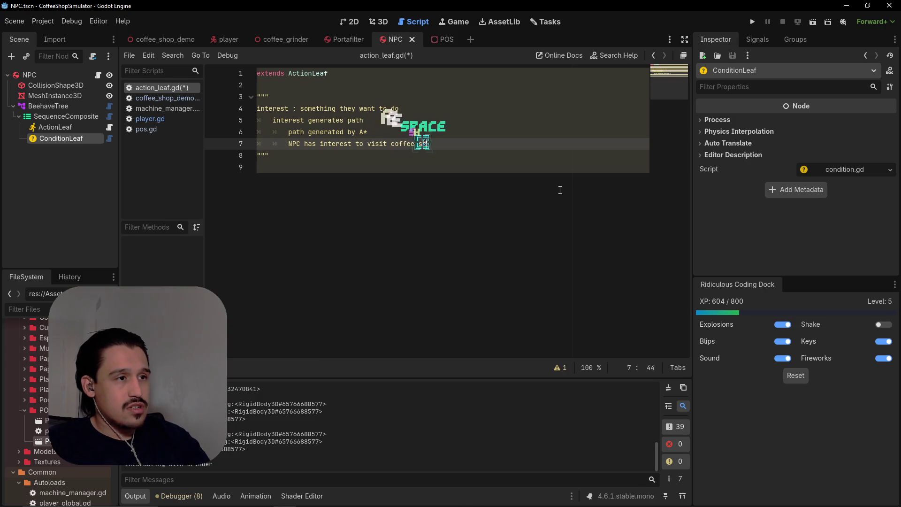
key(Return)
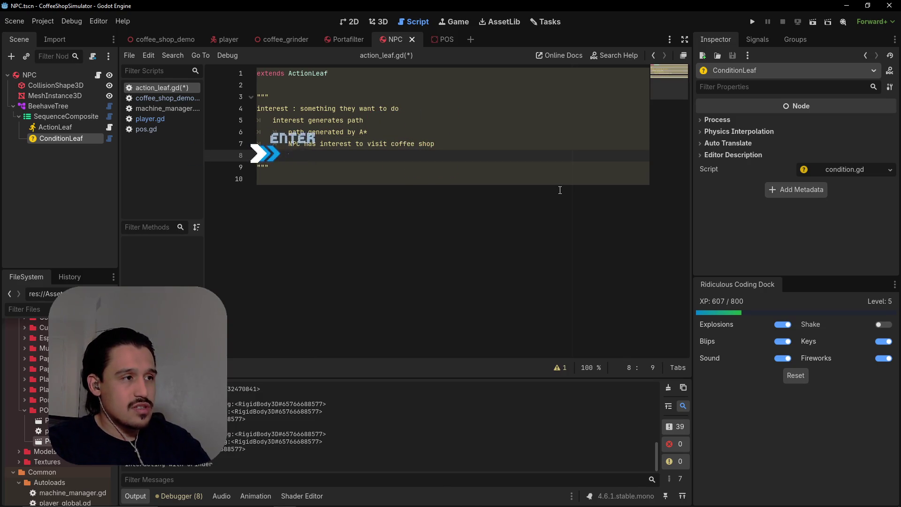
text(_)
key(BackSpace)
key(BackSpace)
key(BackSpace)
key(BackSpace)
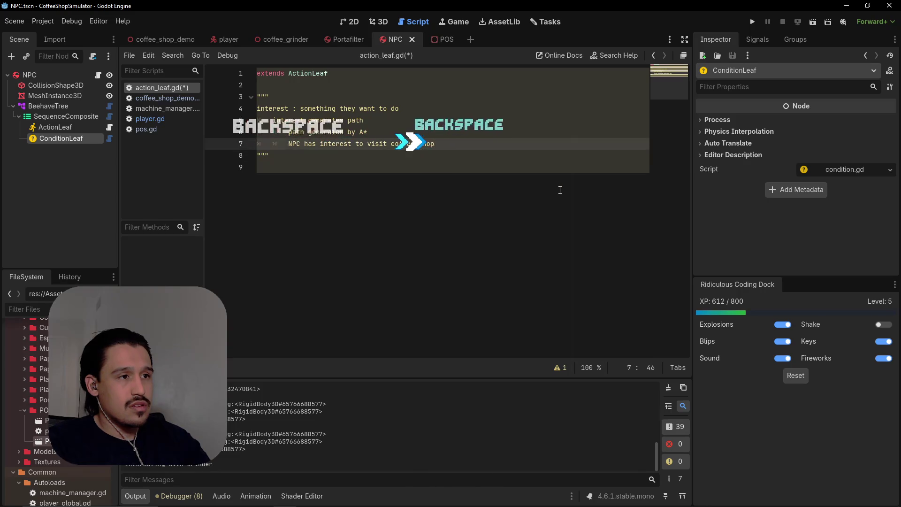
text(-> )
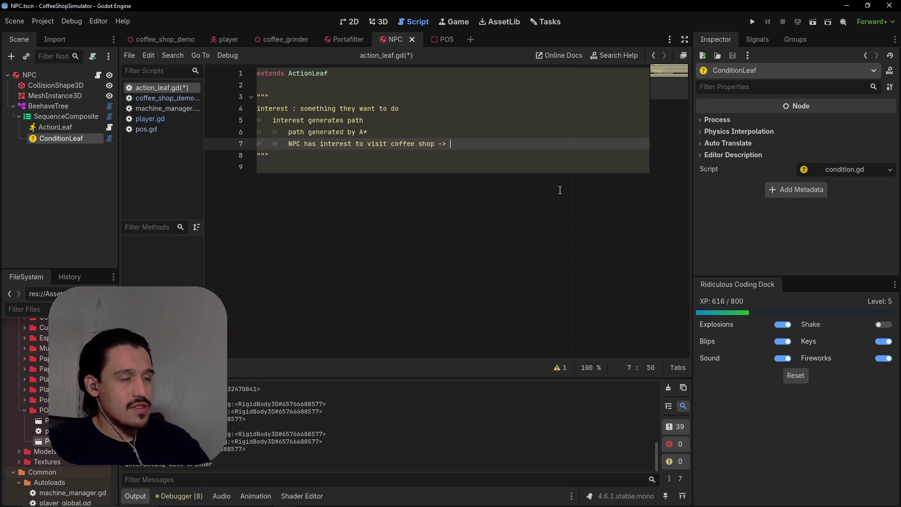
text(Condition)
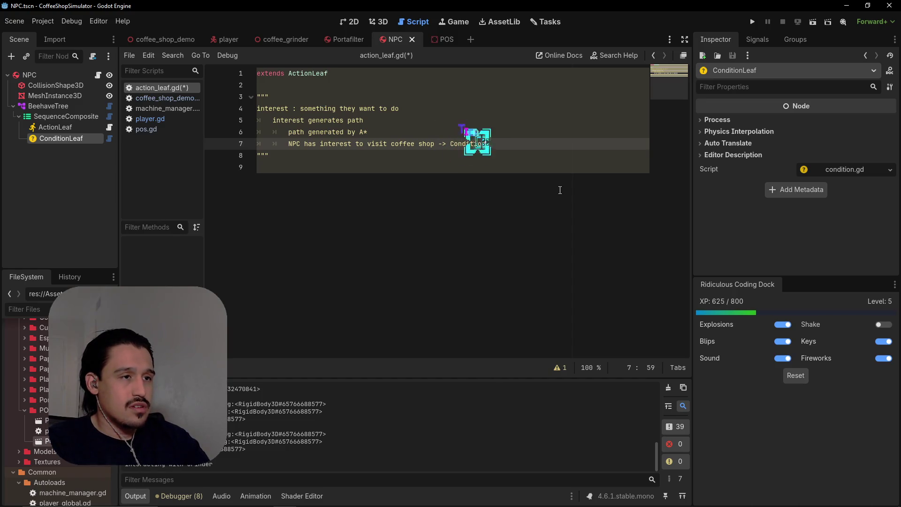
text(Leaf)
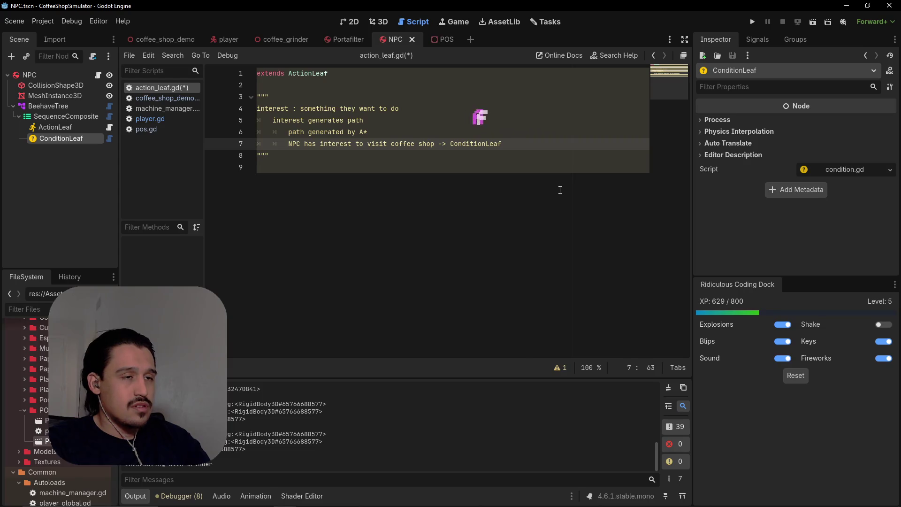
key(Return)
key(Return)
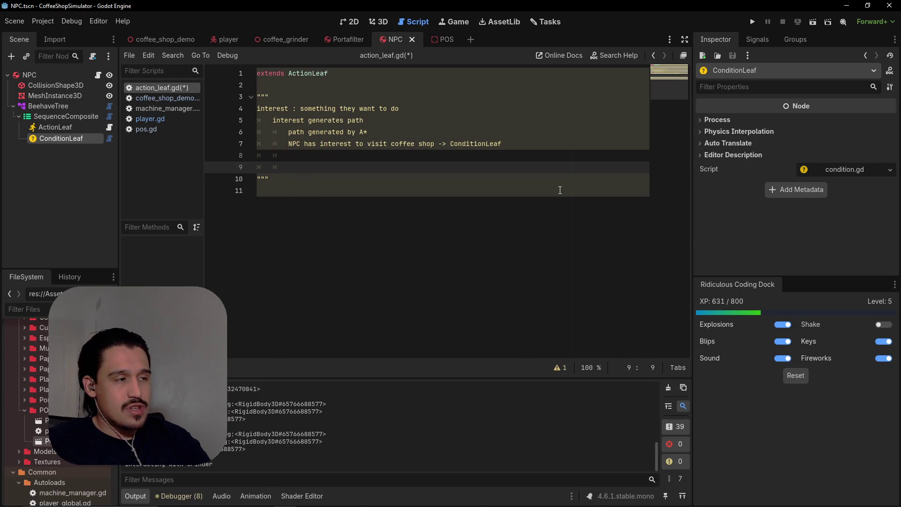
Type the note 'NPC Look at menu:' in the action_leaf.gd docstring.
text(NPC LOOK)
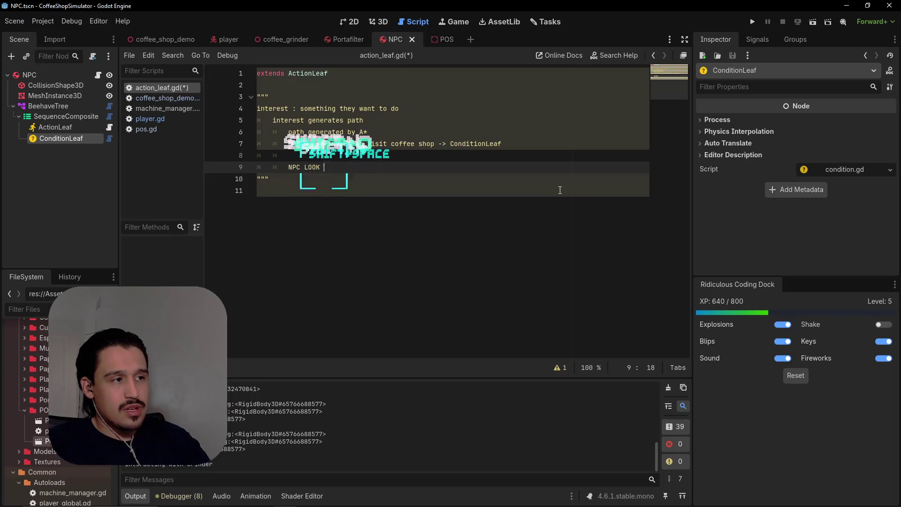
key(shift+BackSpace)
key(shift+BackSpace)
key(shift+BackSpace)
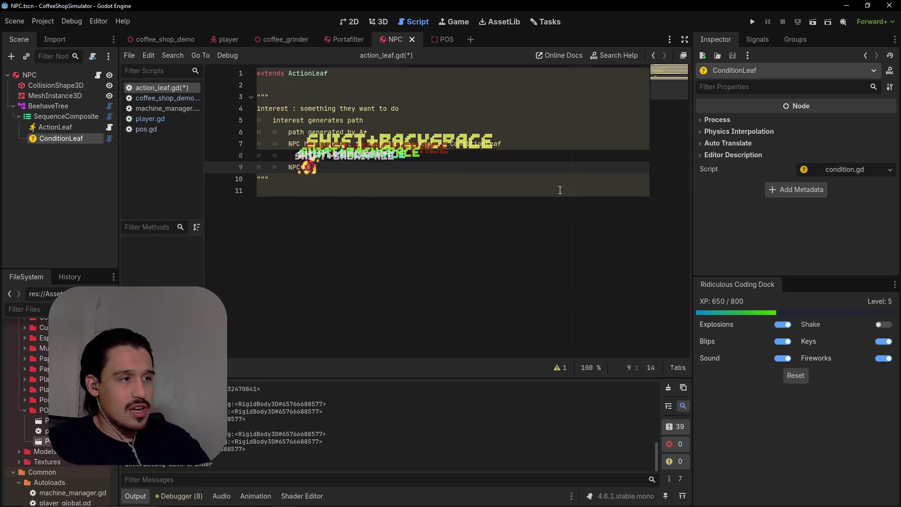
key(shift+BackSpace)
text(Look at me)
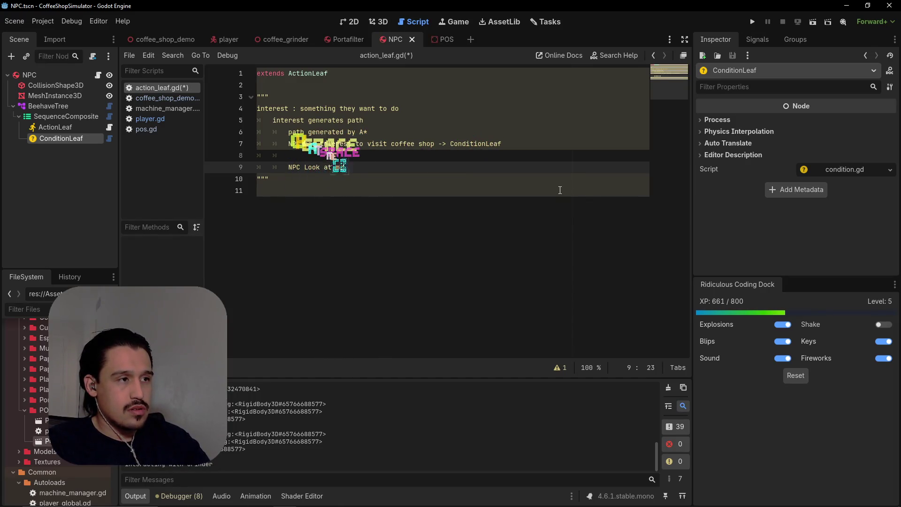
text(m)
key(BackSpace)
text(mp)
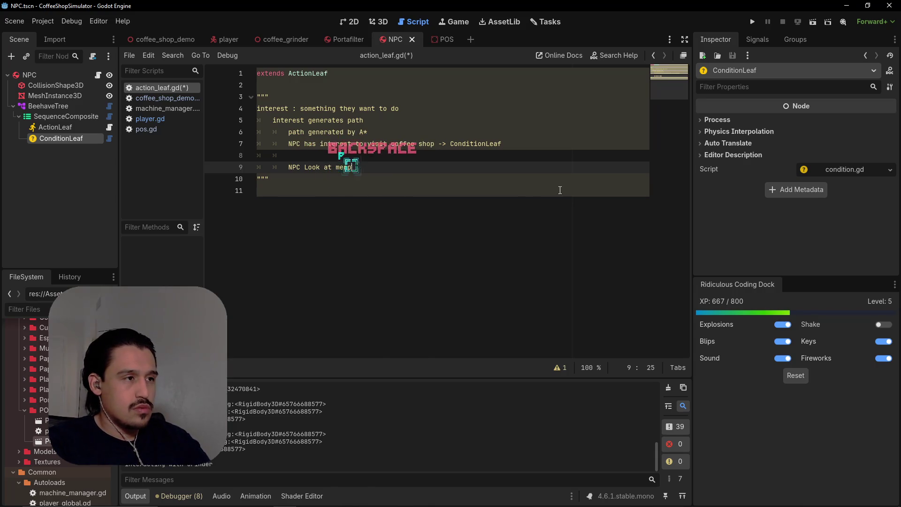
key(BackSpace)
key(BackSpace)
text(nu_)
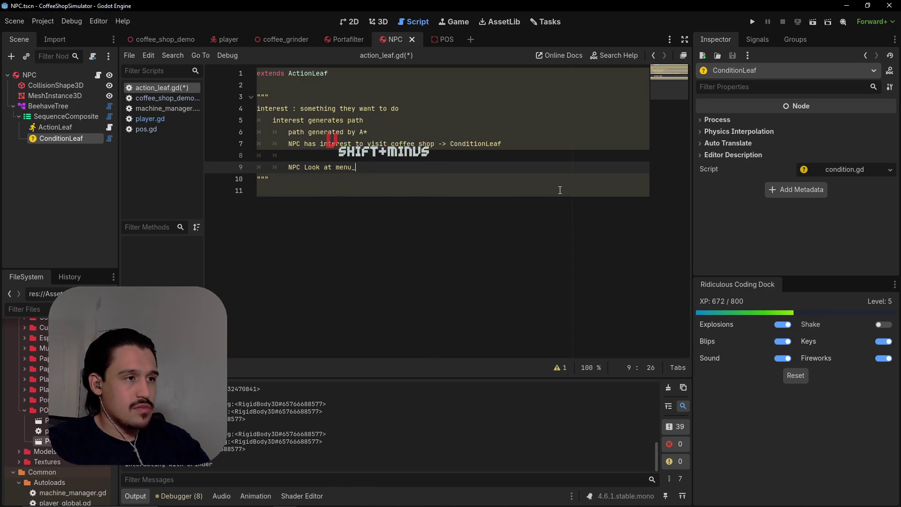
key(BackSpace)
text(P)
key(Return)
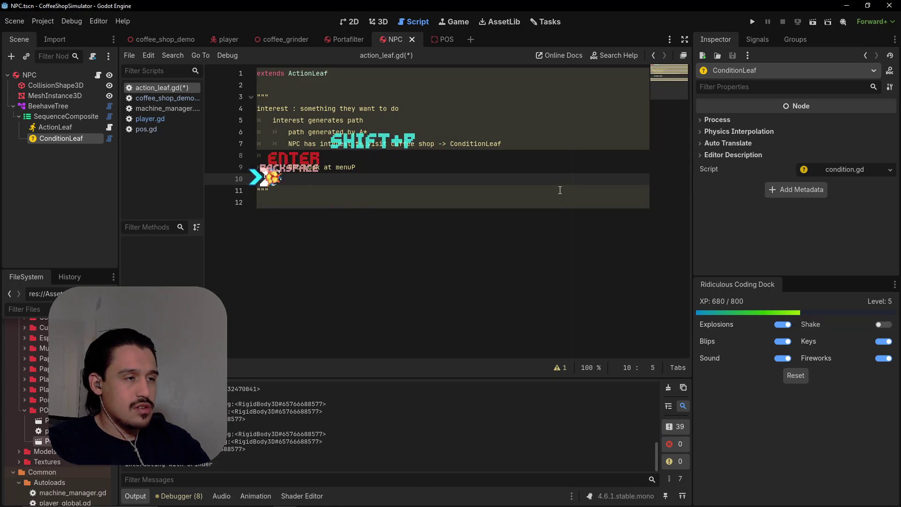
key(BackSpace)
key(BackSpace)
key(BackSpace)
text(:)
Nest 'NPC ORDER INIT' under the menu note and add a new indented line after it.
key(Return)
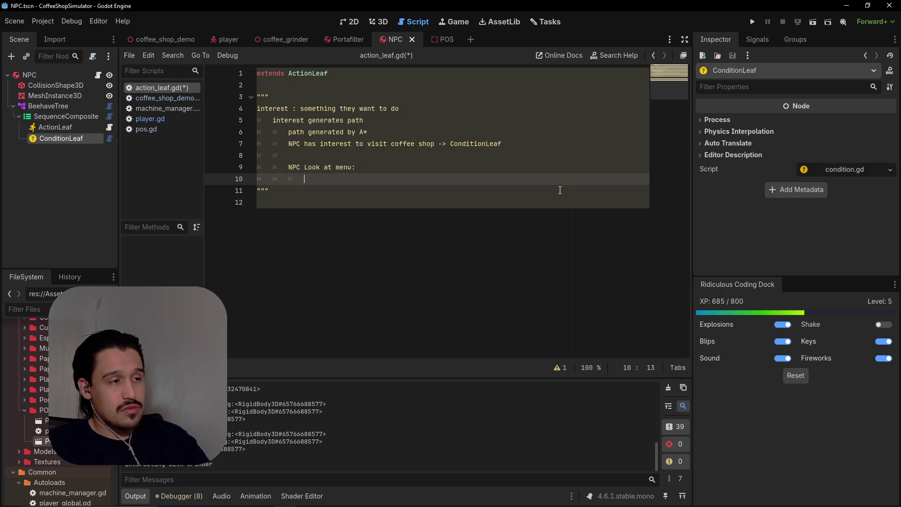
text(NPC ORDE)
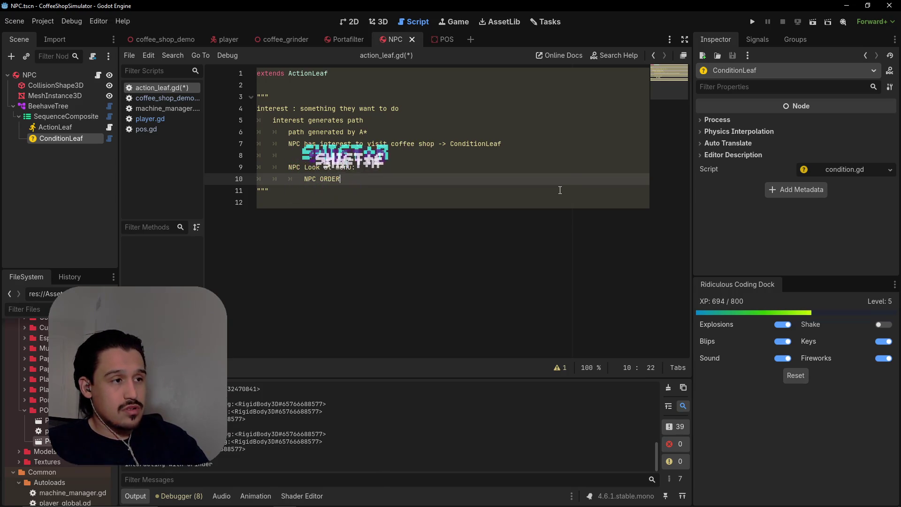
text(R )
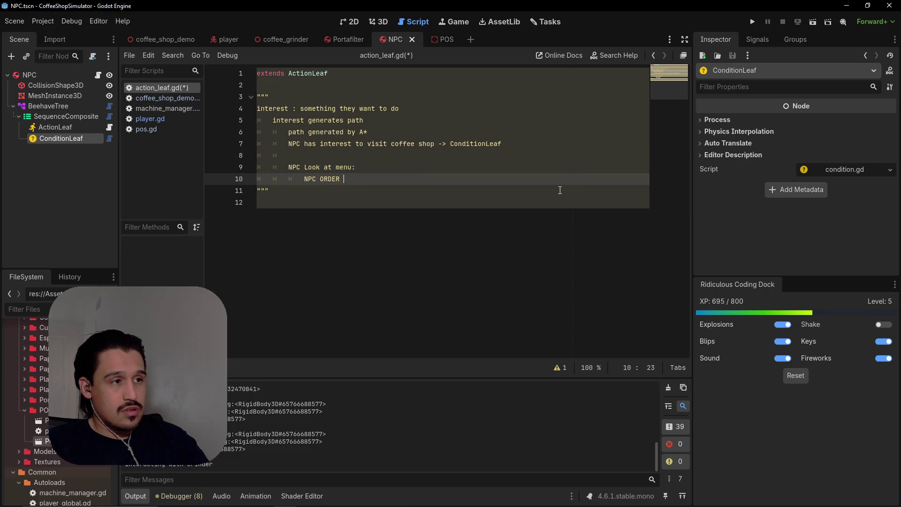
text(INIT)
key(Return)
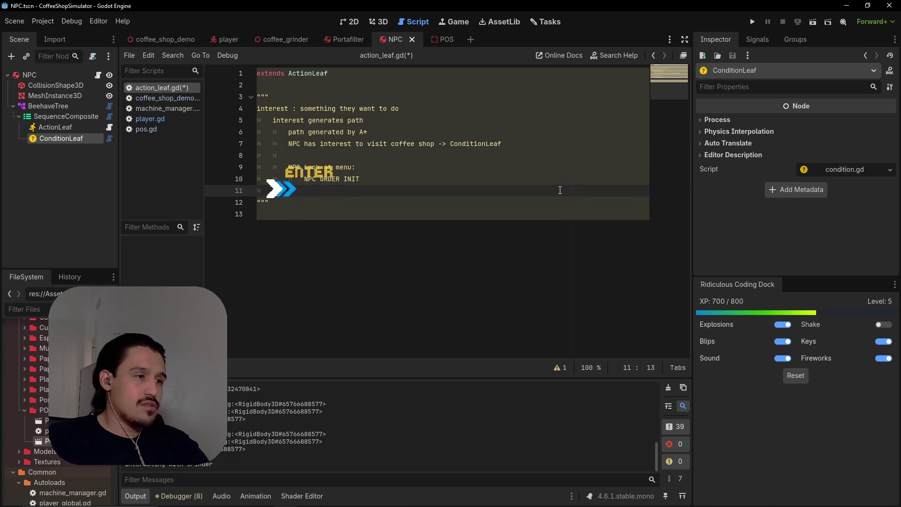
key(Up)
key(Up)
key(Up)
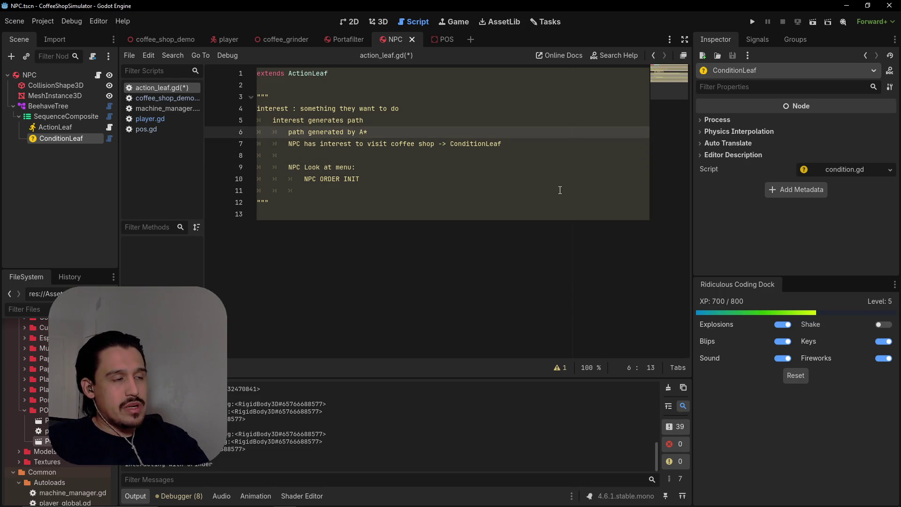
key(Down)
key(Down)
key(Down)
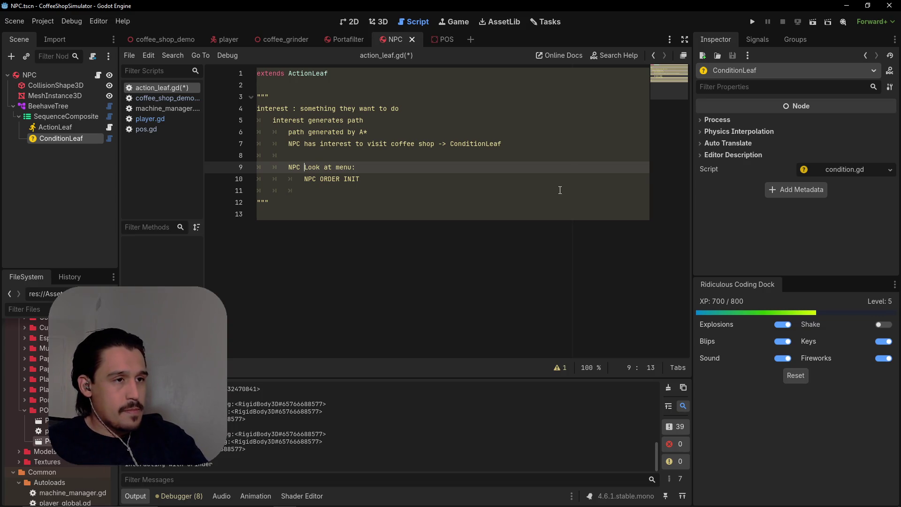
Insert a new opening docstring line reading 'NPC's can just be walking to:'.
click(486, 175)
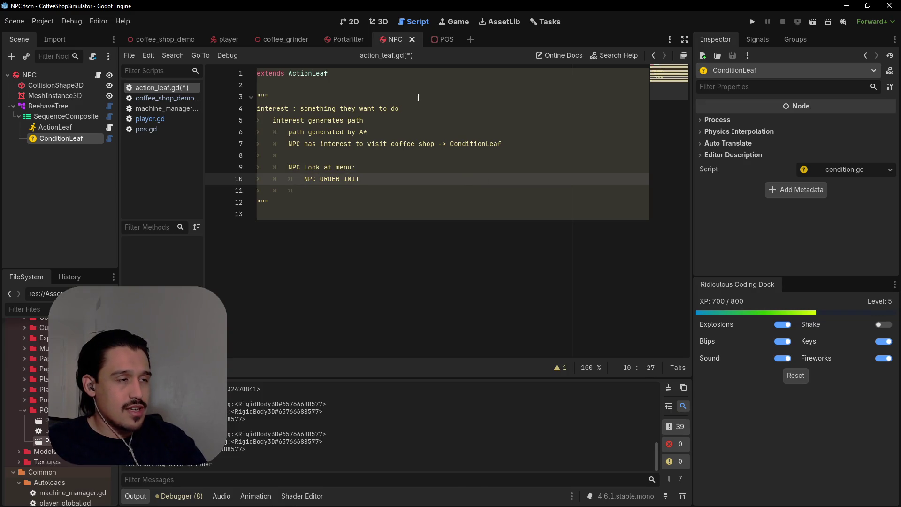
click(340, 96)
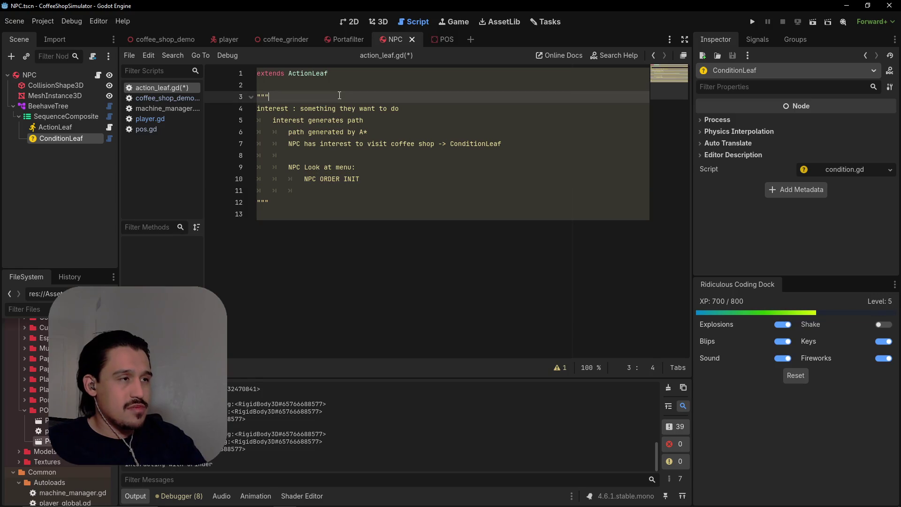
drag(367, 167, 382, 202)
click(340, 92)
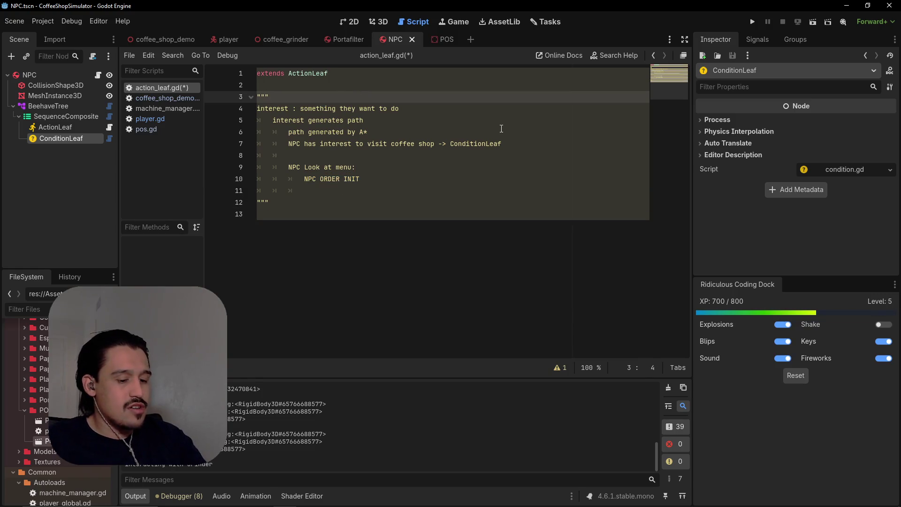
key(Return)
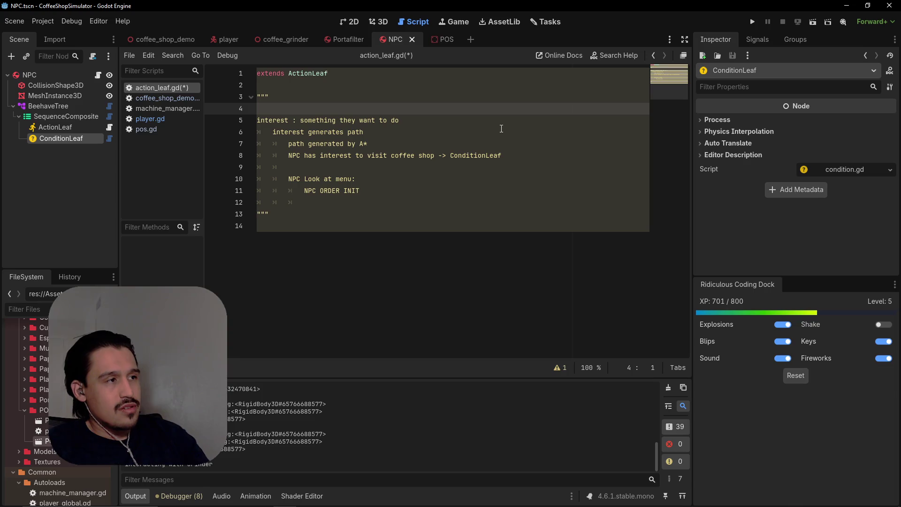
text(NPC's )
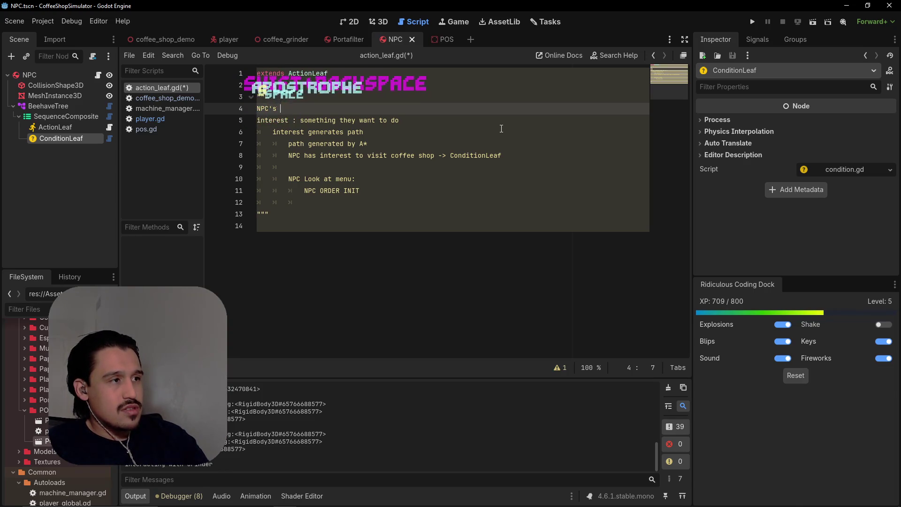
text(can just be )
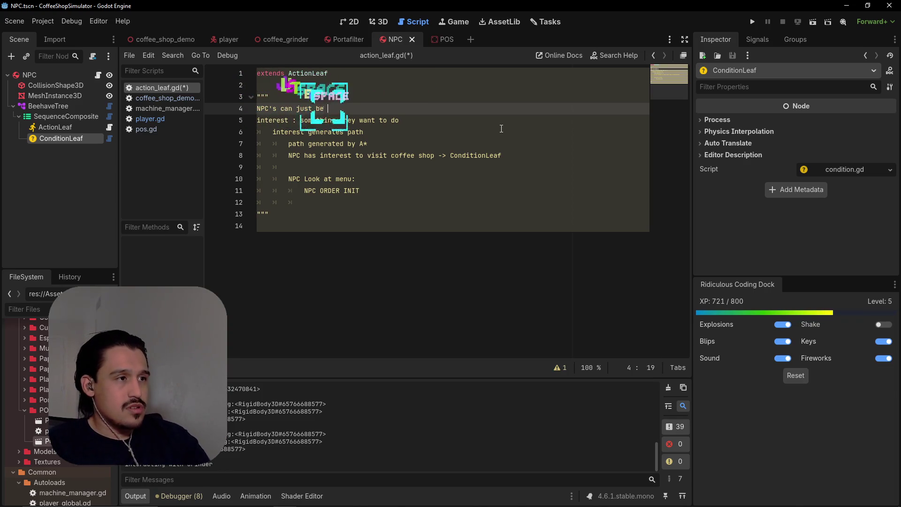
text(walking to)
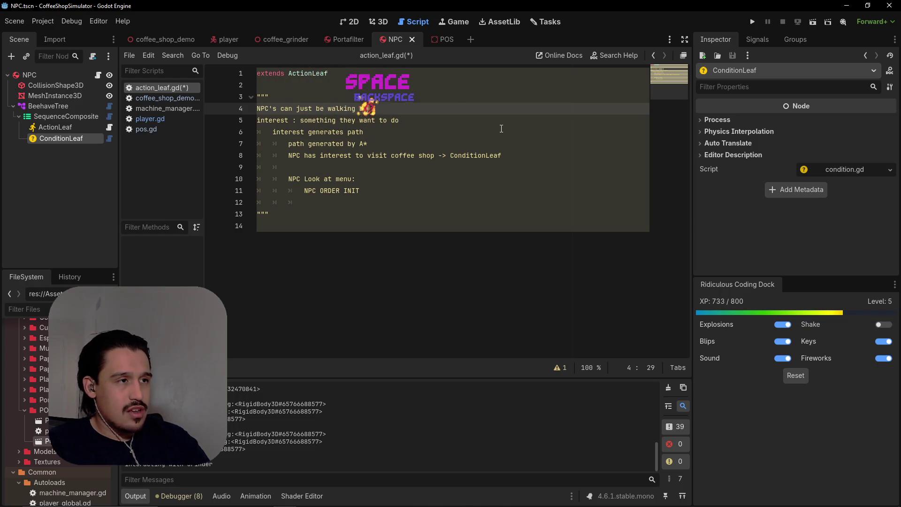
text(:)
key(Return)
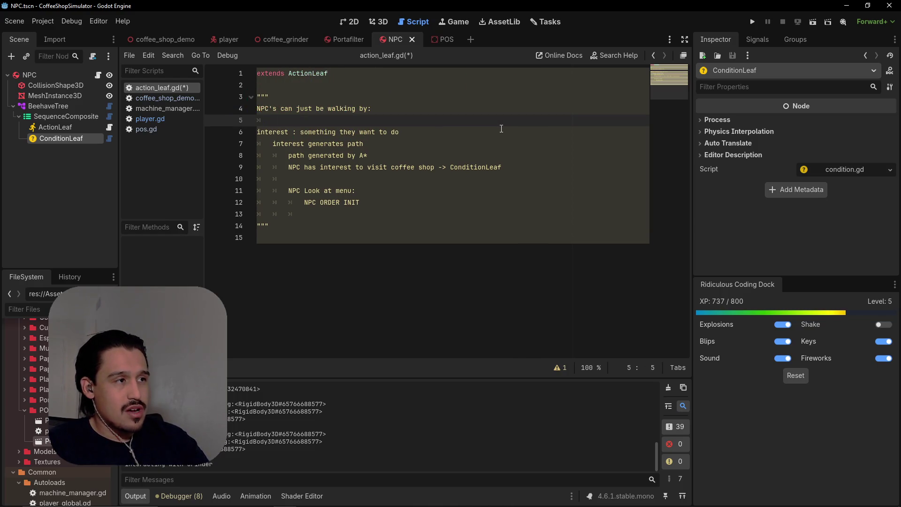
key(BackSpace)
key(Up)
Indent the walking-by line one level and the interest outline lines one level deeper.
key(Tab)
key(End)
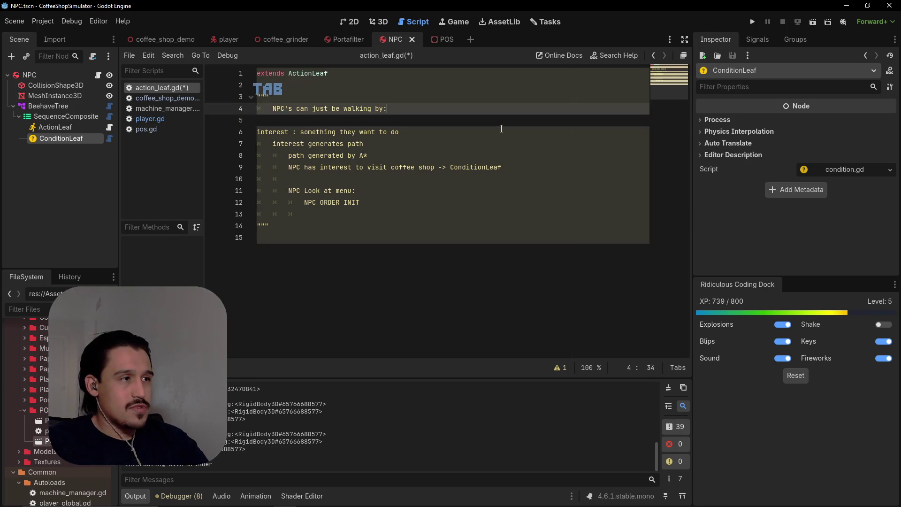
key(Down)
key(Down)
key(Home)
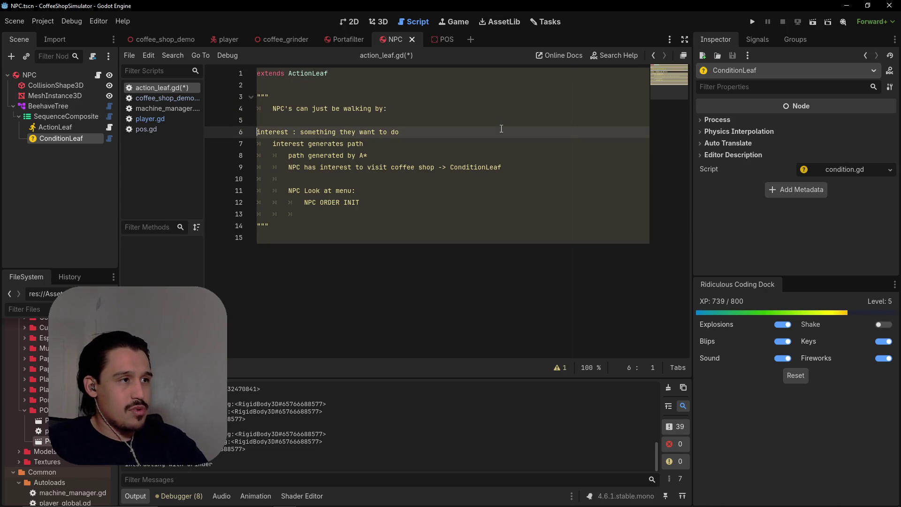
key(Tab)
key(Down)
key(Tab)
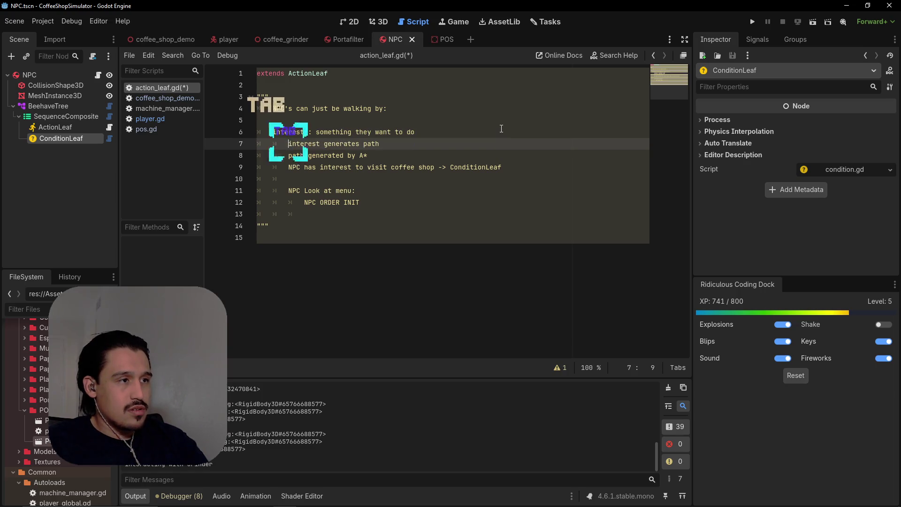
key(Down)
key(Tab)
key(Down)
key(Tab)
key(ctrl+z)
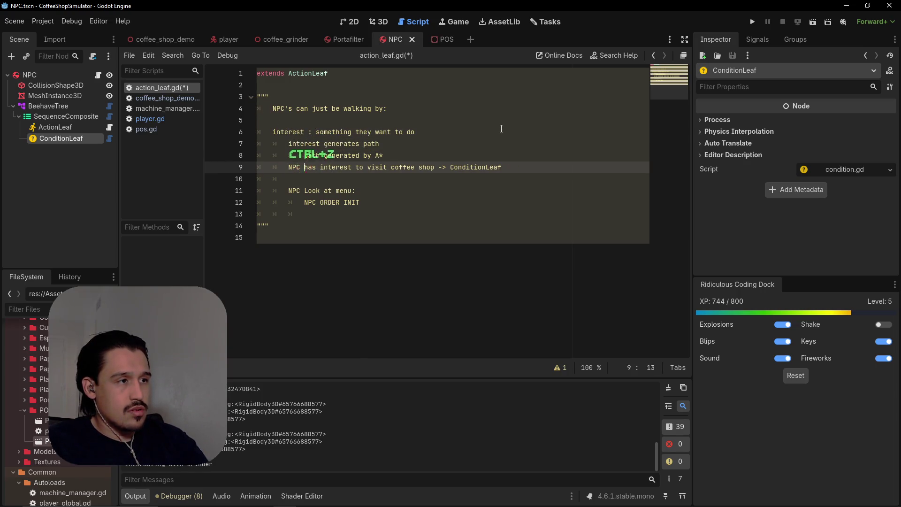
key(Tab)
key(Up)
key(Up)
key(Up)
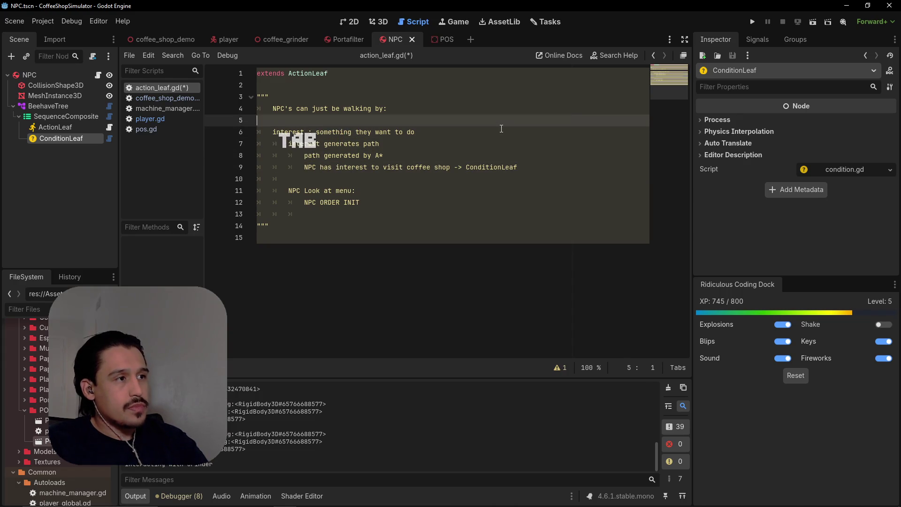
Change the walking-by note to end 'walking by/ visit with no order' and add an indented line.
click(465, 112)
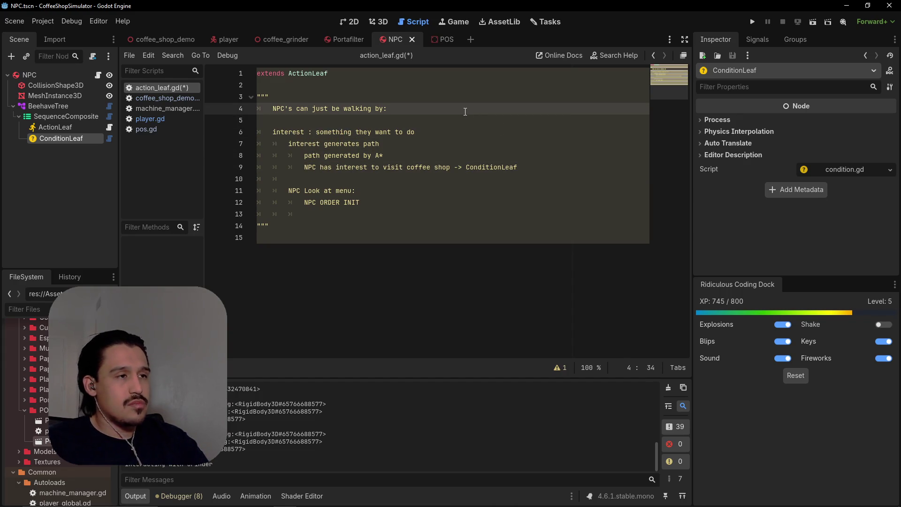
key(Return)
key(BackSpace)
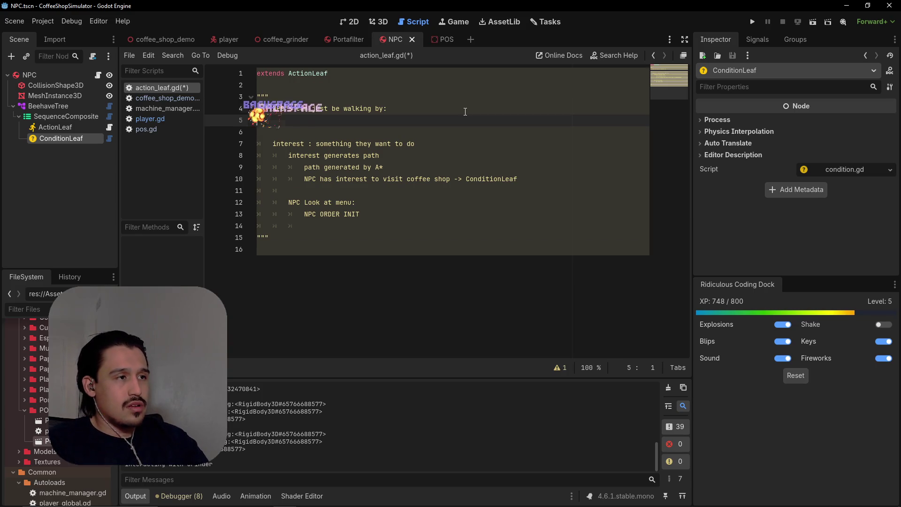
key(BackSpace)
key(BackSpace)
text(/ )
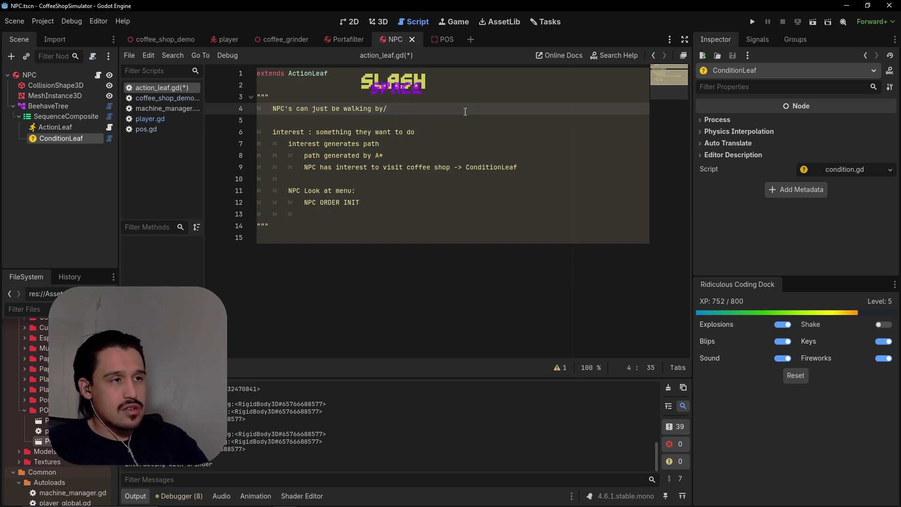
text(visit )
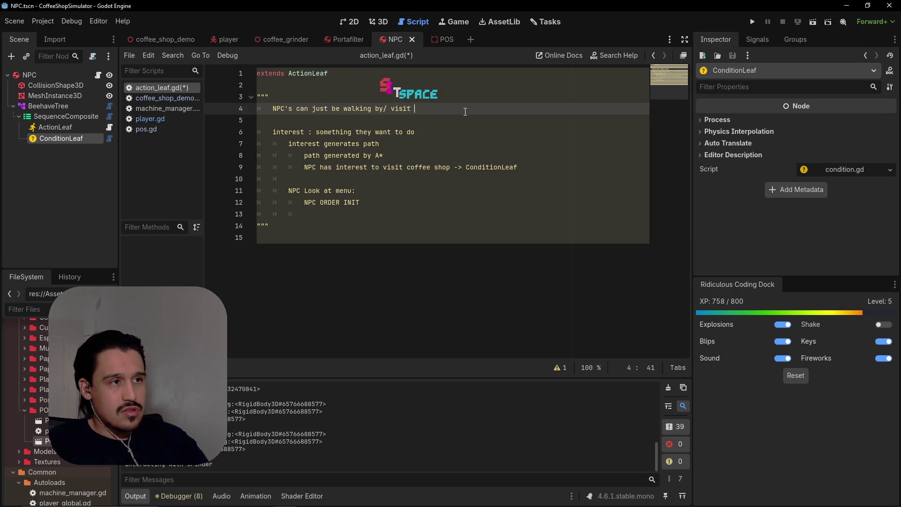
text(with no orde)
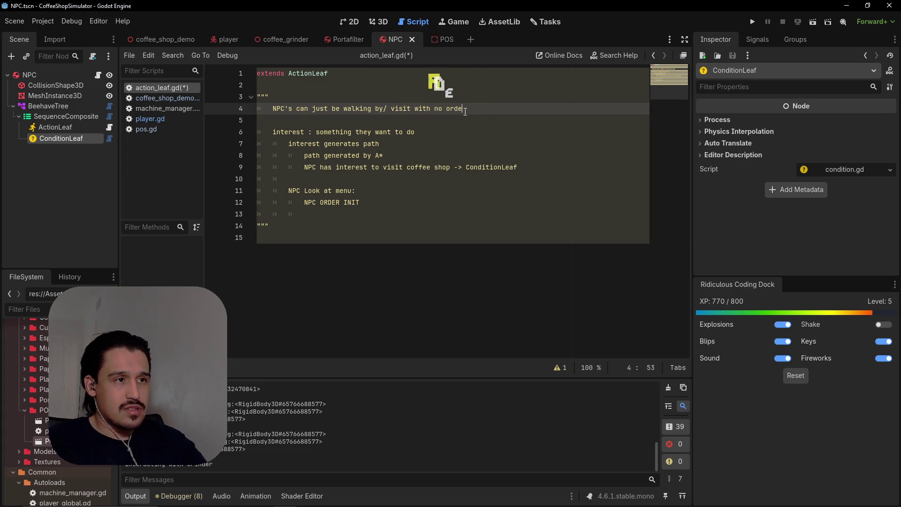
text(r)
key(Return)
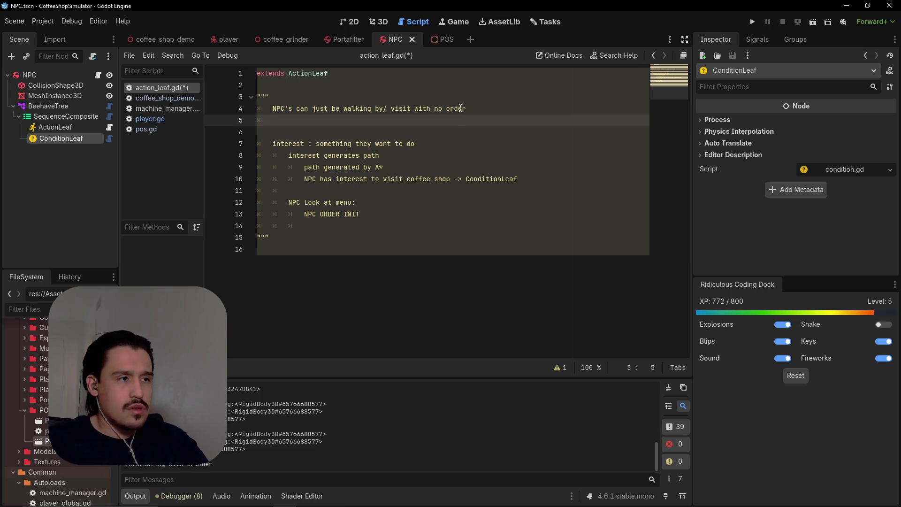
key(alt+Tab)
Read the Beehave First Behavior Tree guide through Steps 2–4, then minimize Firefox.
key(alt+Tab)
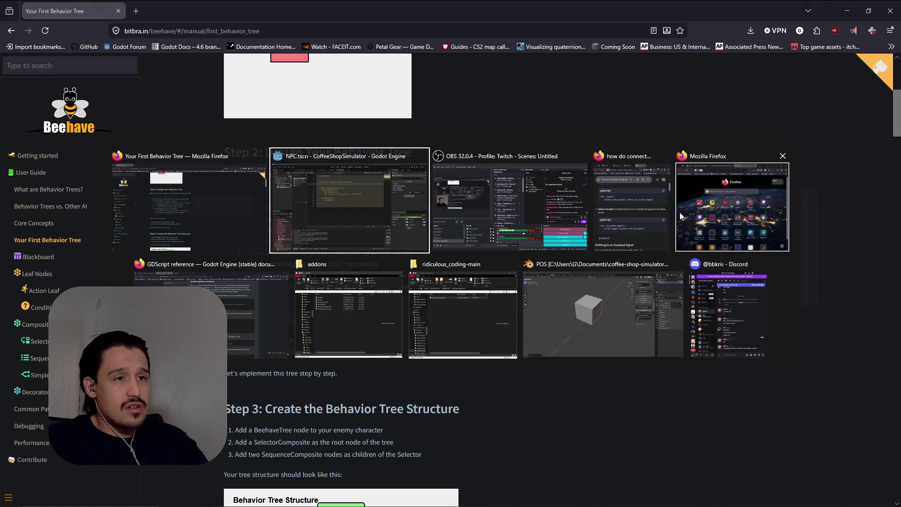
click(635, 186)
key(alt+Tab)
key(alt+Tab)
key(alt+Tab)
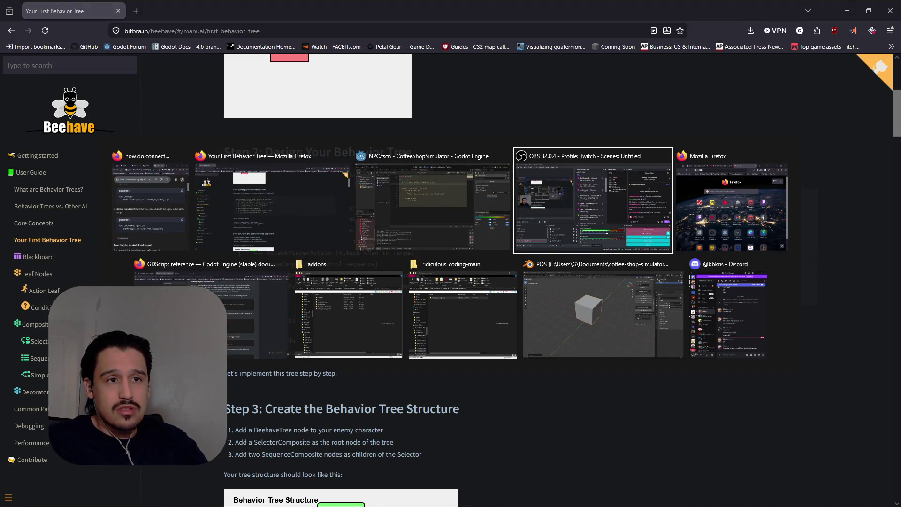
key(Escape)
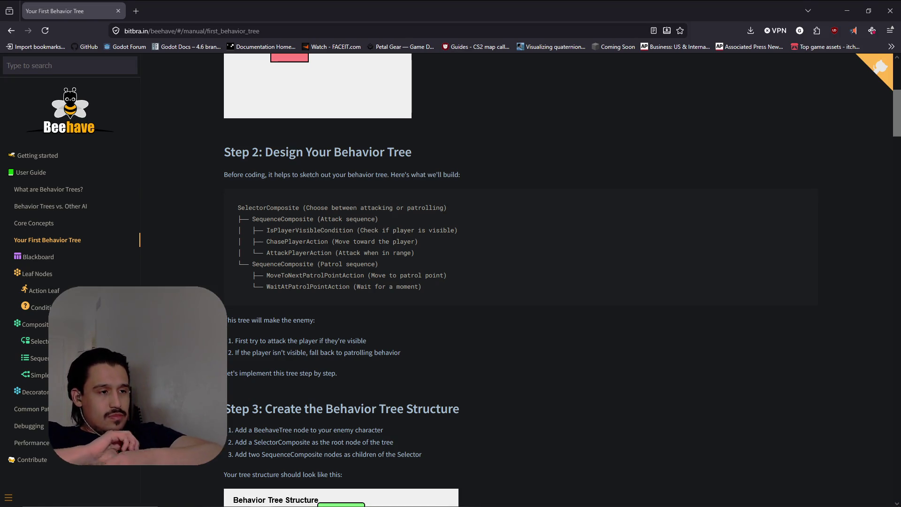
scroll(482, 322, up, 3)
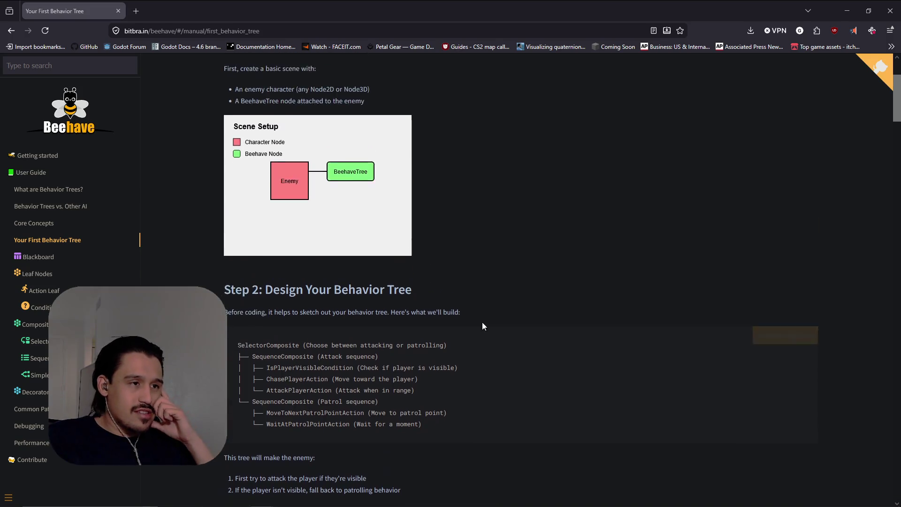
scroll(497, 358, down, 3)
scroll(507, 376, down, 5)
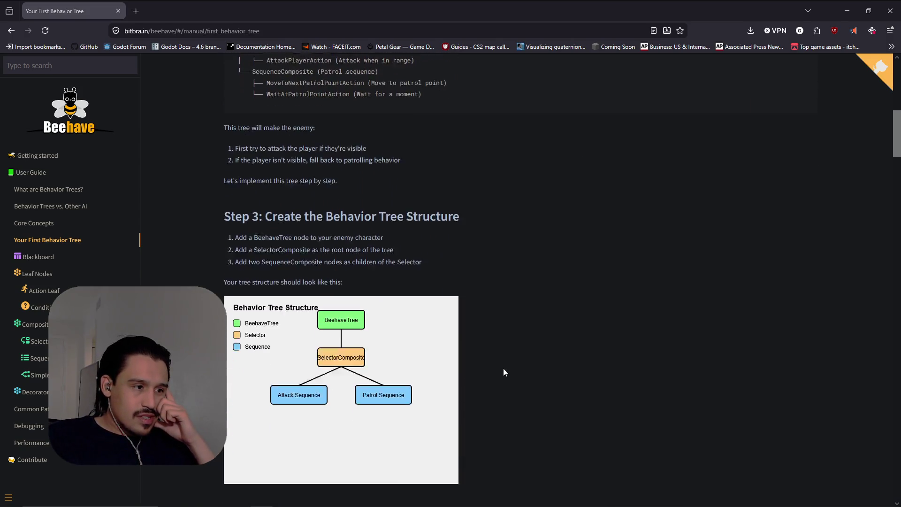
scroll(504, 371, down, 8)
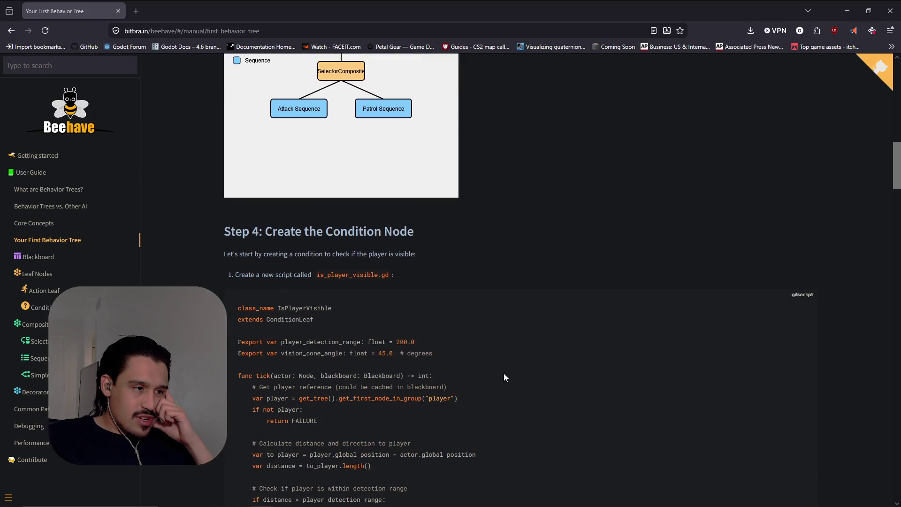
scroll(518, 397, down, 2)
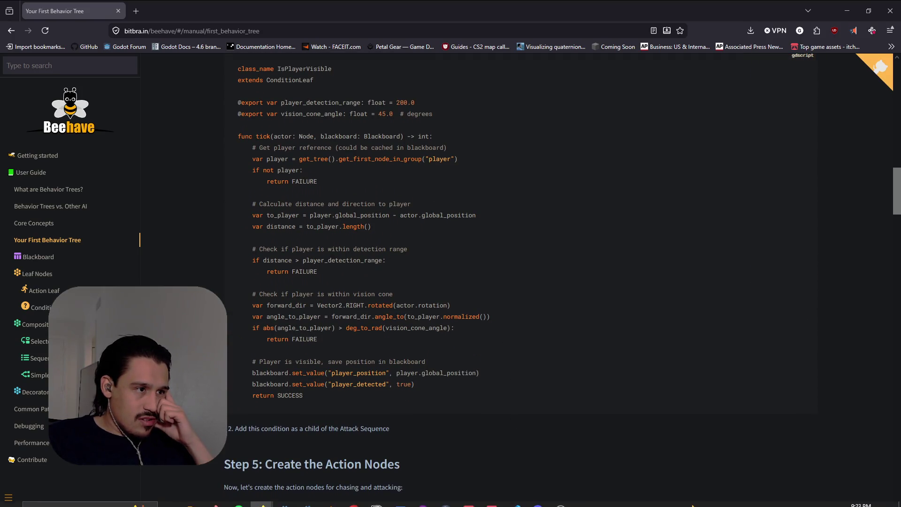
click(849, 11)
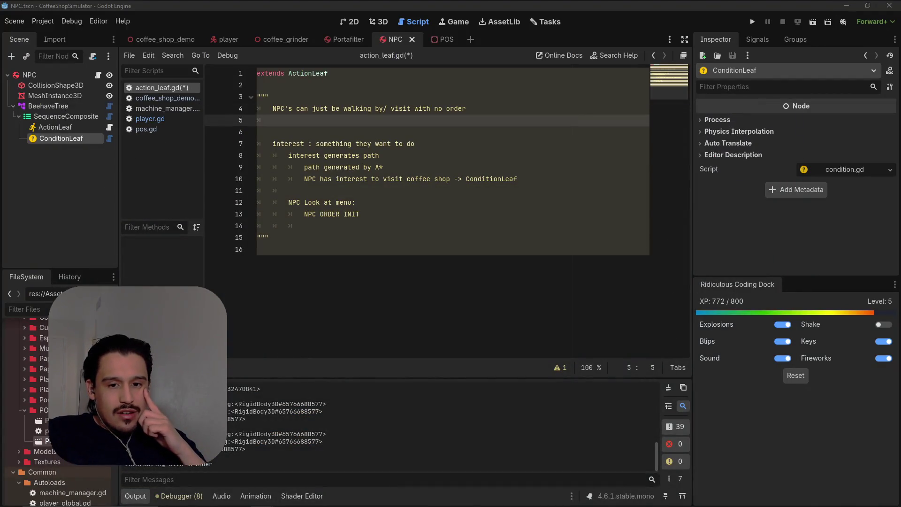
Add an empty indented line under the walking-by note and save action_leaf.gd.
click(466, 108)
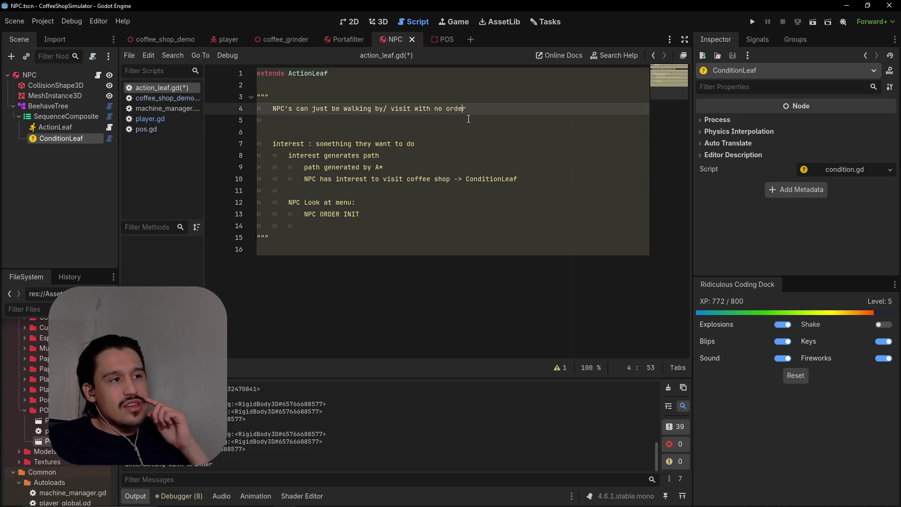
key(Return)
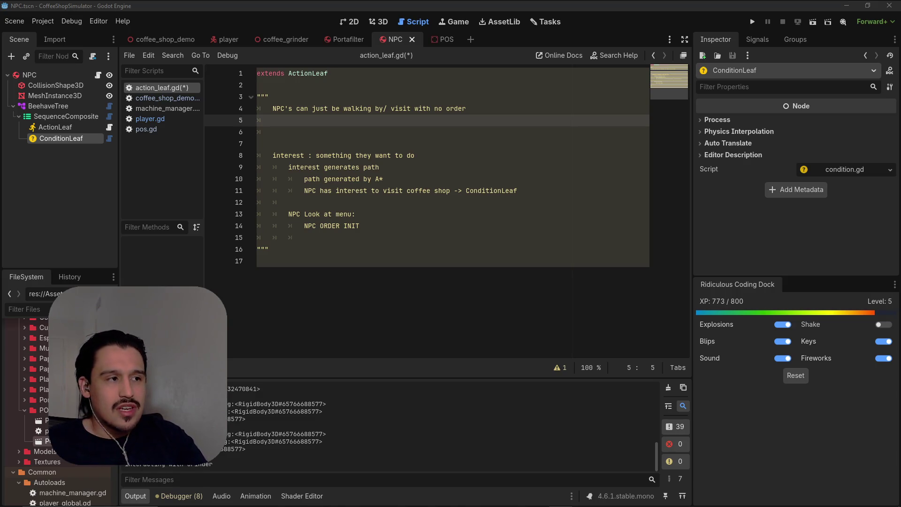
click(528, 122)
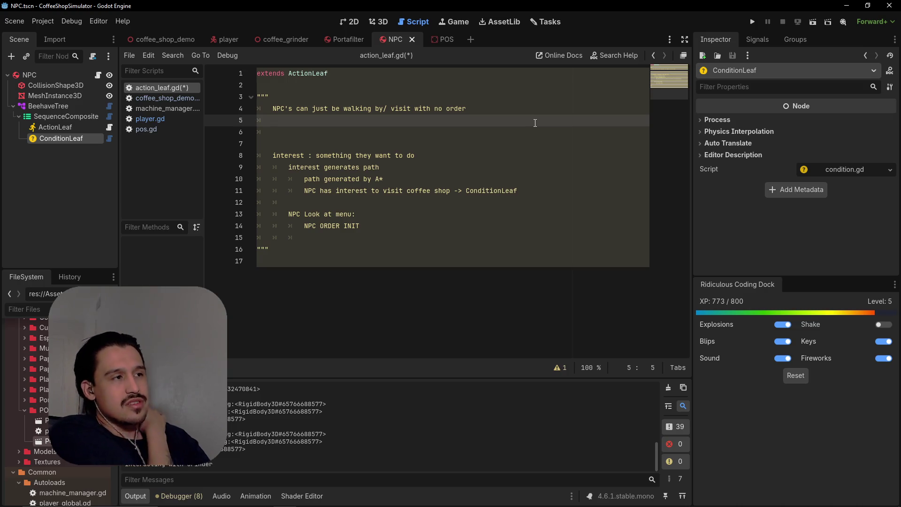
click(488, 99)
click(486, 109)
click(490, 117)
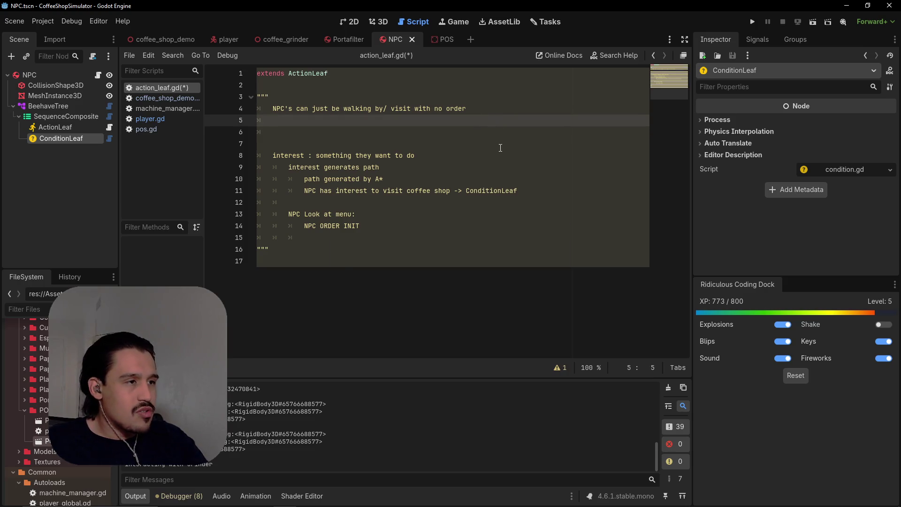
key(ctrl+s)
Indent line 5 one more level and start a new indented line below it.
key(Tab)
key(BackSpace)
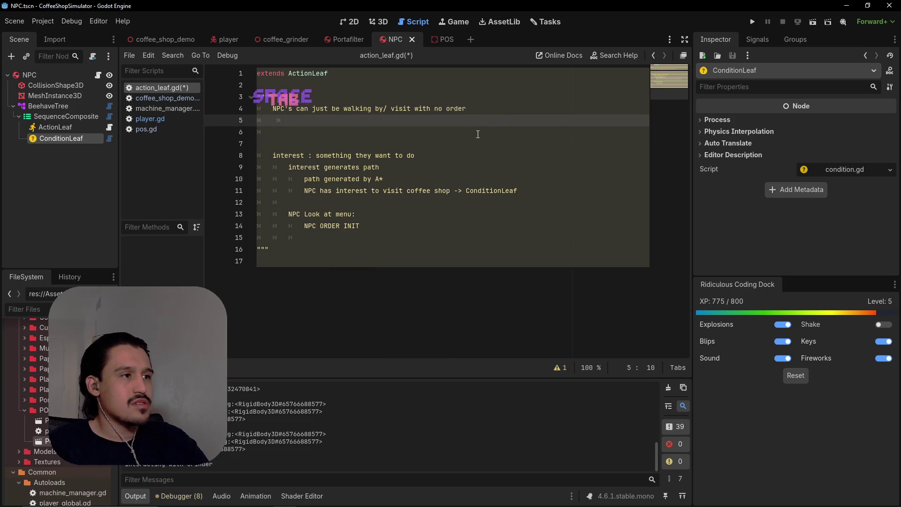
key(Tab)
key(BackSpace)
key(BackSpace)
key(Tab)
key(Tab)
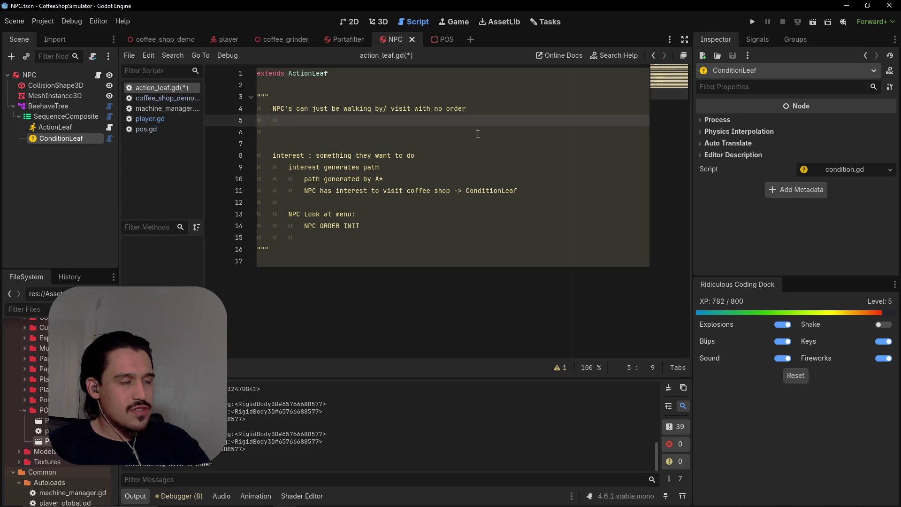
key(Return)
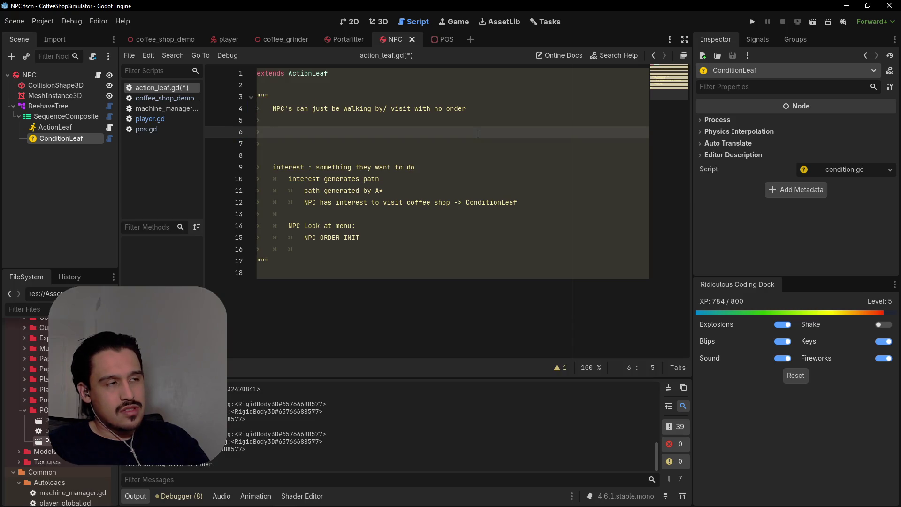
Add the note 'NPC's Have mood : float' with two blank lines below, then save.
text(NPC's H)
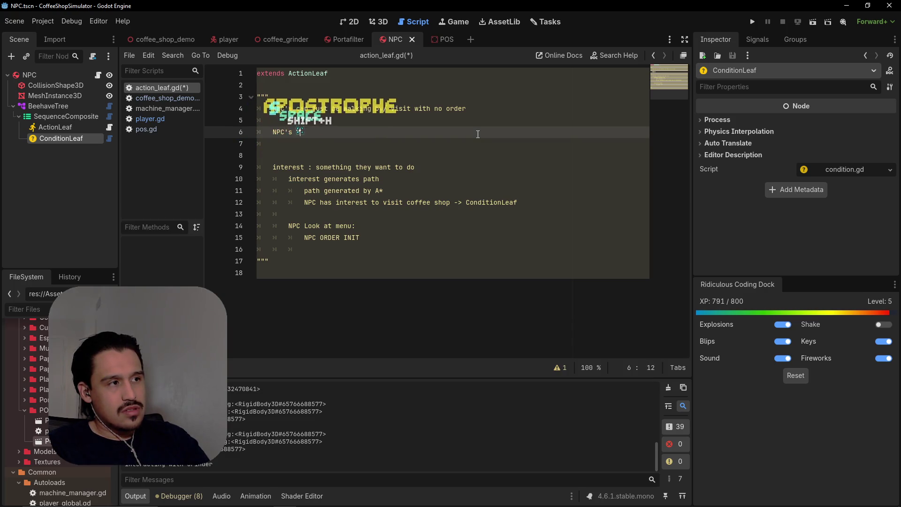
text(ave mood )
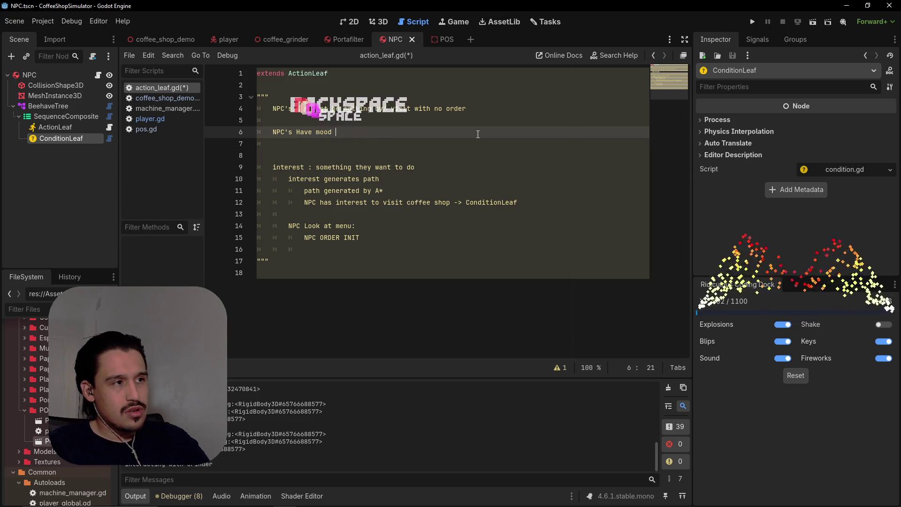
text(: float)
key(Return)
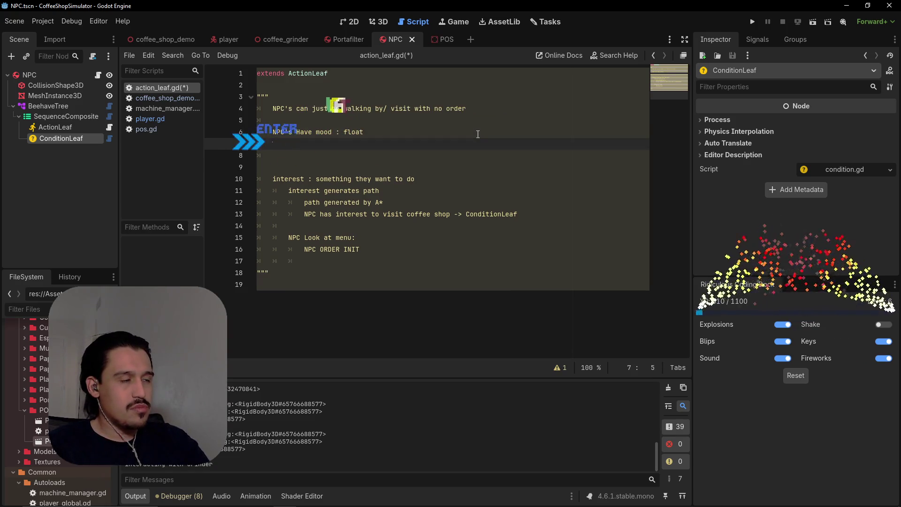
key(Return)
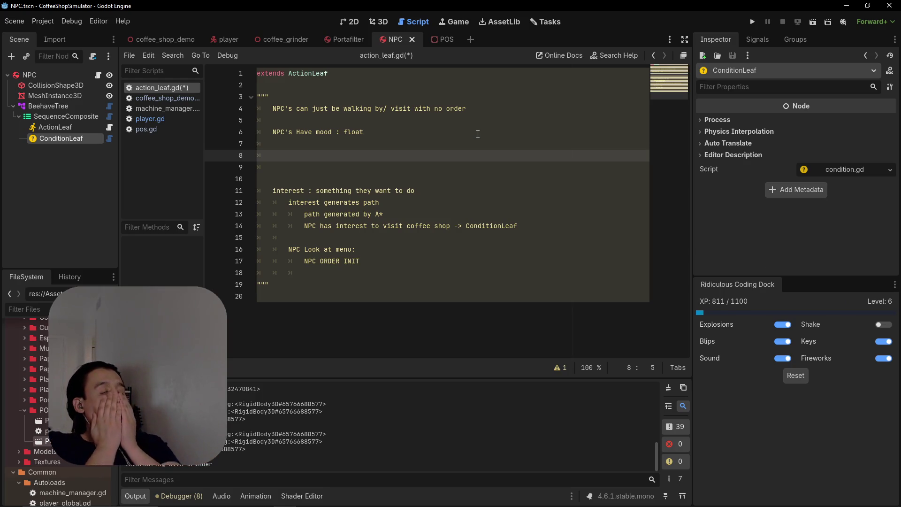
key(Up)
key(Up)
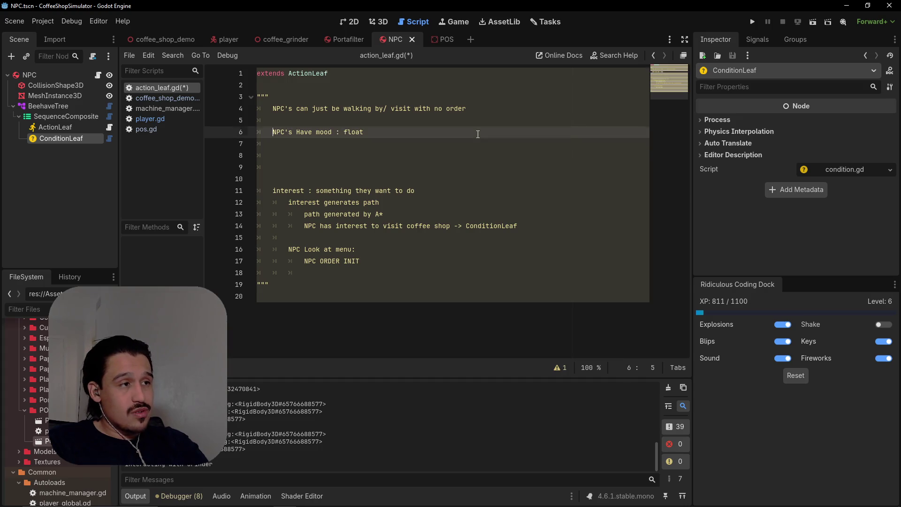
key(Down)
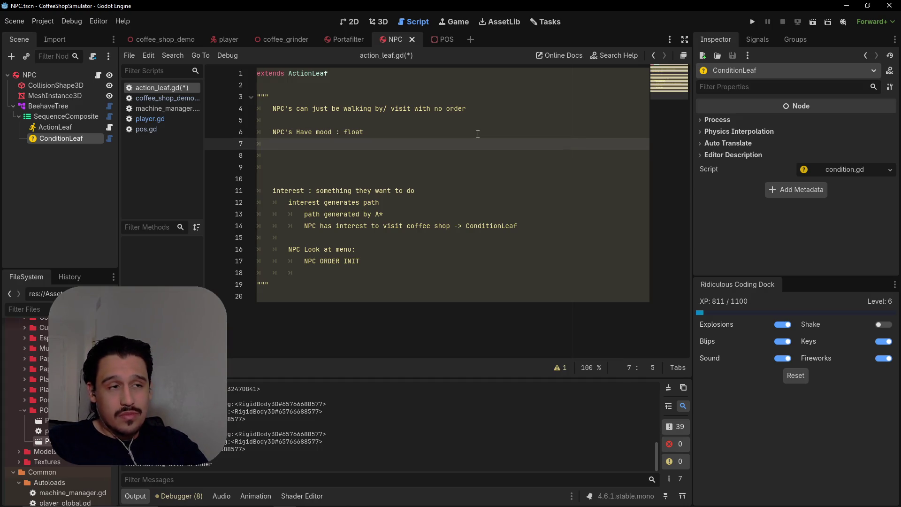
key(Down)
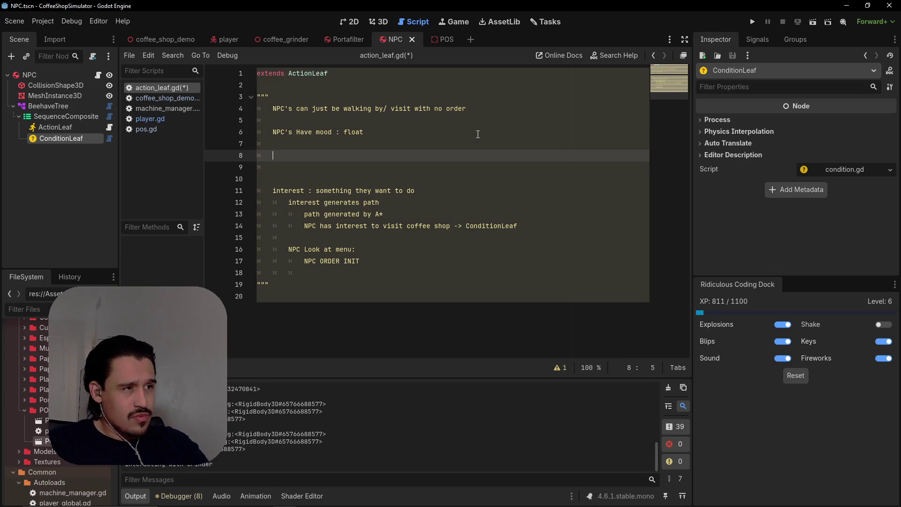
key(Up)
key(Down)
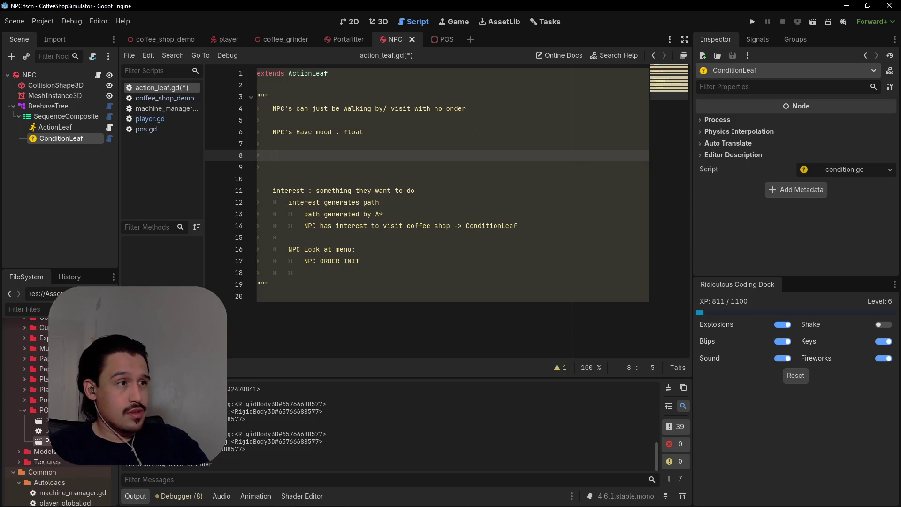
key(ctrl+s)
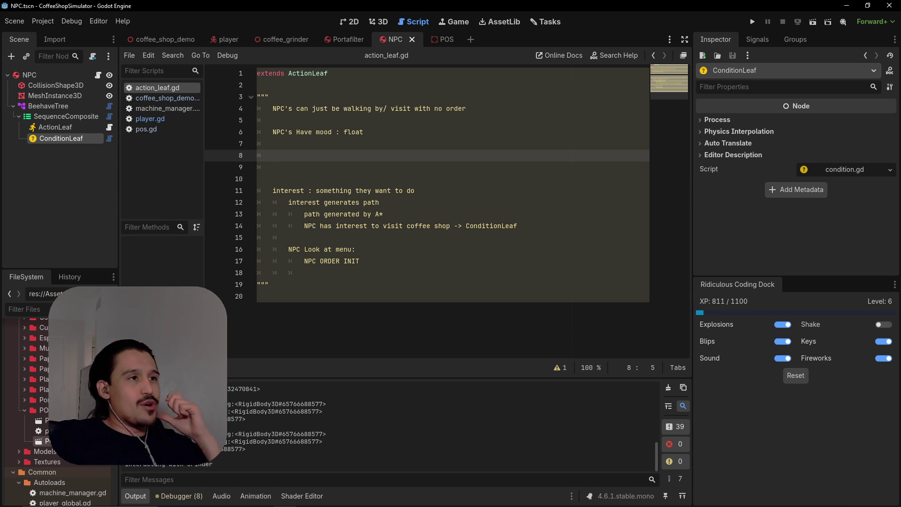
Look through the Portafilter and coffee_grinder scene tabs, then return to the NPC scene.
click(334, 39)
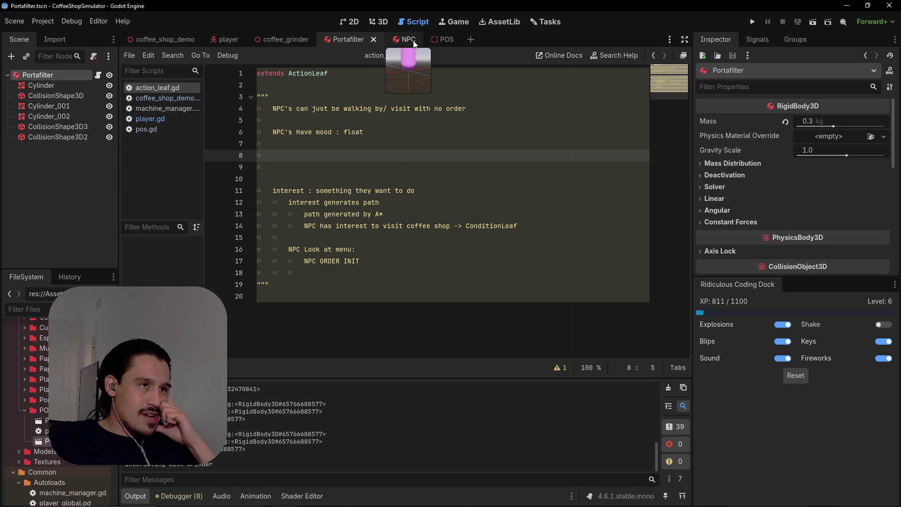
click(397, 39)
click(345, 40)
click(284, 39)
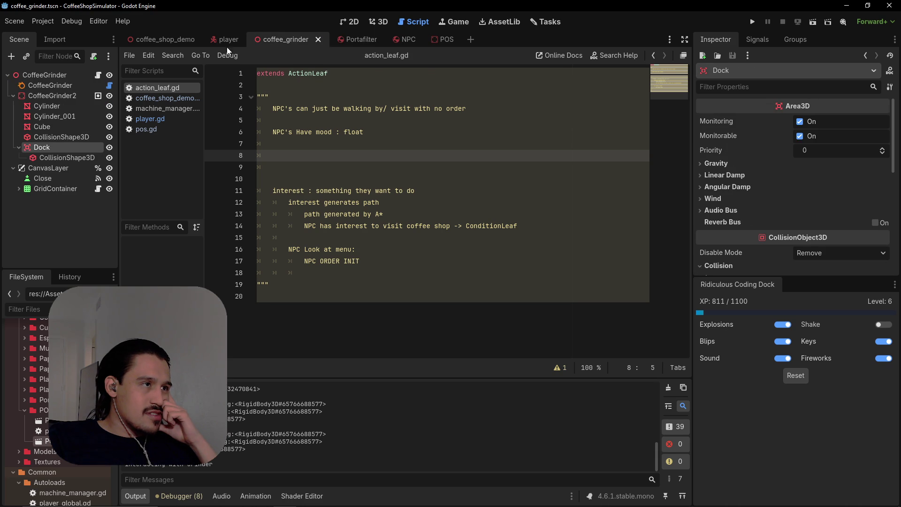
click(398, 39)
click(413, 202)
Open the NPC node's npc.gd script, which contains only 'extends RigidBody3D'.
click(414, 144)
click(413, 120)
click(438, 187)
click(443, 193)
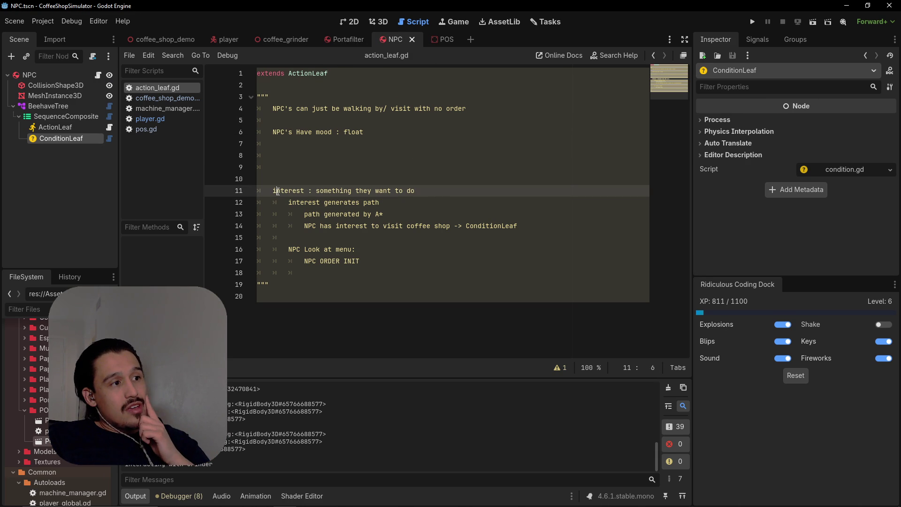
mouse_move(273, 190)
mouse_down()
mouse_move(333, 190)
mouse_move(304, 191)
mouse_up()
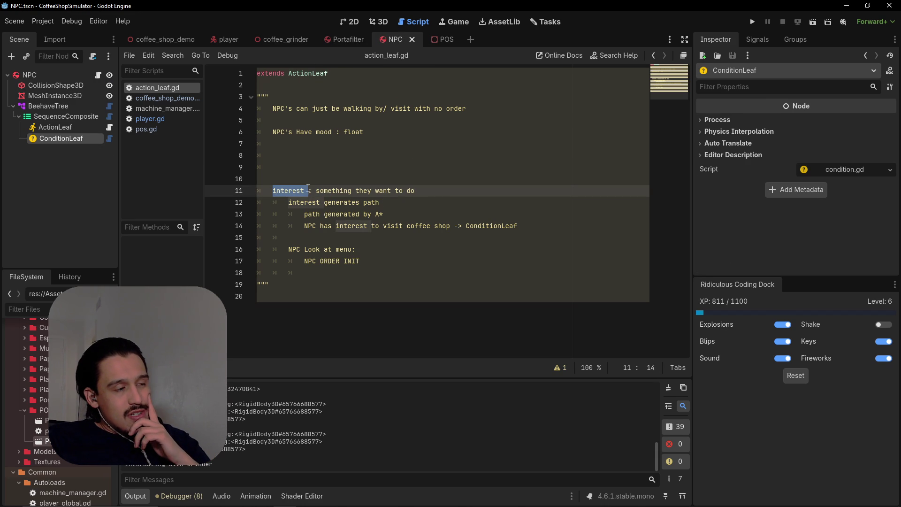
click(300, 84)
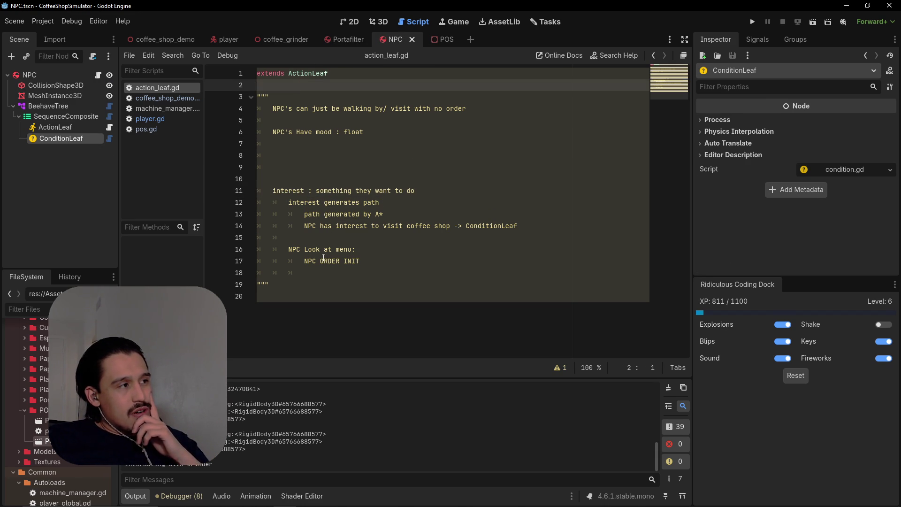
click(96, 75)
Declare var customer_name : String = "" below the extends line.
click(348, 75)
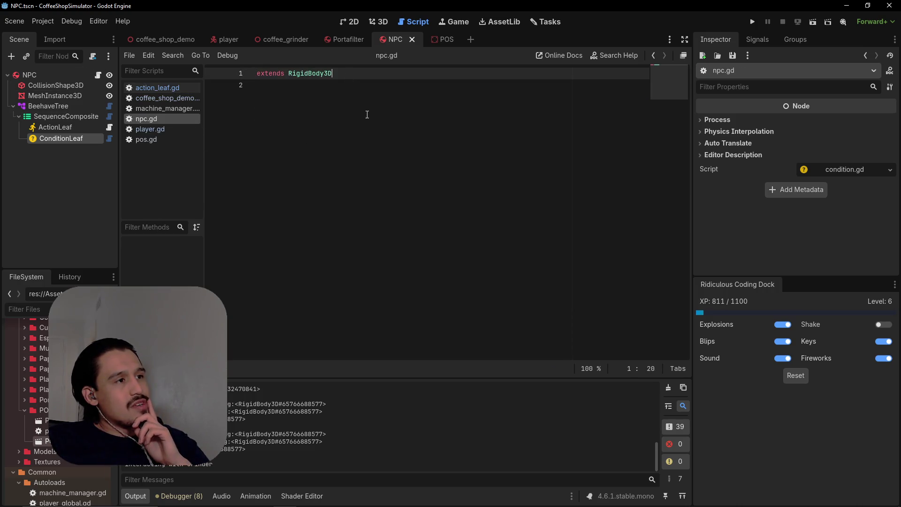
key(Return)
key(Return)
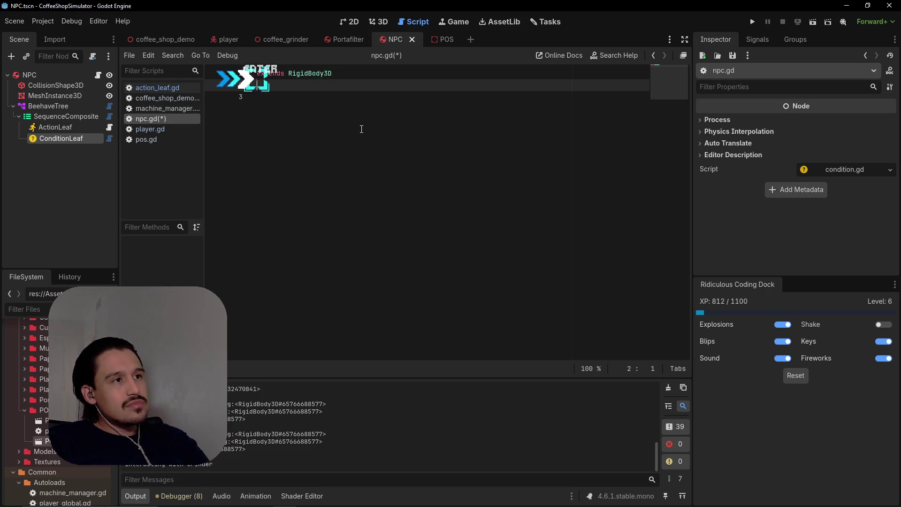
text(@)
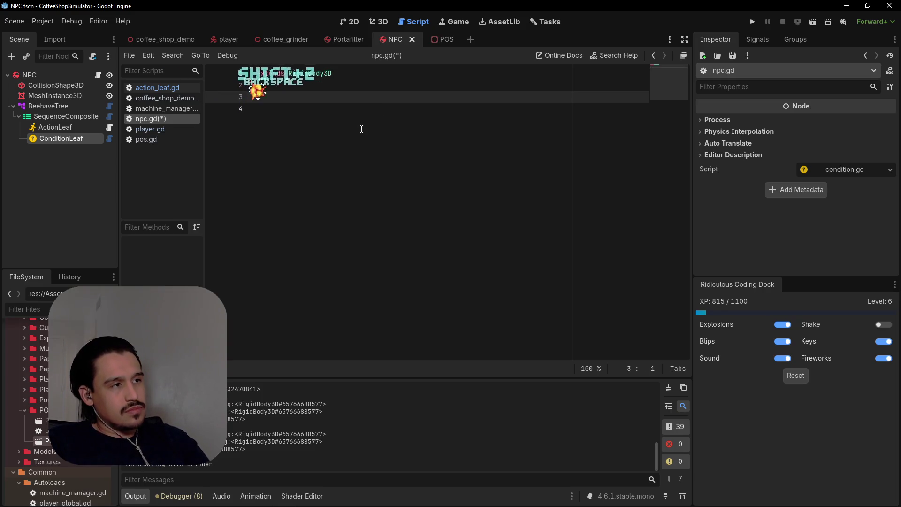
key(BackSpace)
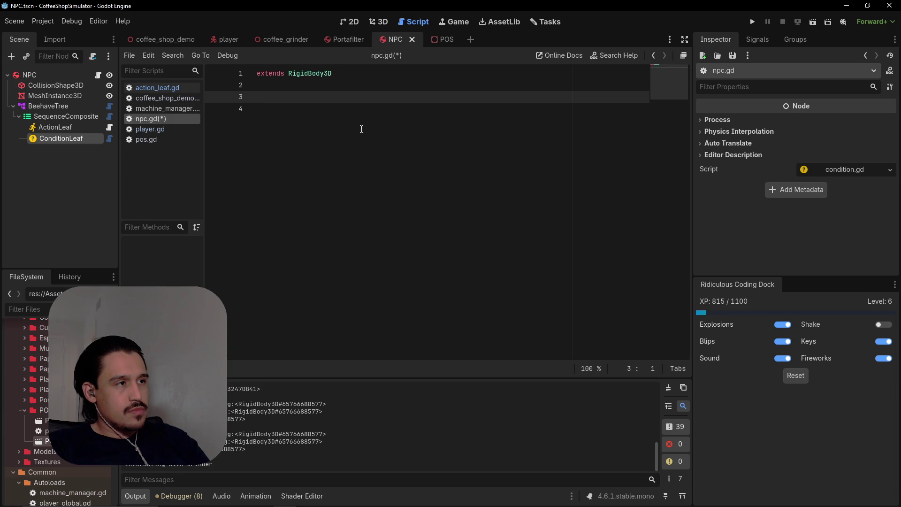
text(var )
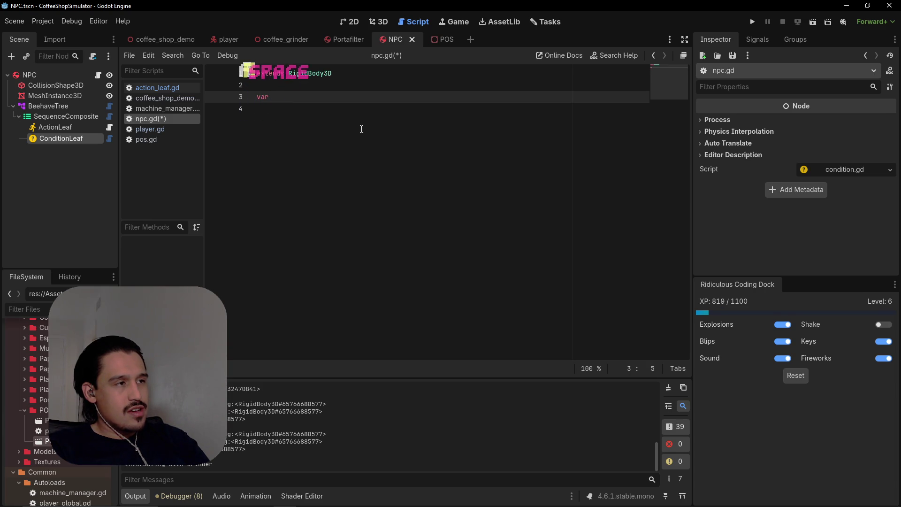
text(name)
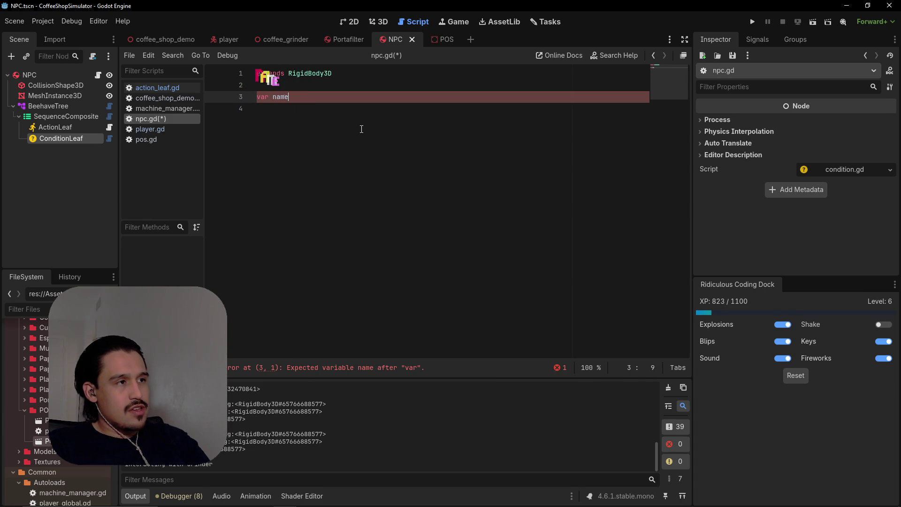
key(BackSpace)
key(BackSpace)
key(BackSpace)
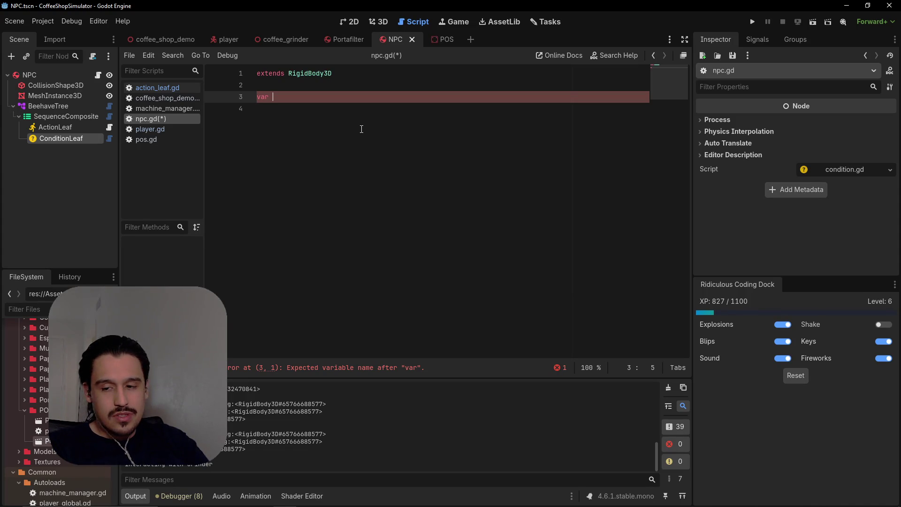
text(customer_name)
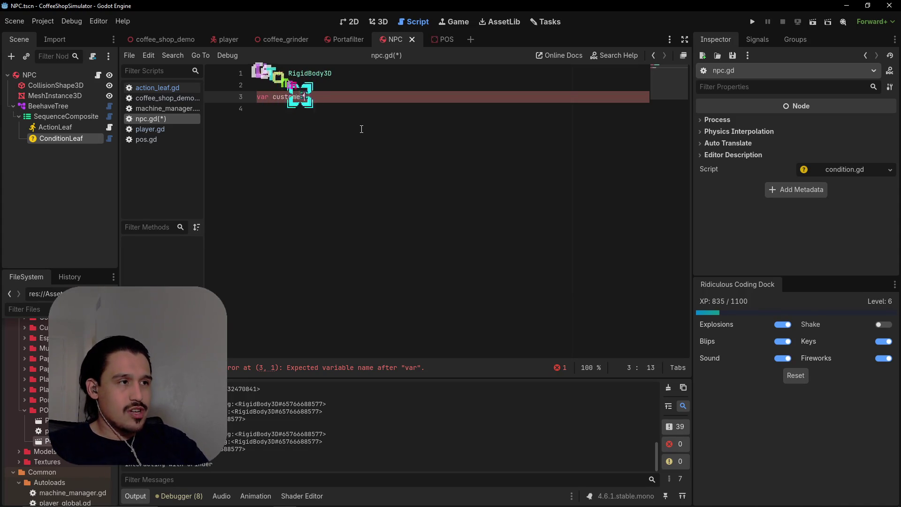
text( : String)
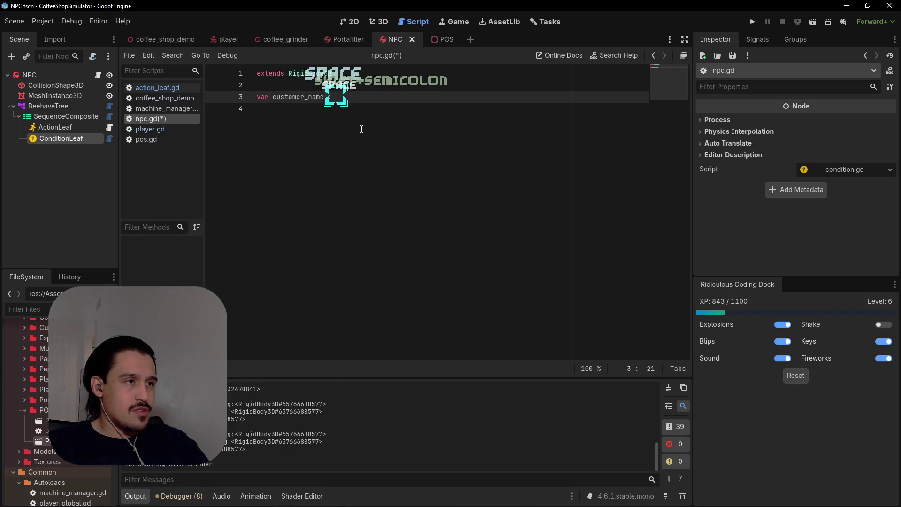
text( =)
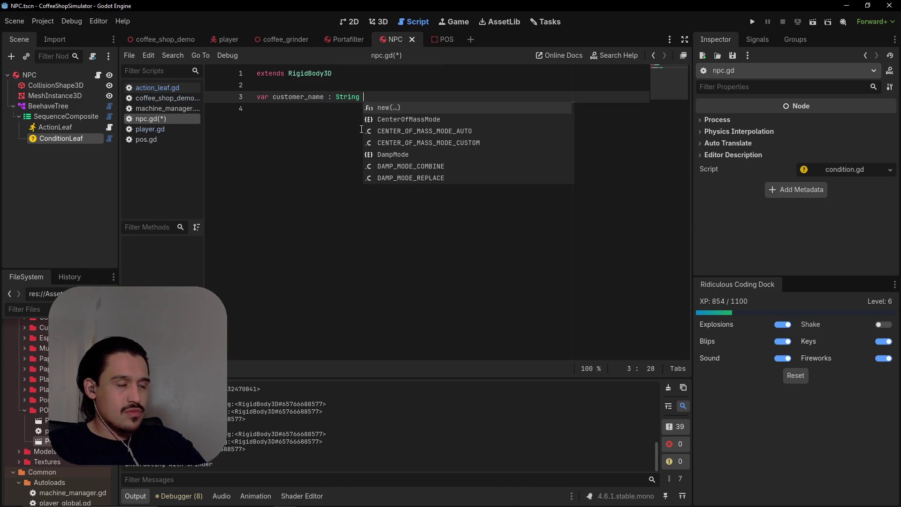
text( "")
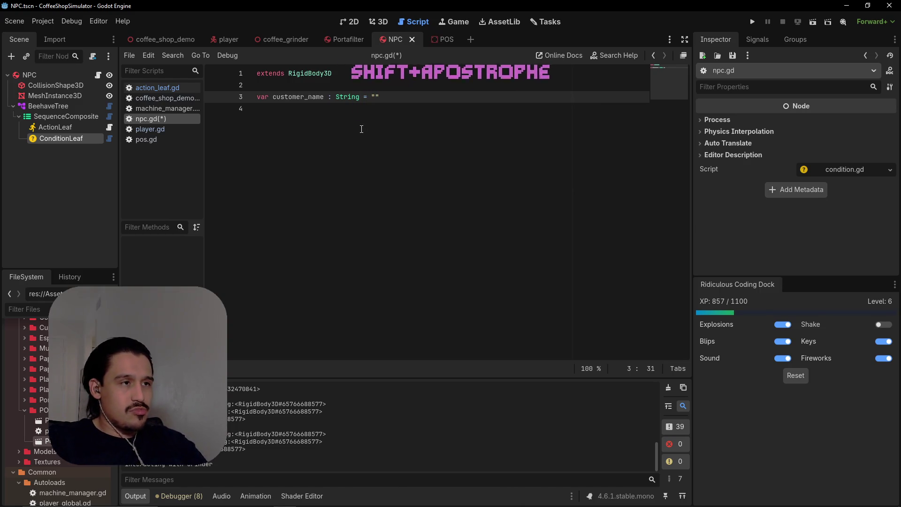
key(Return)
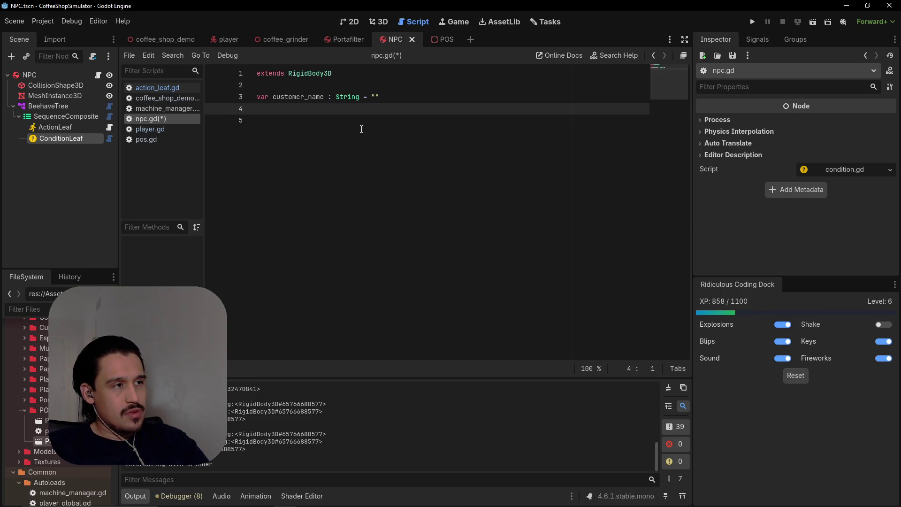
Add a commented-out 'var desired_order : Order' line on line 4 and save npc.gd.
text(var )
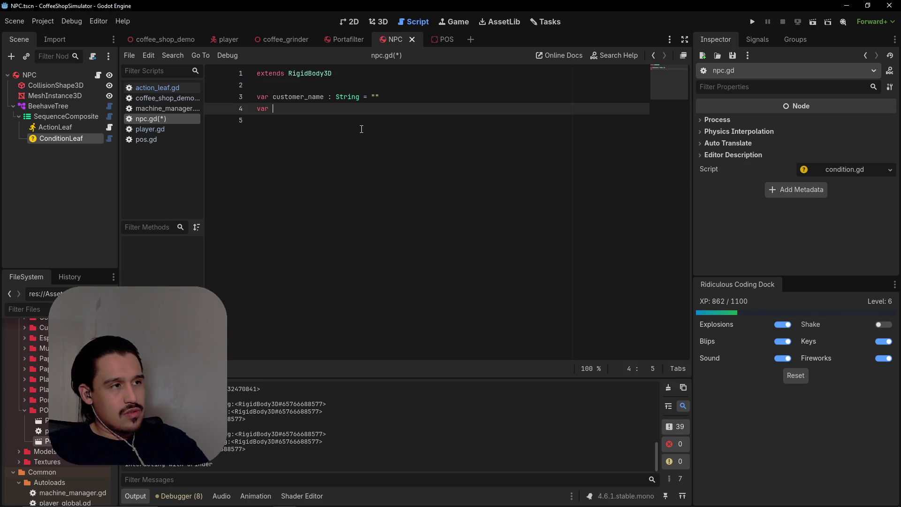
text(desired)
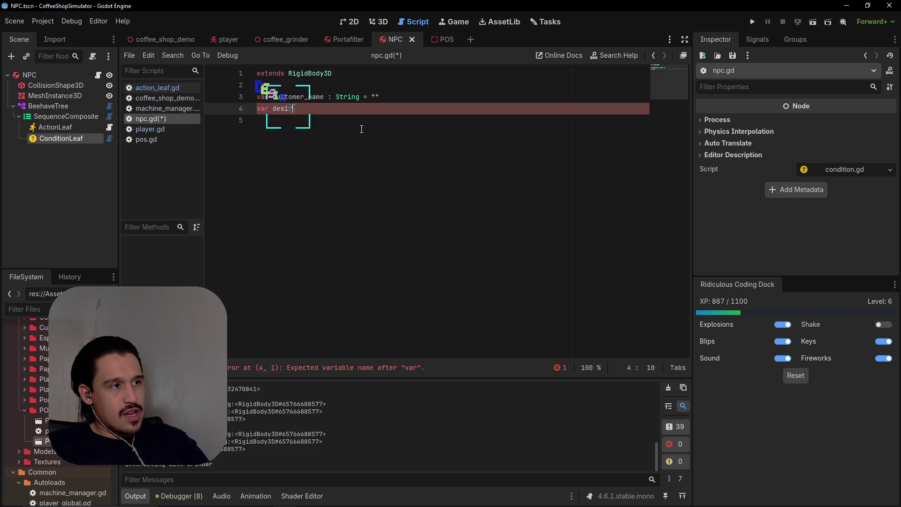
text(_order :)
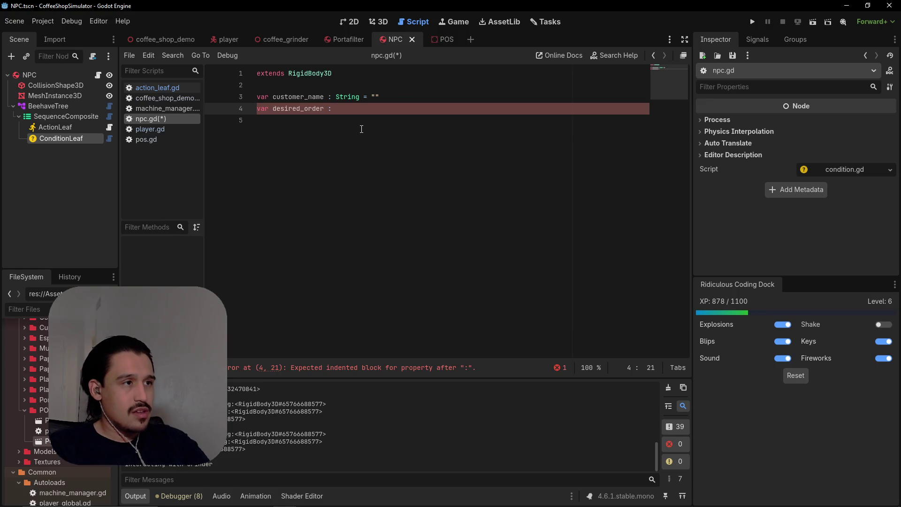
text( D)
key(BackSpace)
text(D)
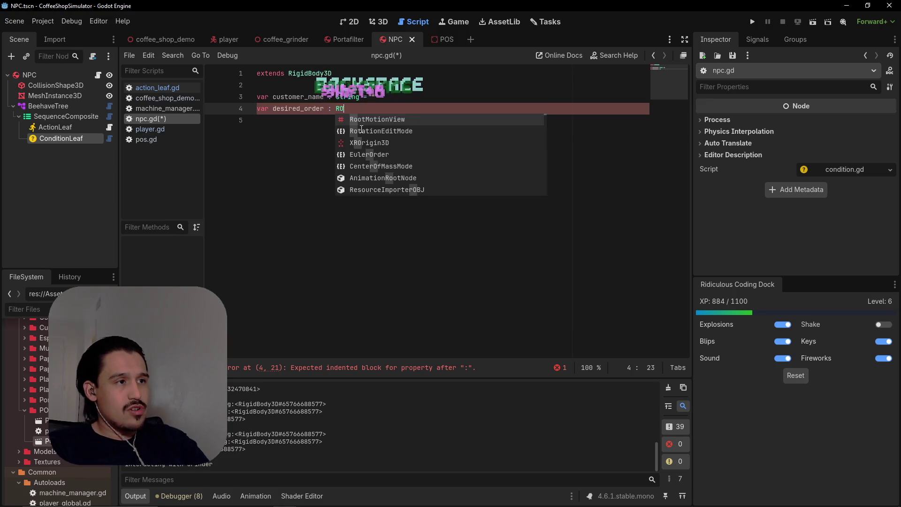
key(BackSpace)
text(Order)
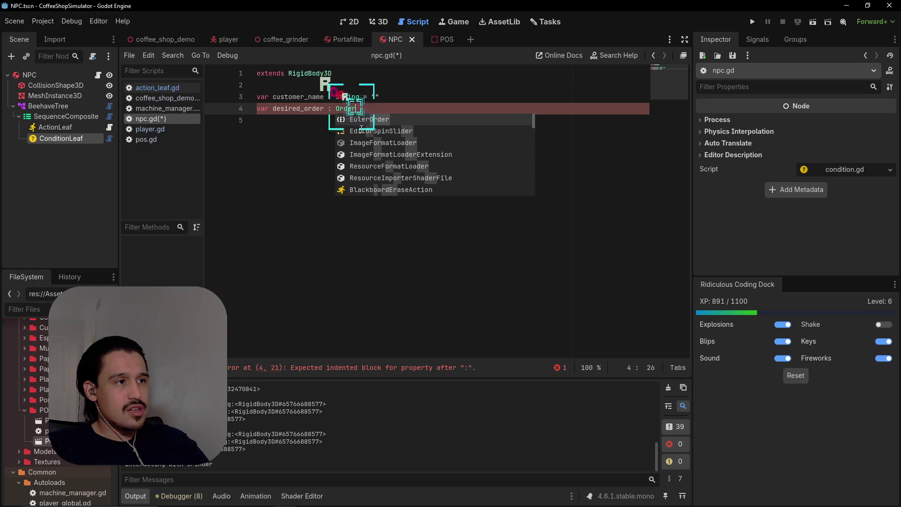
key(Home)
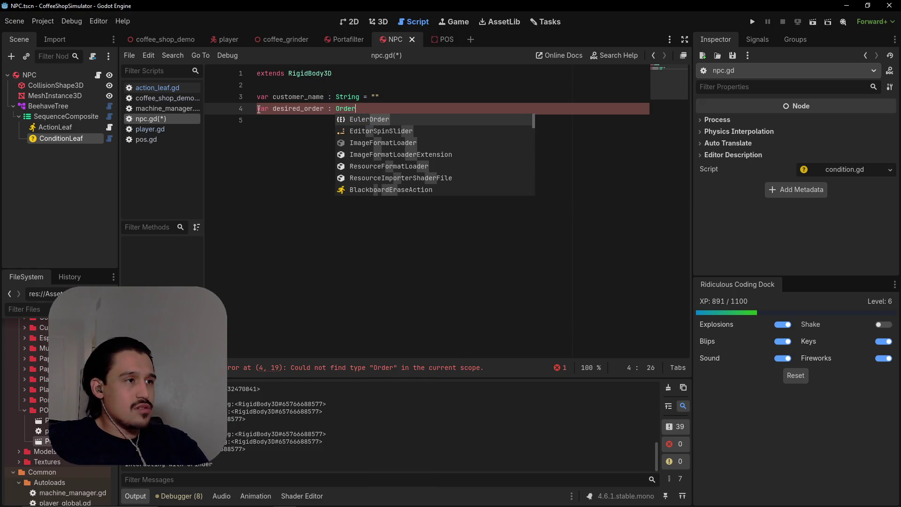
text(#)
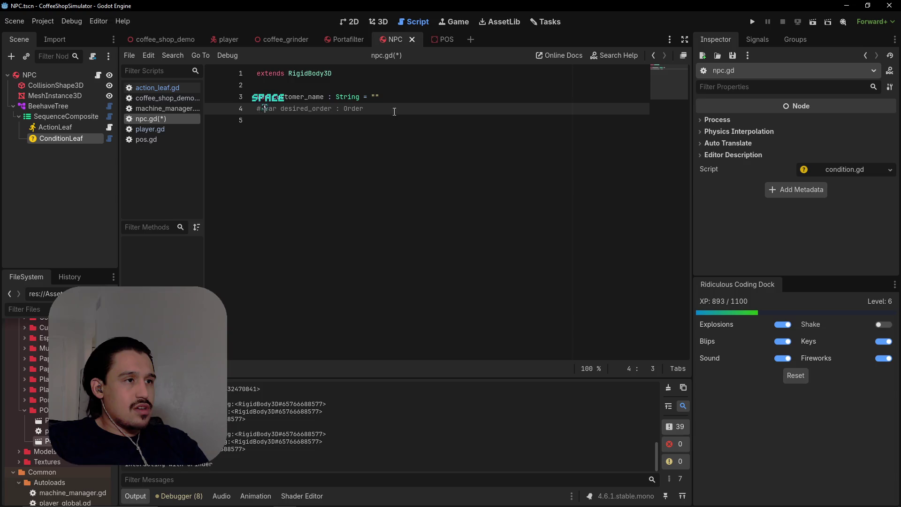
key(End)
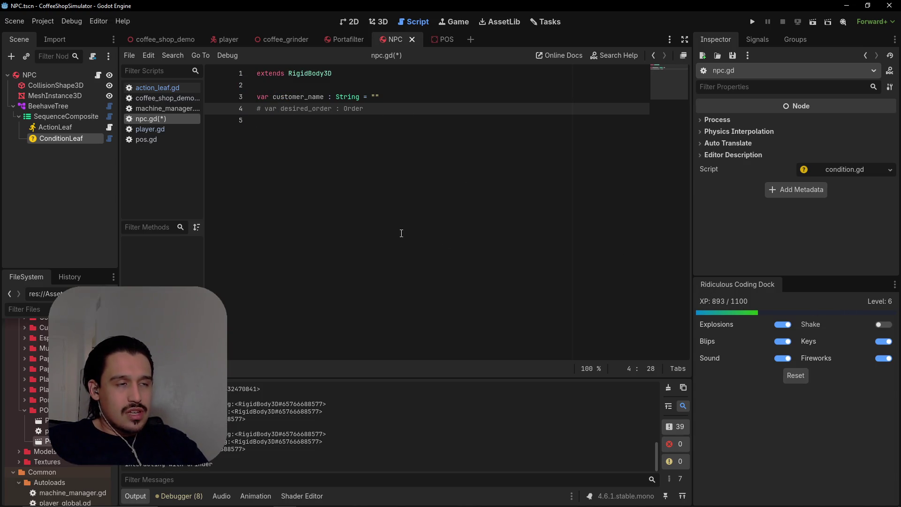
key(ctrl+s)
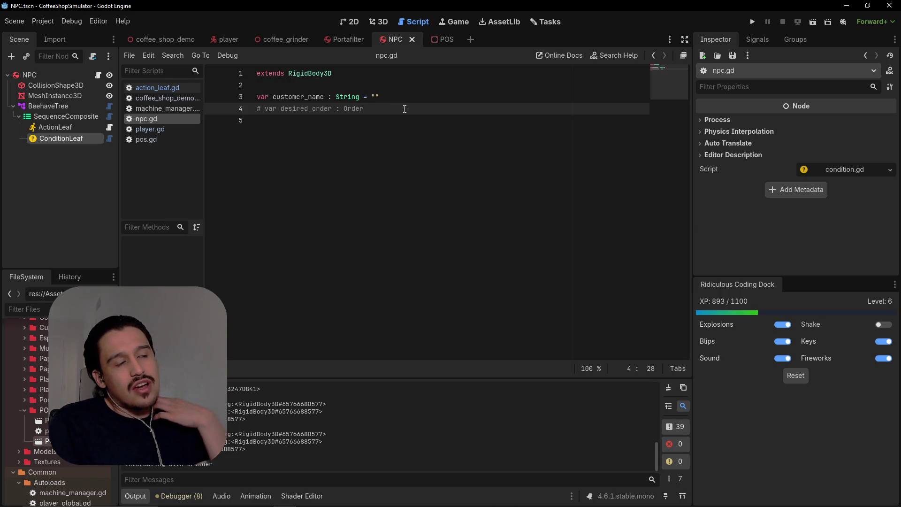
Insert an empty line 5 below the commented desired_order declaration.
key(Return)
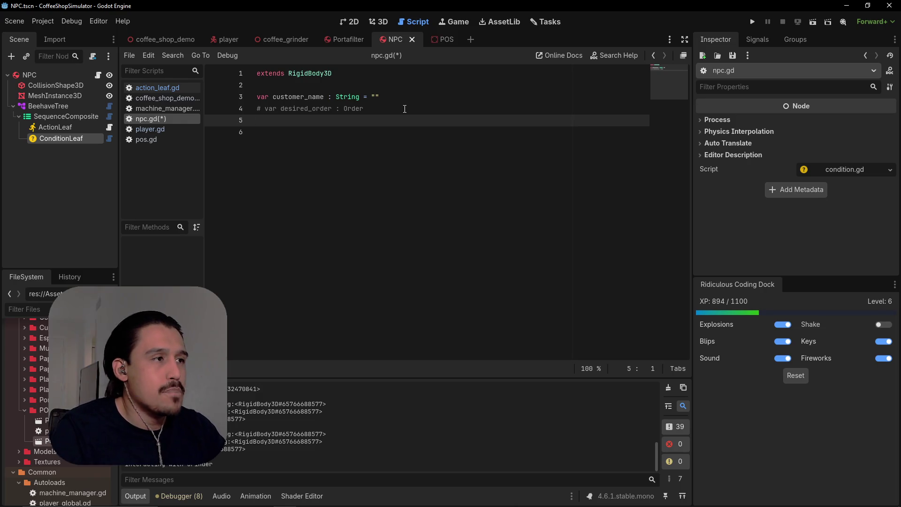
Write 'var mood : float = 0.0' on line 5, followed by two blank lines.
text(var mood )
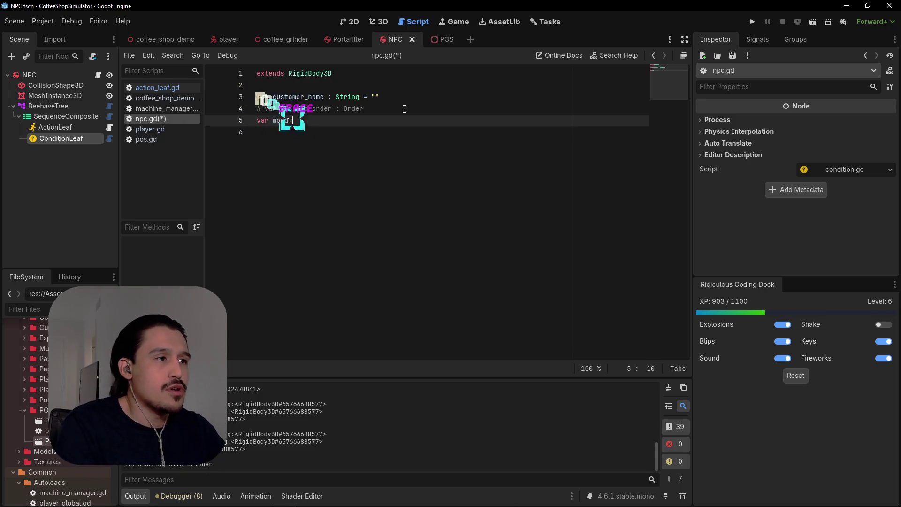
text(: float)
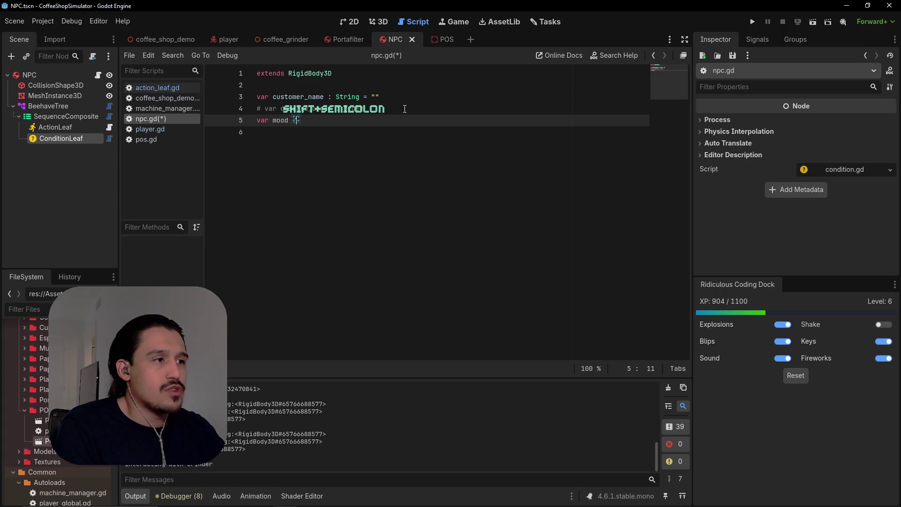
text( ")
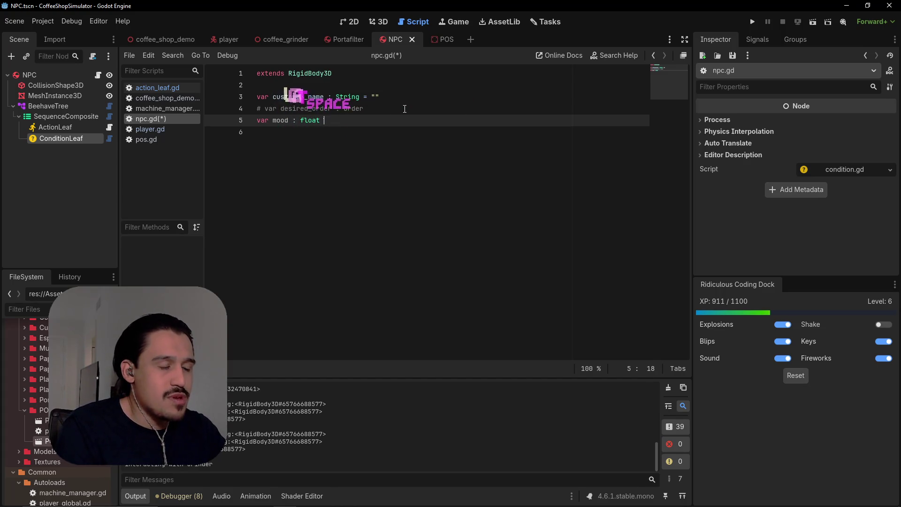
text(")
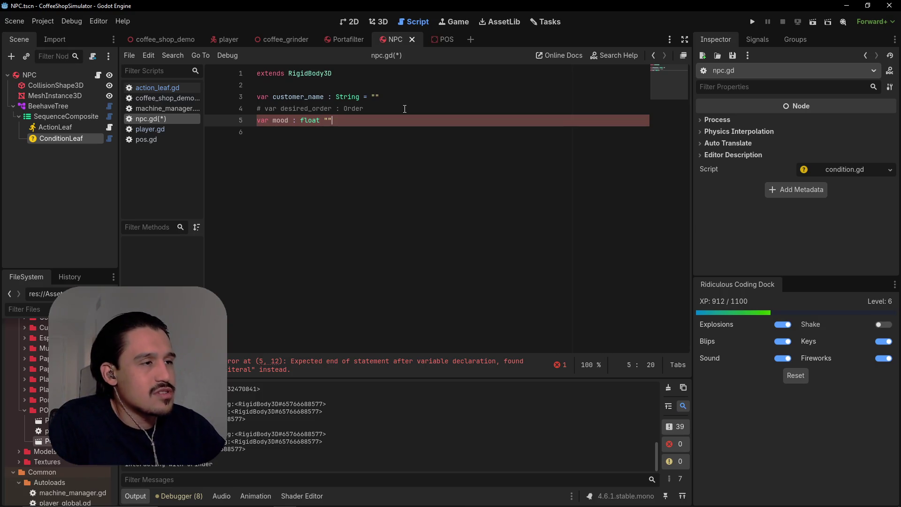
key(Return)
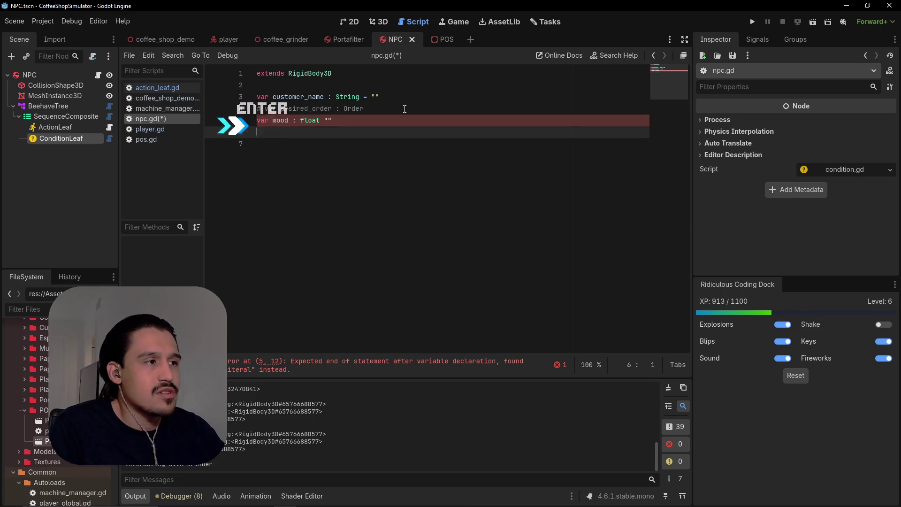
click(379, 118)
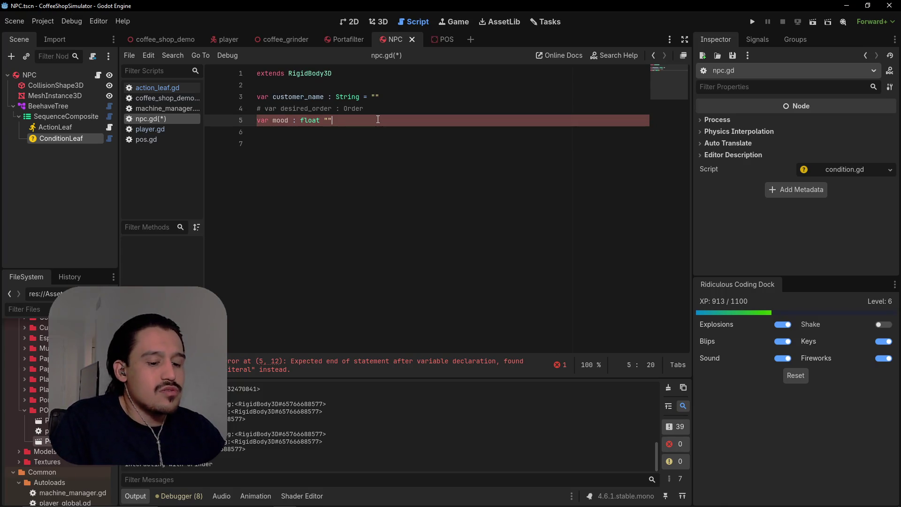
key(BackSpace)
key(BackSpace)
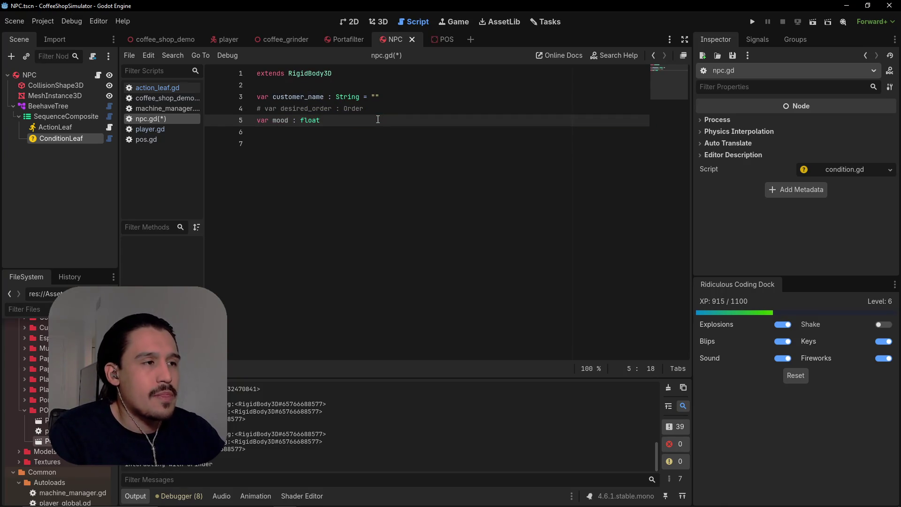
text(= 0..0)
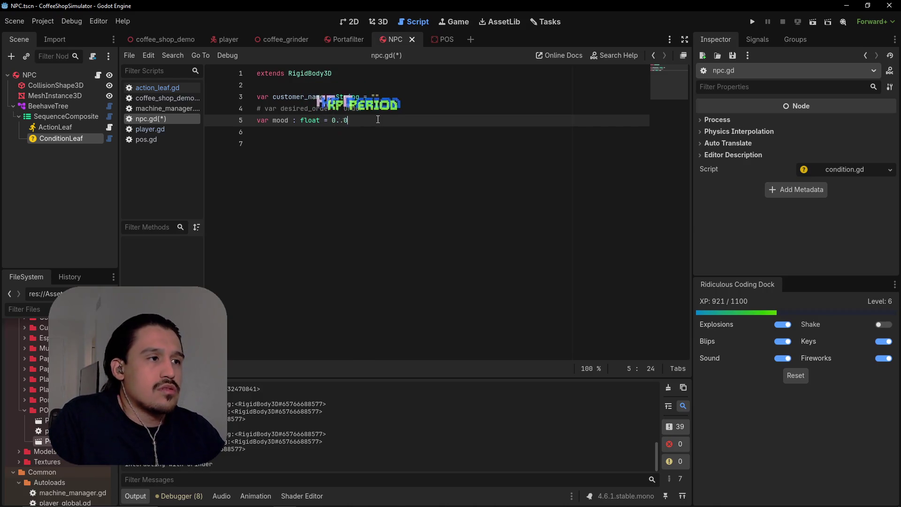
key(BackSpace)
key(BackSpace)
text(0)
key(Return)
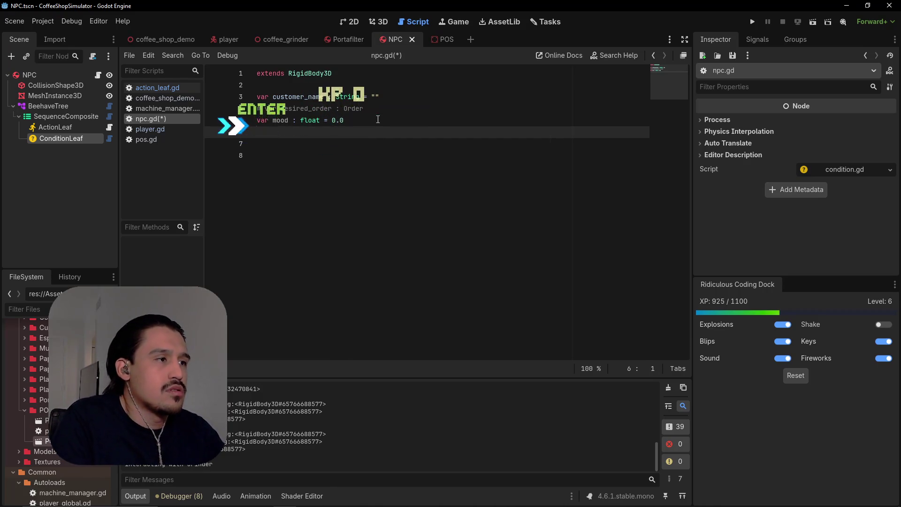
key(Return)
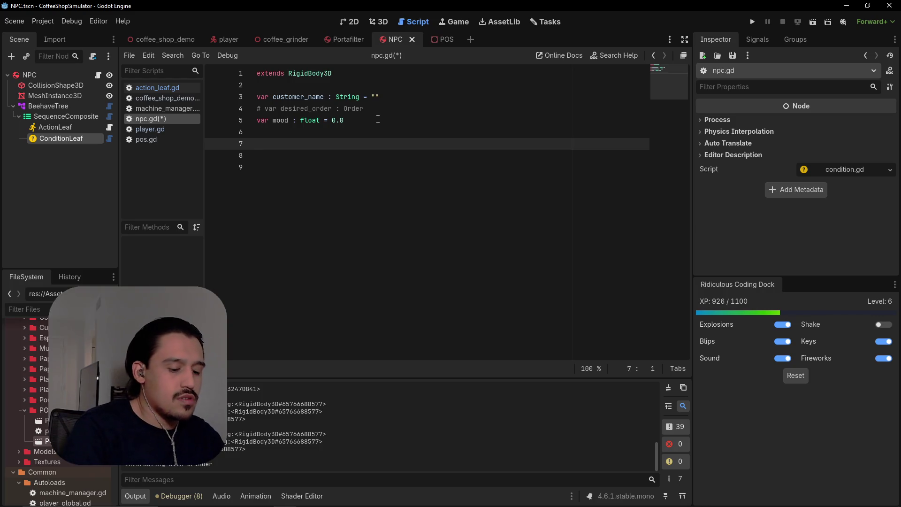
Remove the stray trailing space, save npc.gd, and briefly switch to the 2D and 3D views.
key(BackSpace)
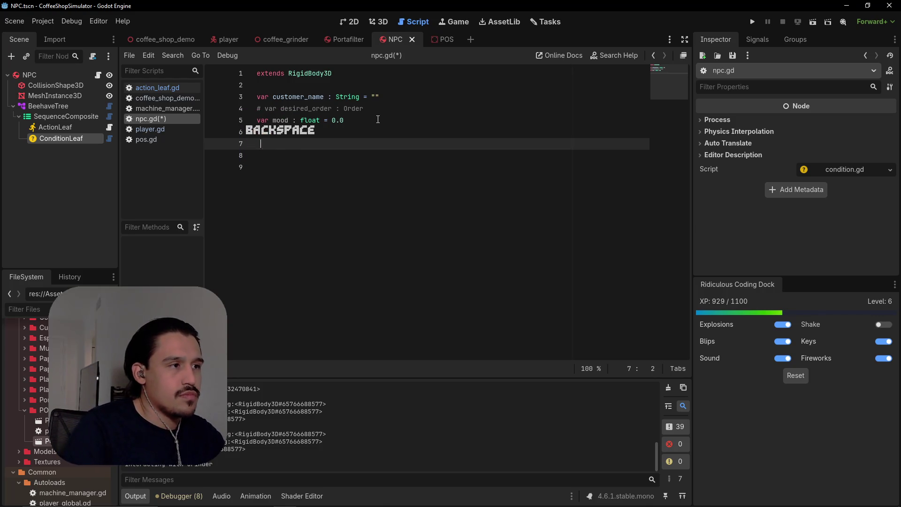
key(BackSpace)
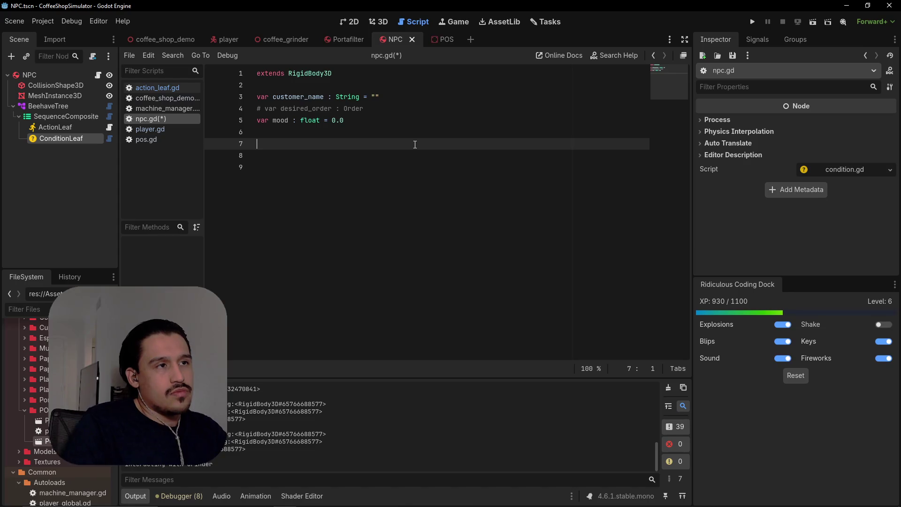
key(ctrl+s)
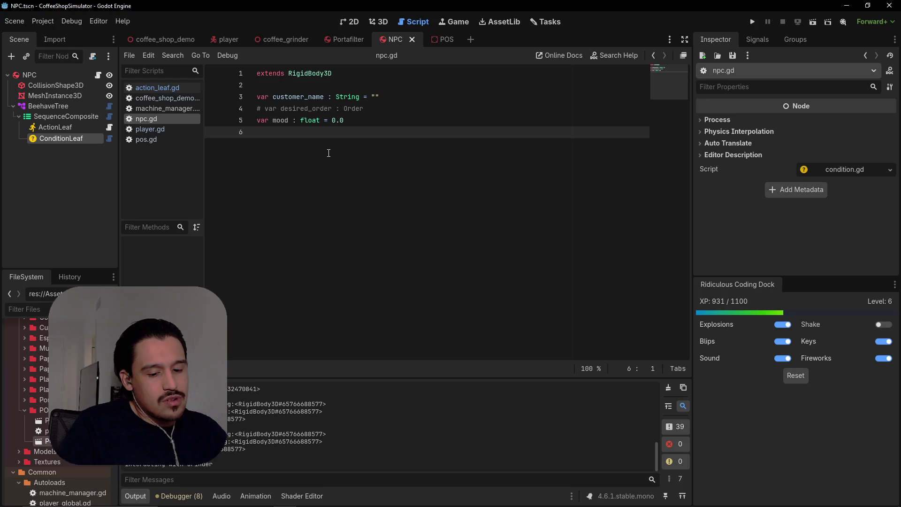
key(Return)
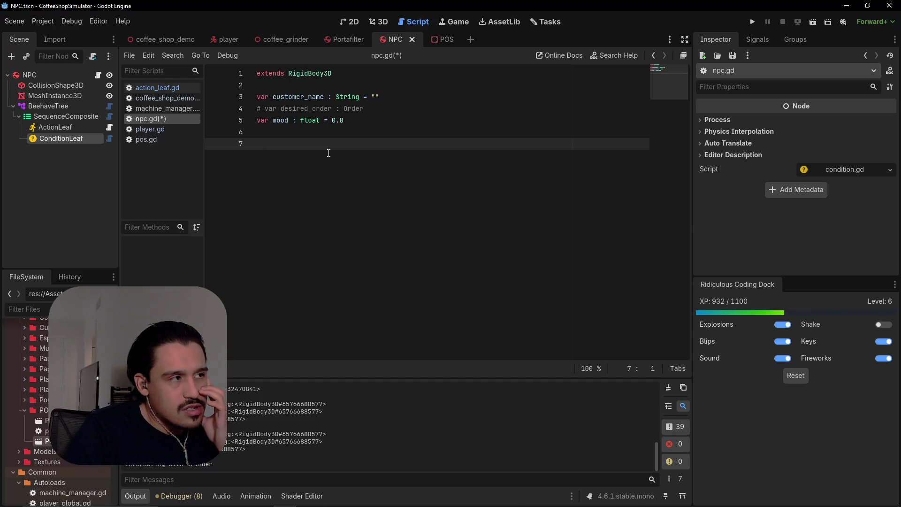
key(ctrl+s)
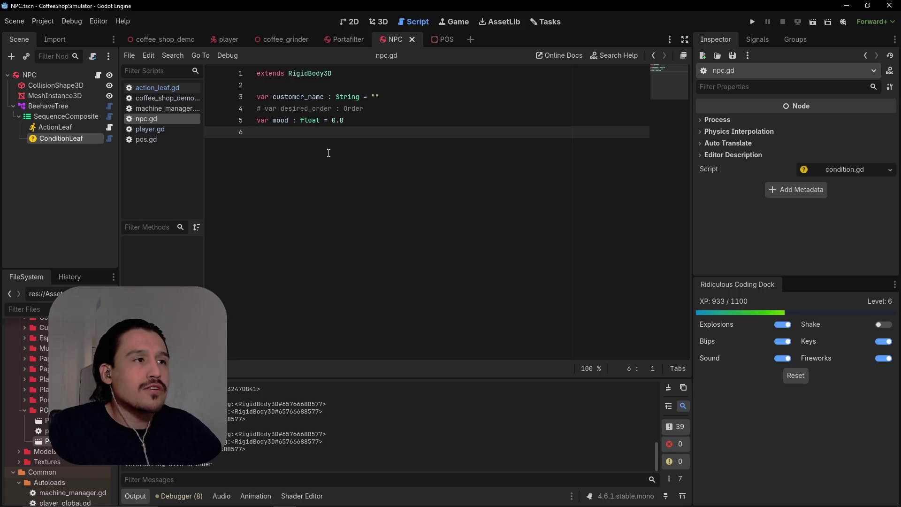
click(350, 21)
click(378, 21)
click(414, 22)
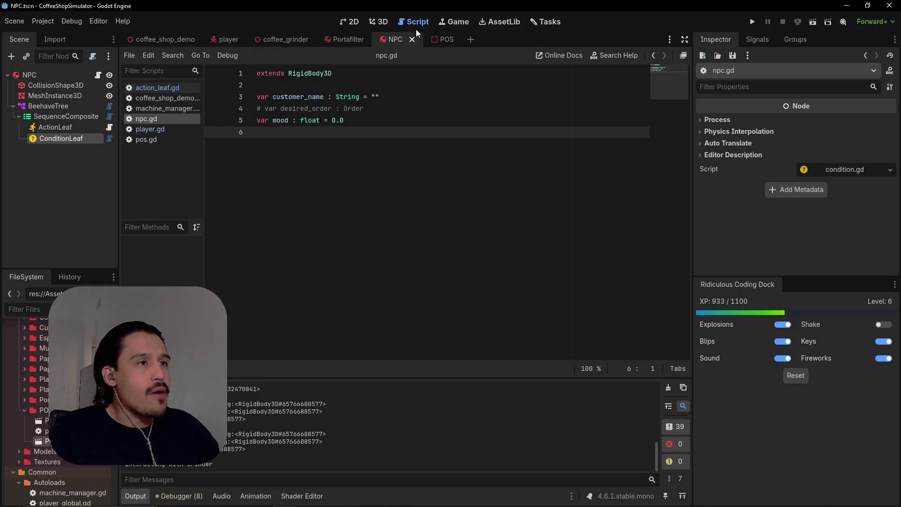
click(379, 22)
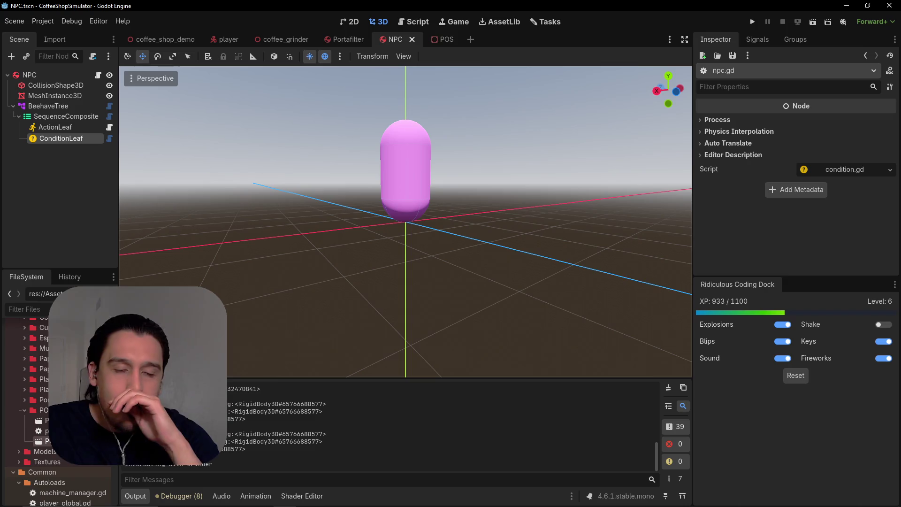
click(187, 38)
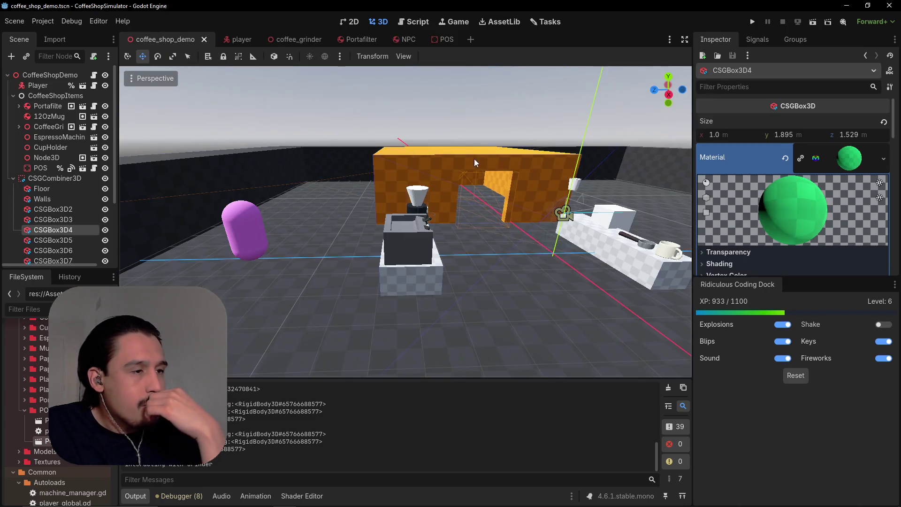
scroll(469, 158, up, 3)
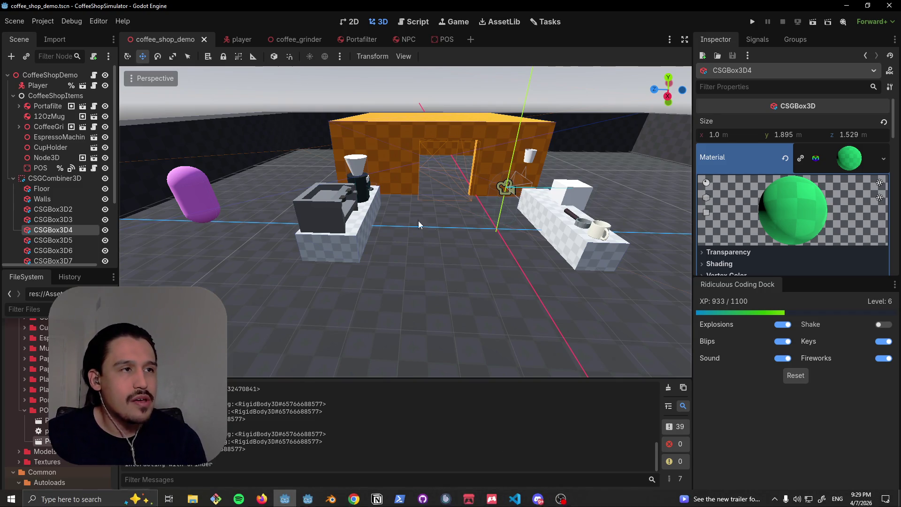
click(403, 38)
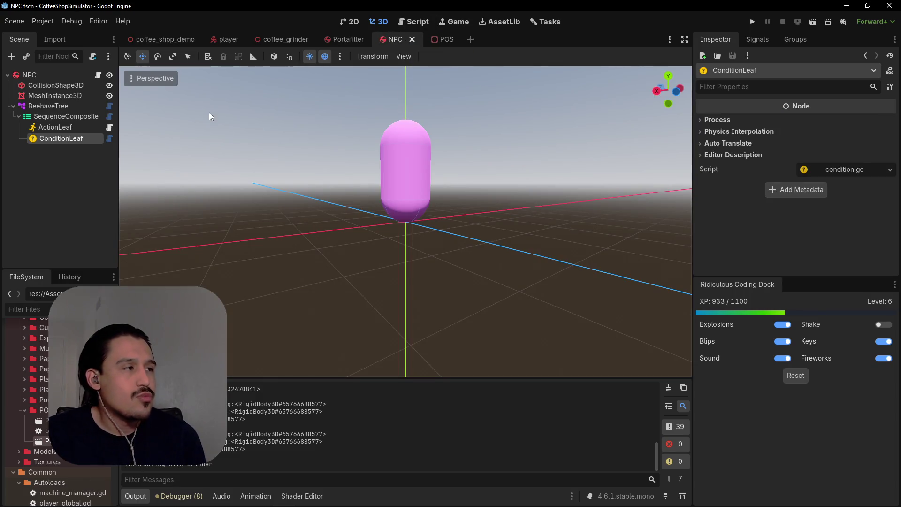
click(96, 76)
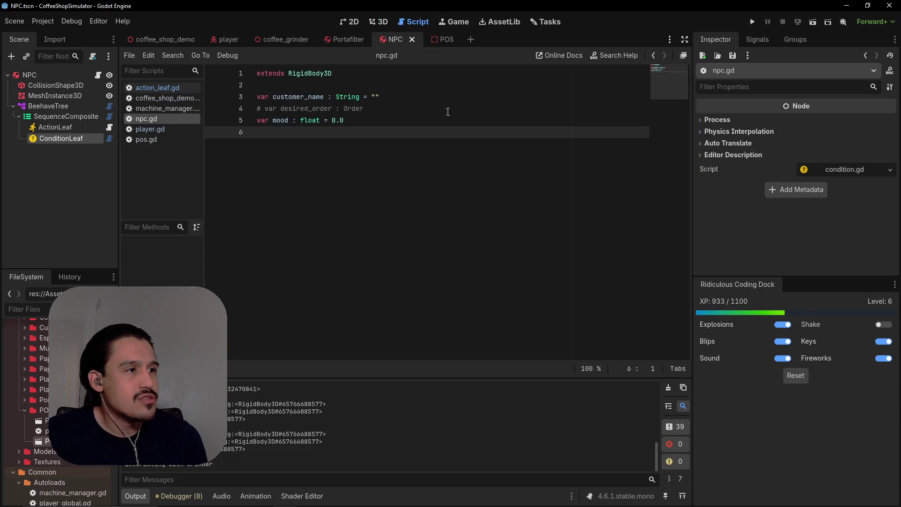
click(393, 109)
click(395, 97)
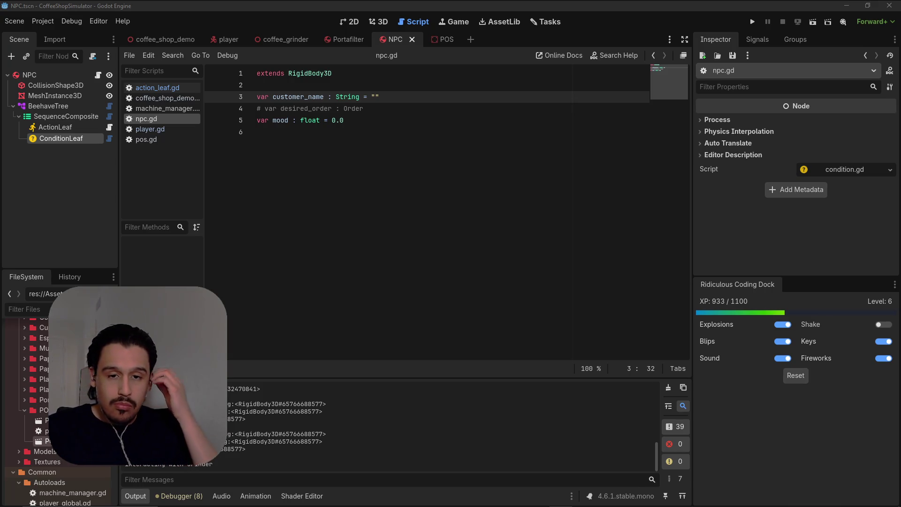
click(173, 37)
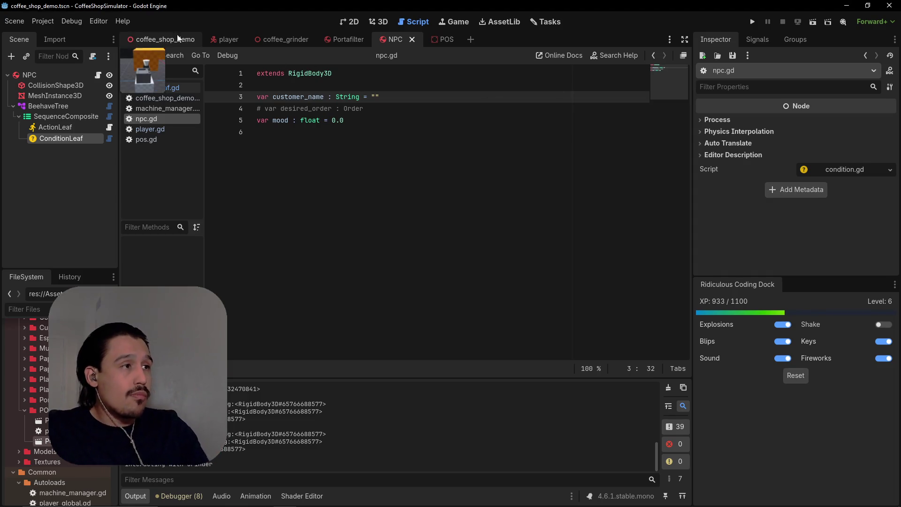
click(220, 42)
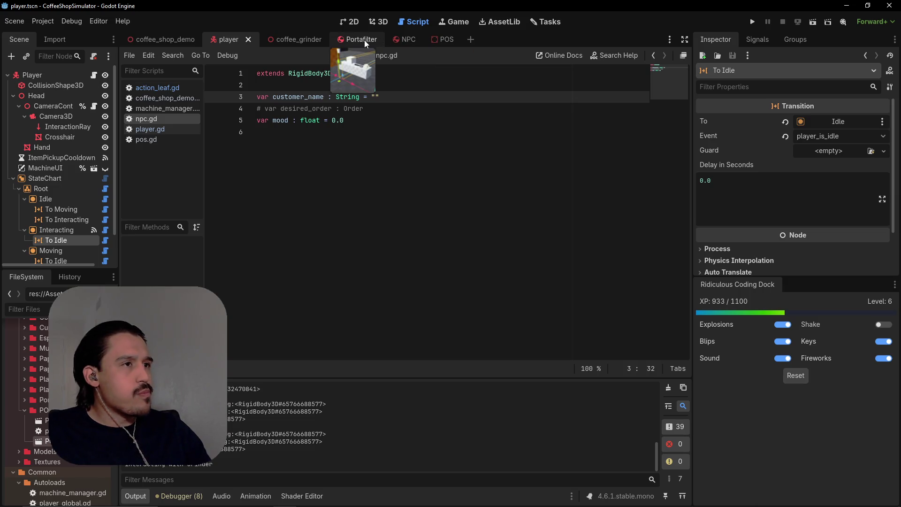
click(407, 39)
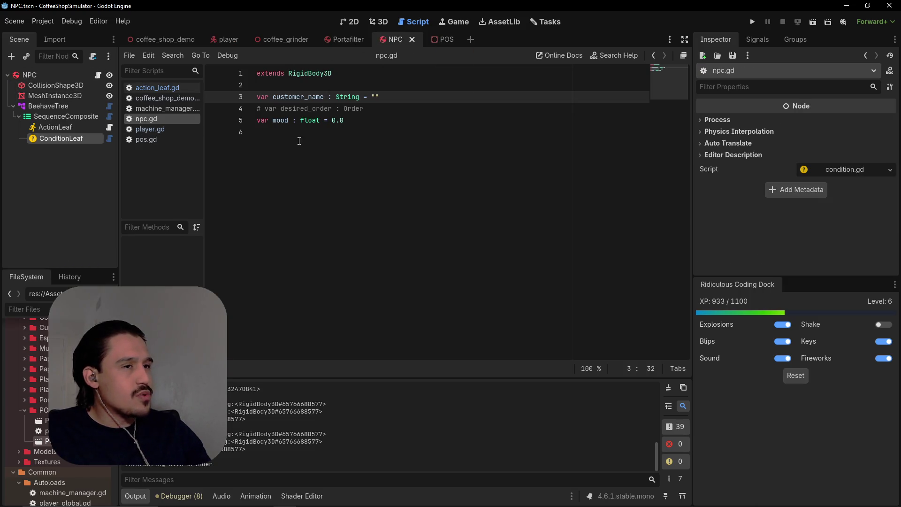
click(742, 123)
click(742, 123)
click(741, 142)
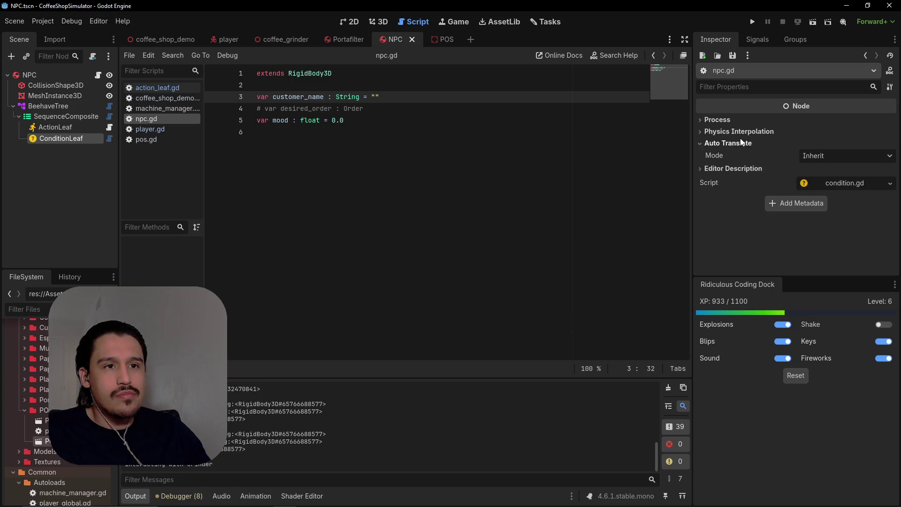
click(739, 131)
click(744, 156)
click(740, 131)
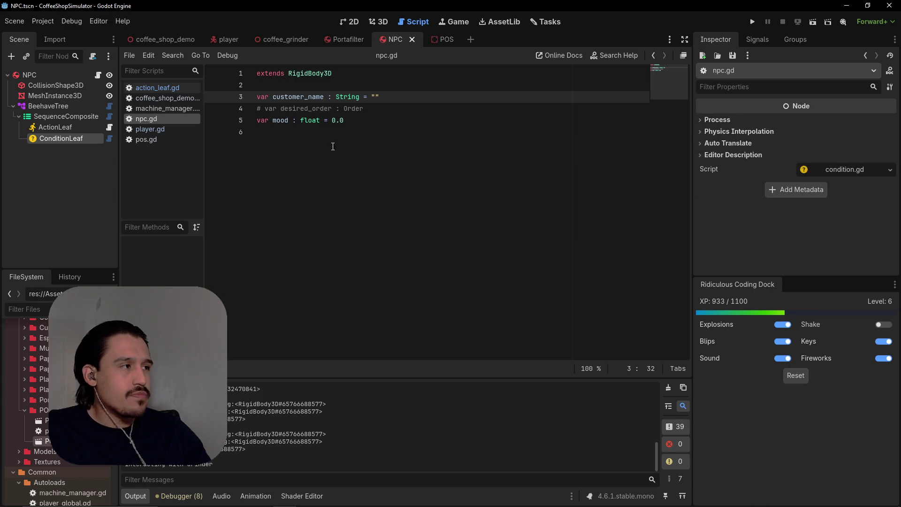
click(64, 74)
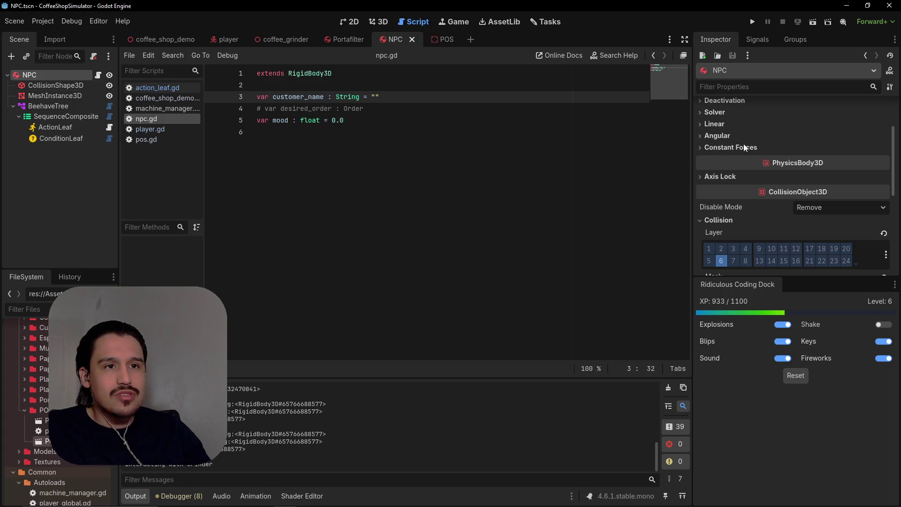
scroll(748, 144, up, 3)
click(733, 164)
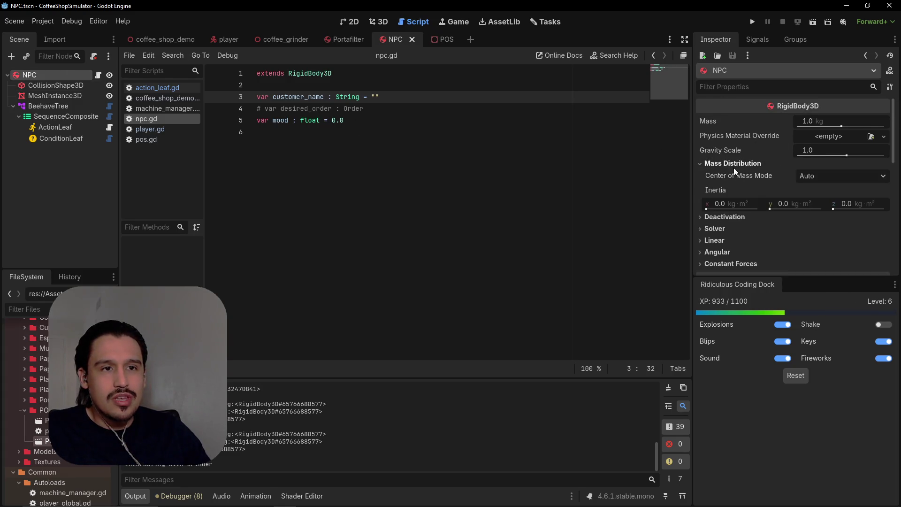
click(737, 165)
click(735, 176)
click(734, 176)
click(726, 187)
click(726, 187)
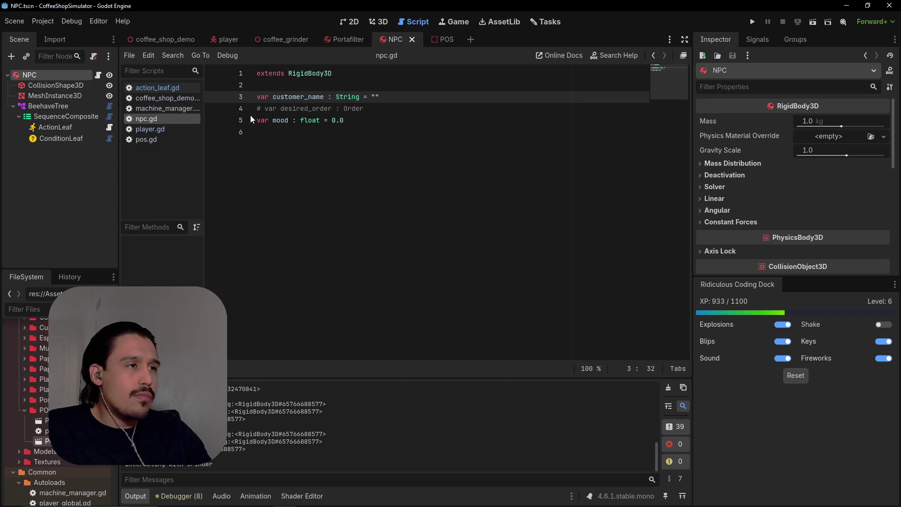
click(97, 75)
click(408, 121)
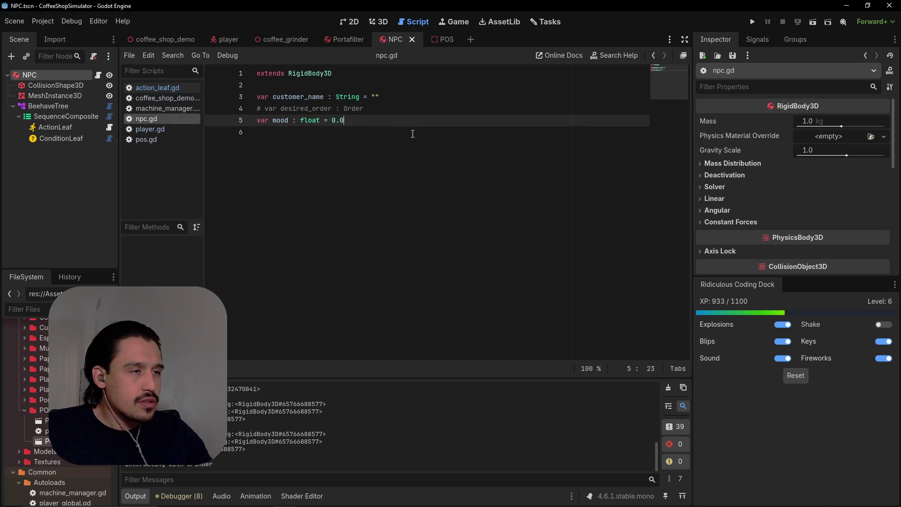
key(Return)
key(Return)
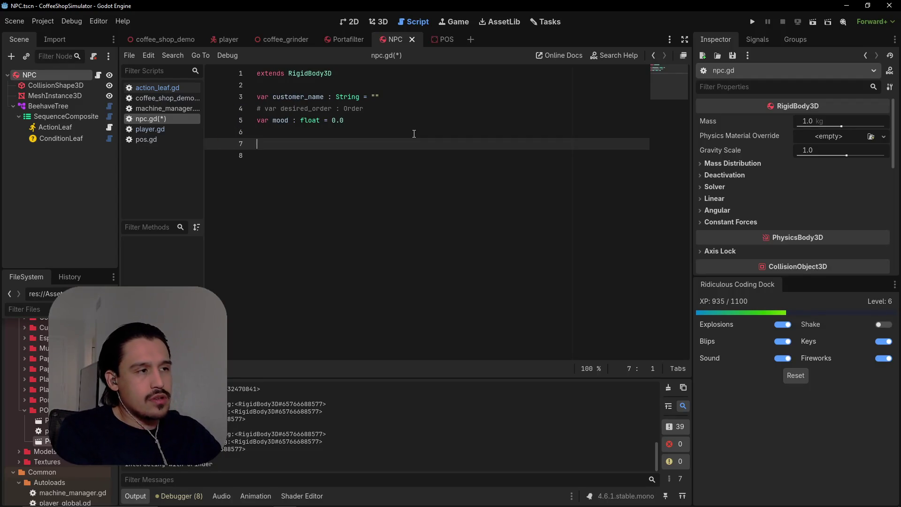
Add the func _process(delta: float) -> void: override below the mood variable.
text(proc)
key(BackSpace)
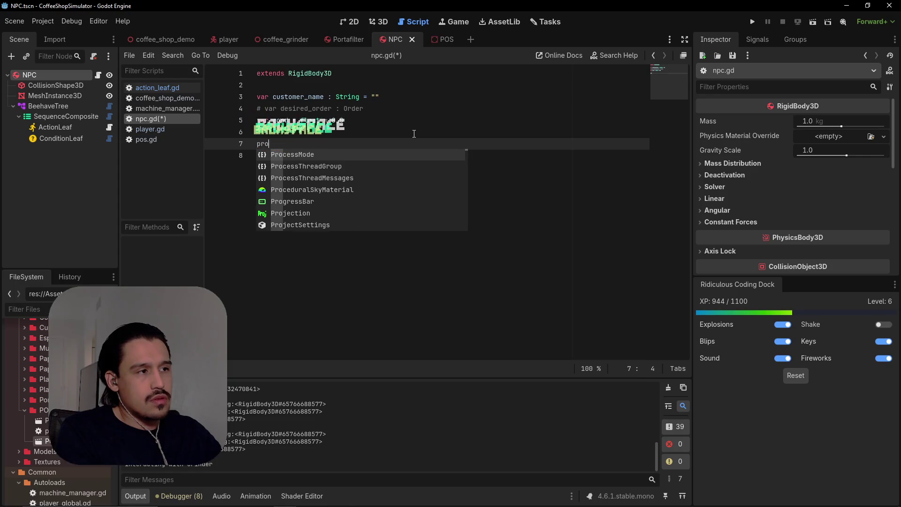
text(cess)
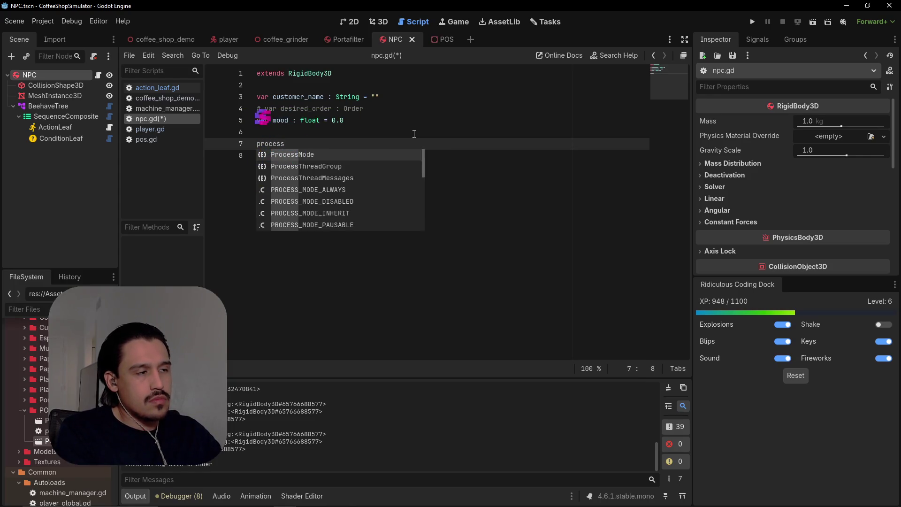
key(BackSpace)
key(BackSpace)
key(BackSpace)
text(func)
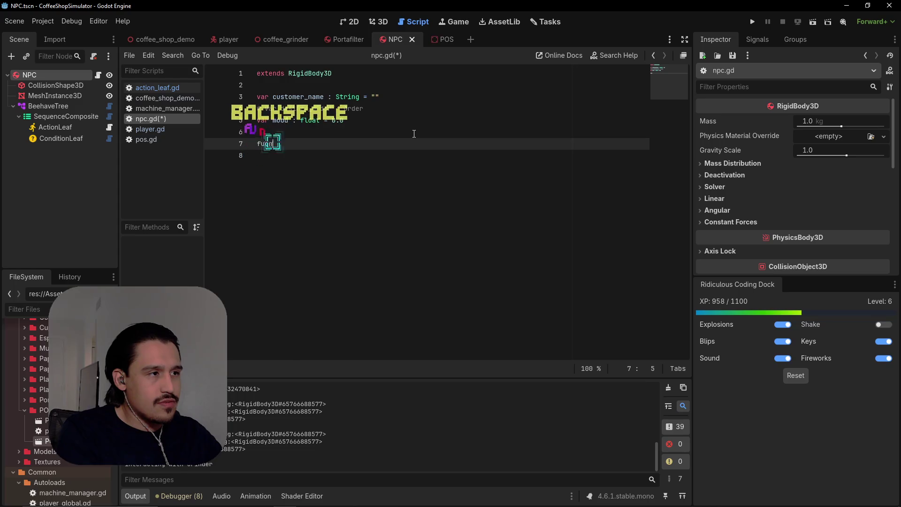
text( _proce)
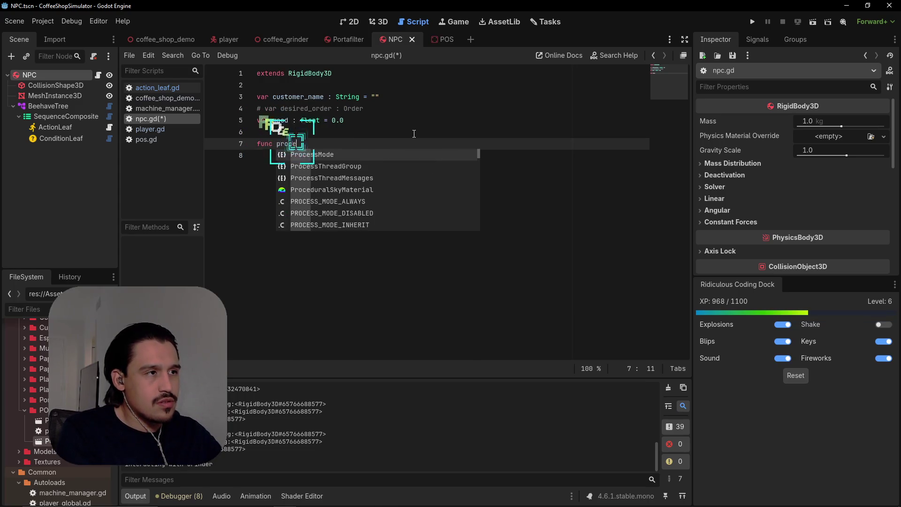
text(ss)
key(Tab)
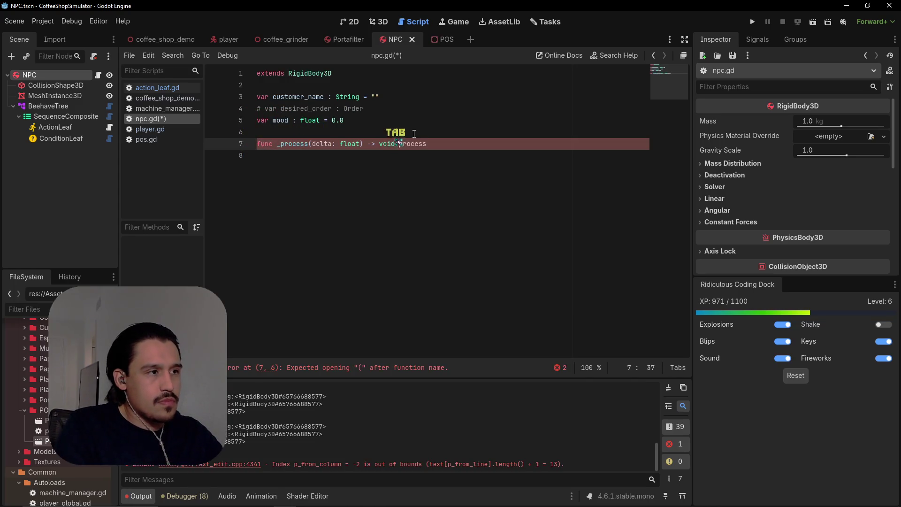
key(Delete)
key(Delete)
key(Delete)
key(Delete)
key(Delete)
key(Return)
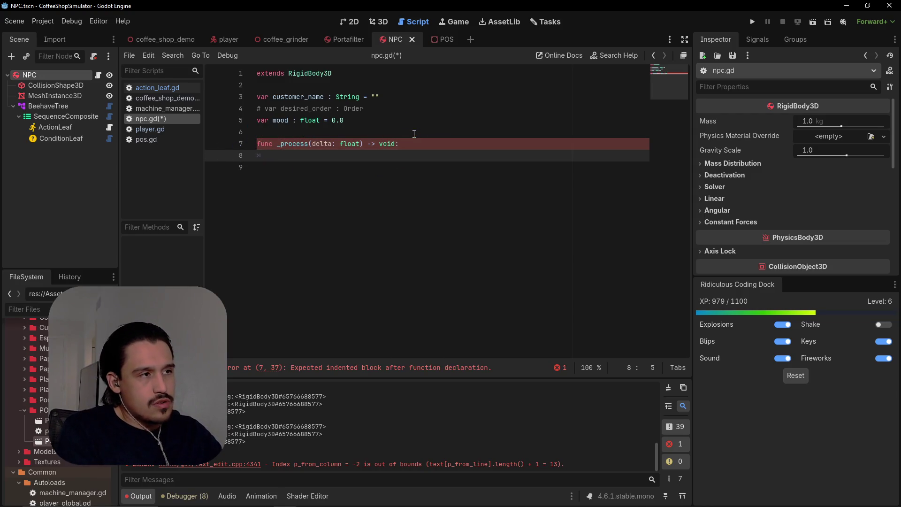
Try a velocity line in _process, clear it, and select RigidBody3D on line 1.
text(v)
text(ol)
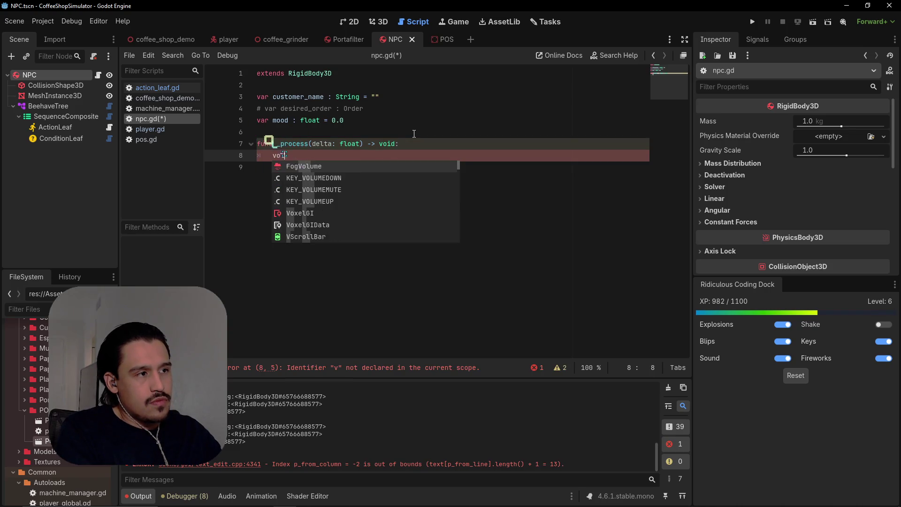
key(BackSpace)
key(BackSpace)
text(elo)
key(BackSpace)
key(BackSpace)
key(BackSpace)
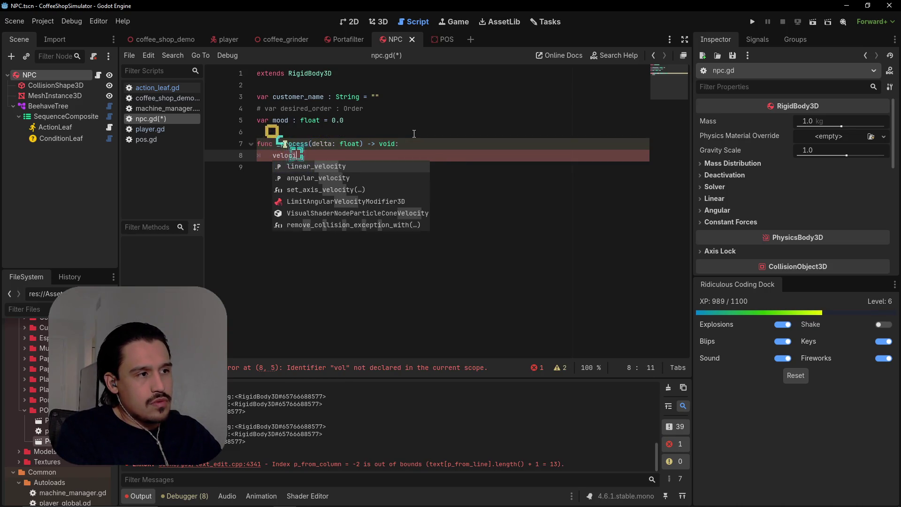
key(BackSpace)
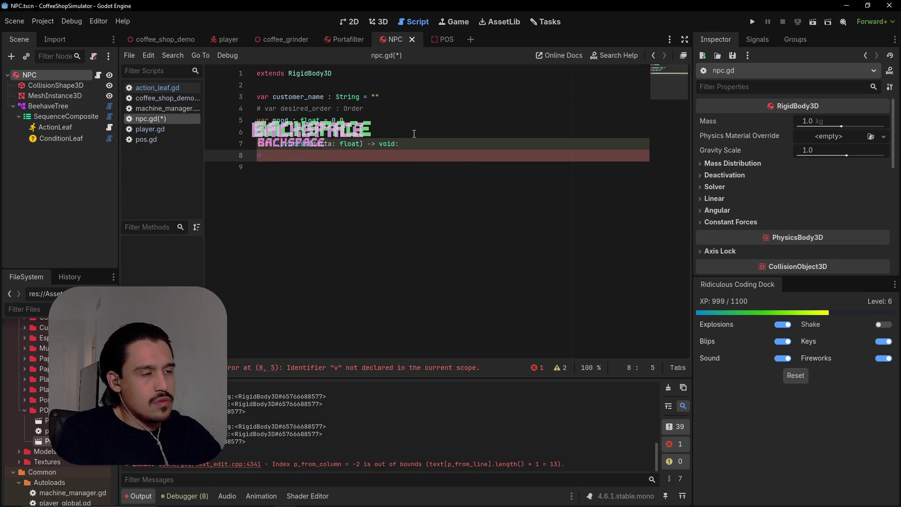
text(self.ve)
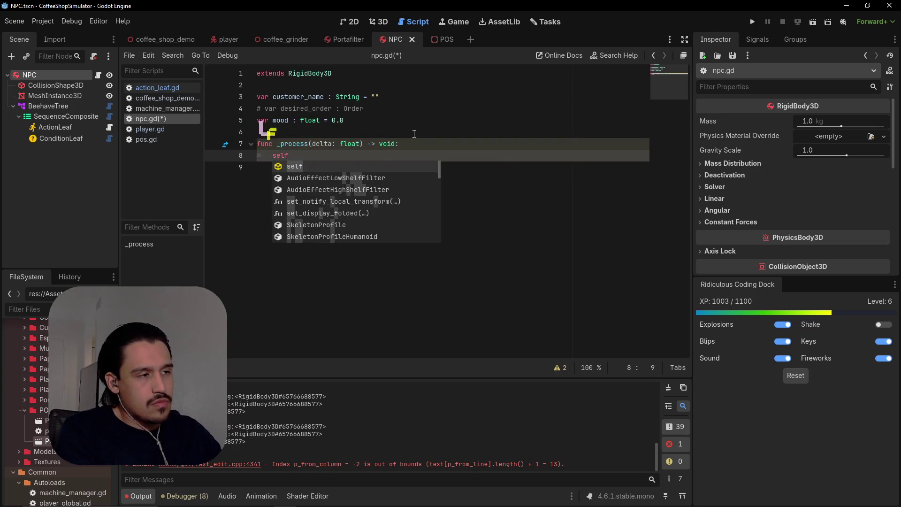
key(BackSpace)
key(BackSpace)
key(BackSpace)
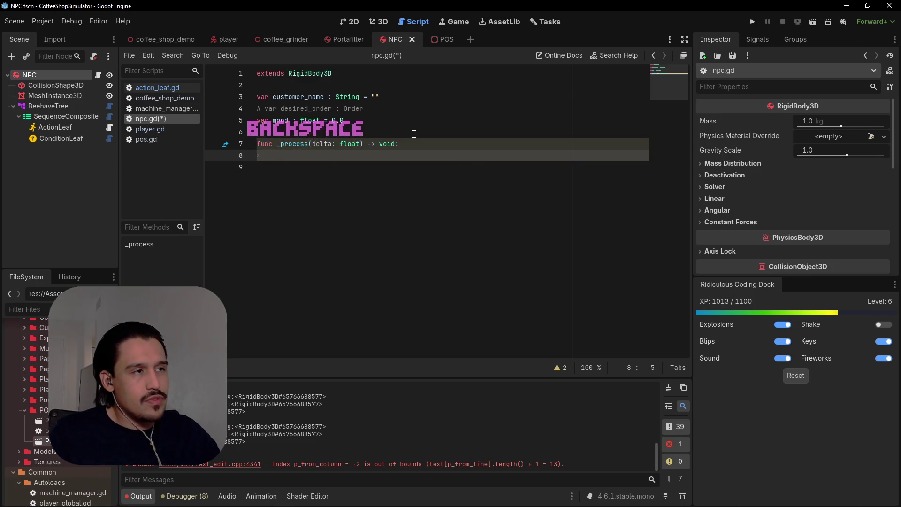
double_click(326, 70)
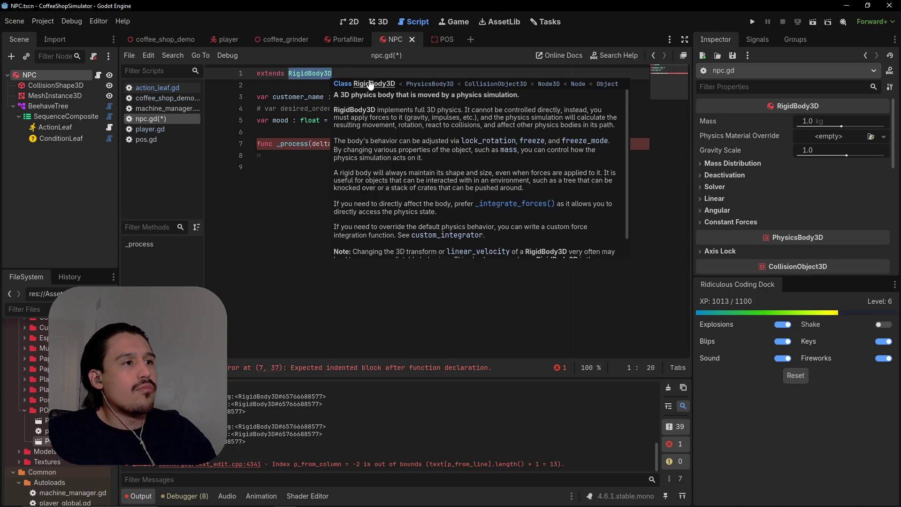
Open the RigidBody3D class documentation and scroll through its properties, methods and signals.
ctrl+click(326, 73)
scroll(330, 178, down, 15)
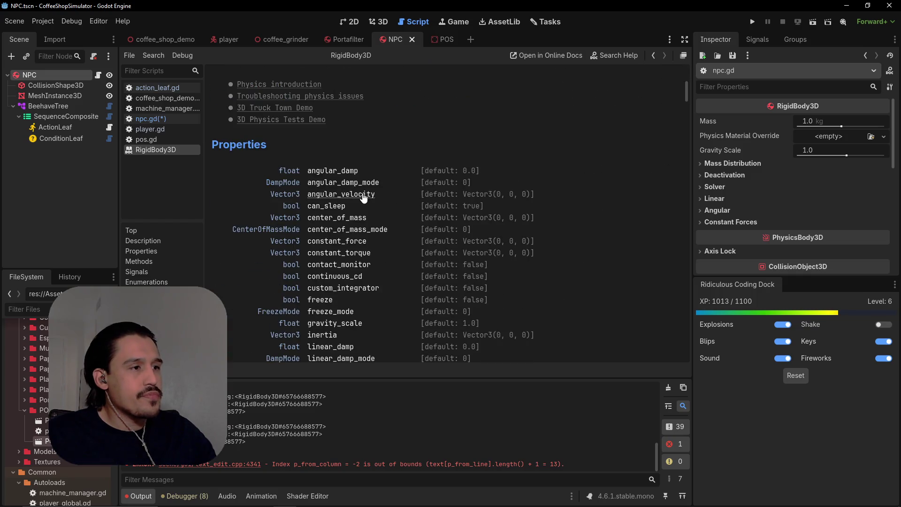
scroll(438, 302, up, 5)
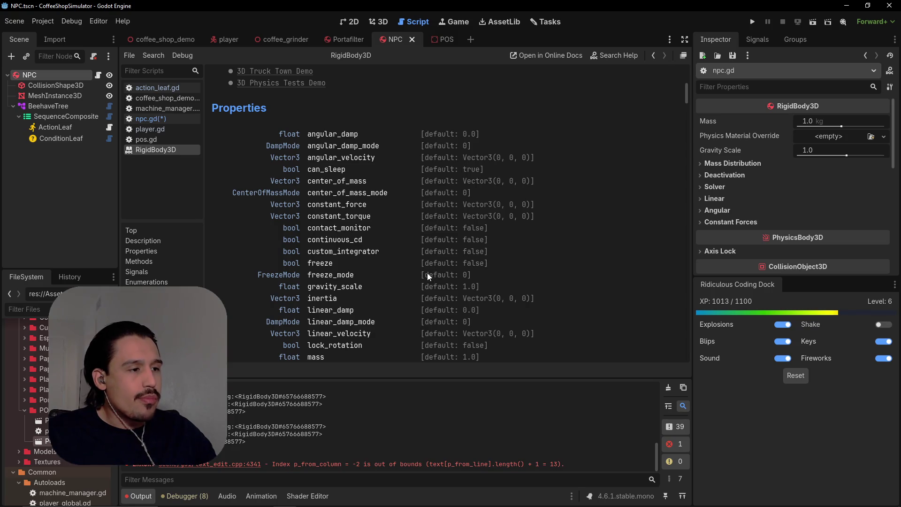
scroll(427, 272, down, 5)
scroll(488, 298, down, 5)
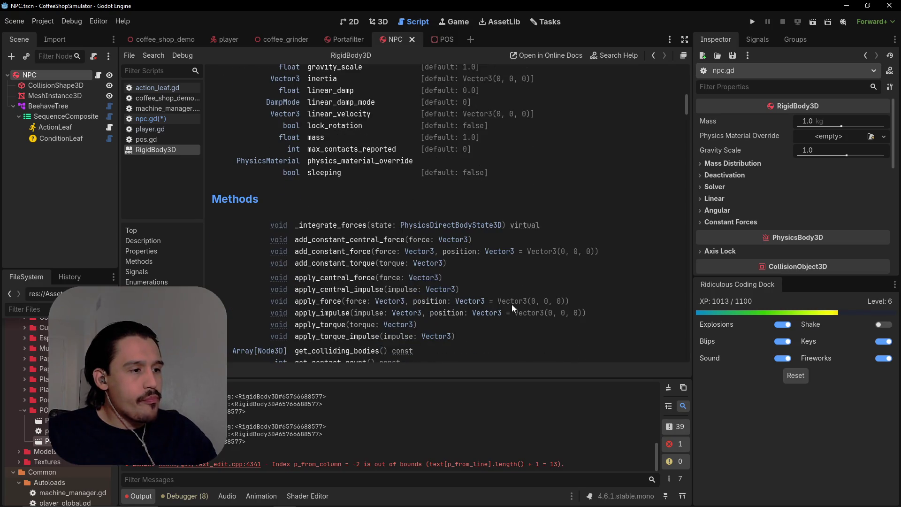
scroll(509, 298, down, 3)
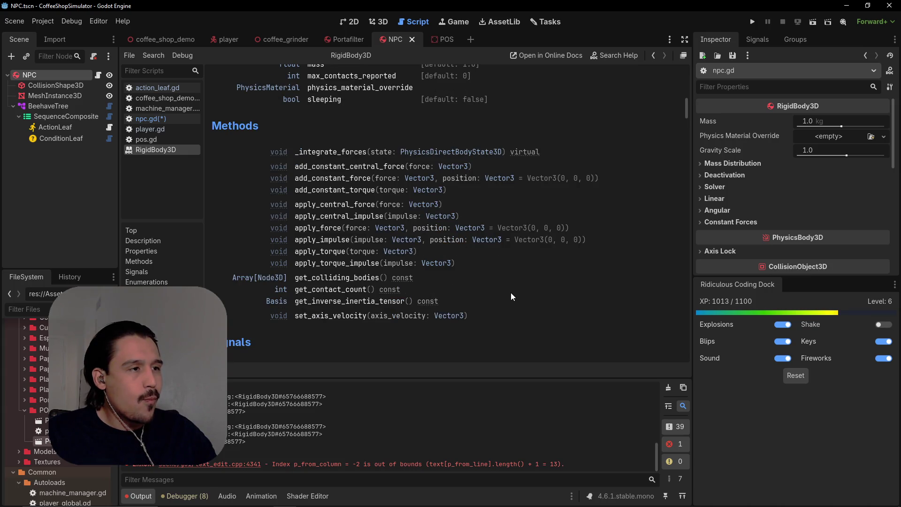
scroll(470, 274, down, 2)
scroll(465, 271, down, 10)
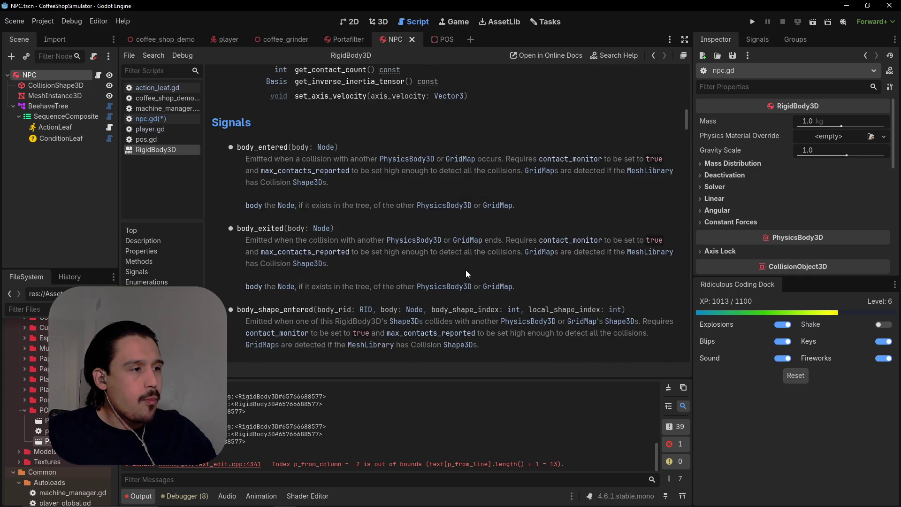
scroll(530, 270, up, 10)
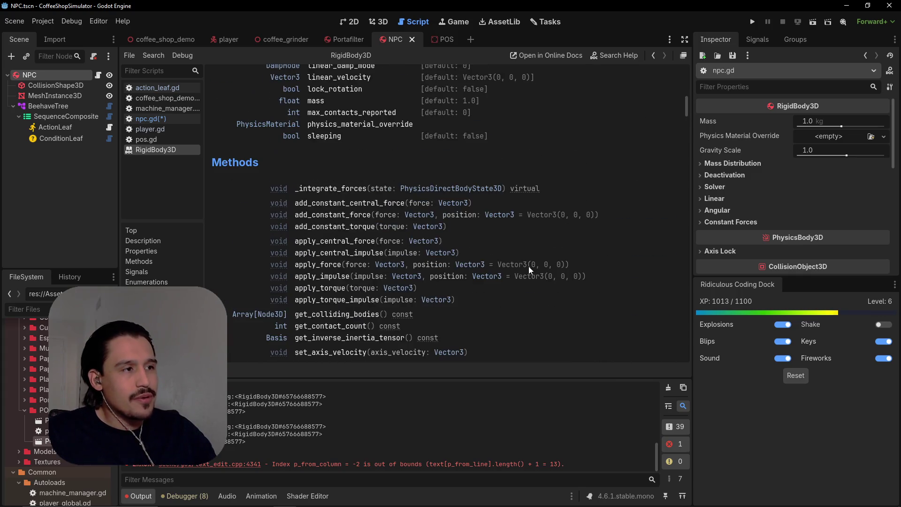
scroll(530, 265, up, 6)
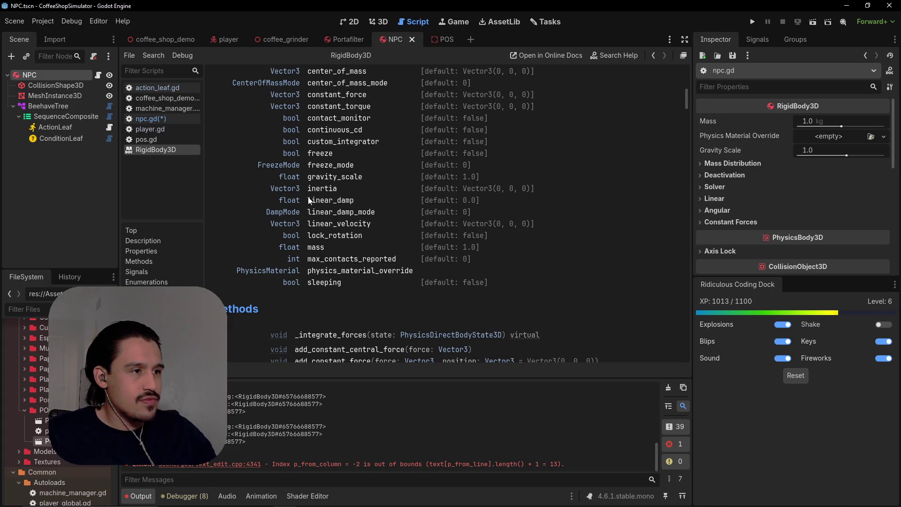
scroll(335, 292, up, 4)
scroll(350, 292, down, 2)
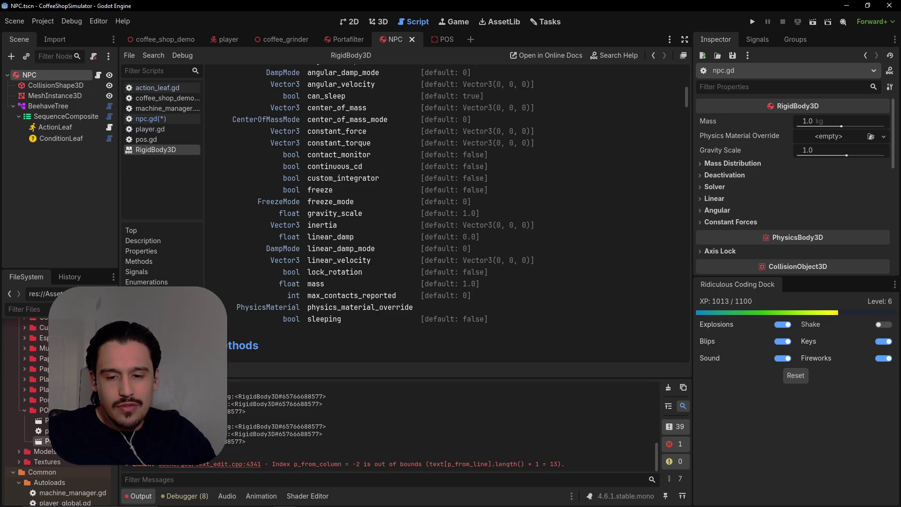
key(alt+Tab)
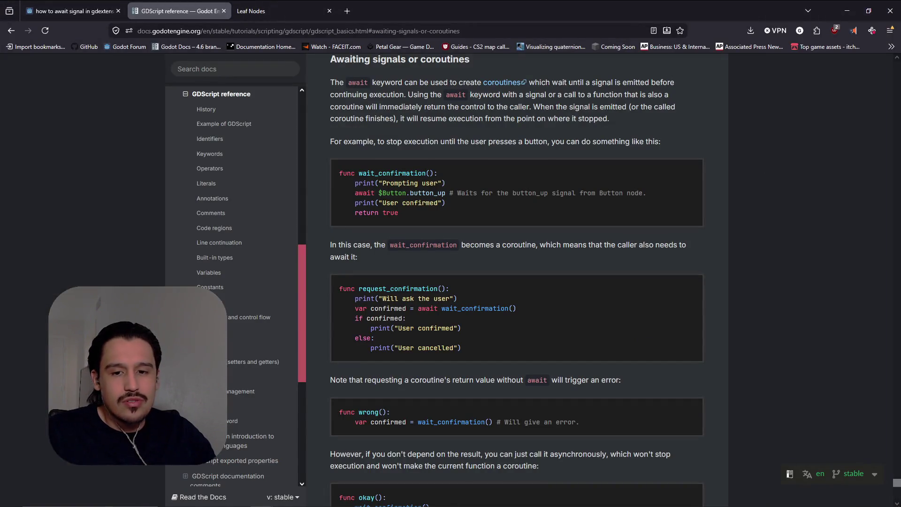
Read the await section of the GDScript reference, select its explanation sentence, and return to Godot.
click(847, 10)
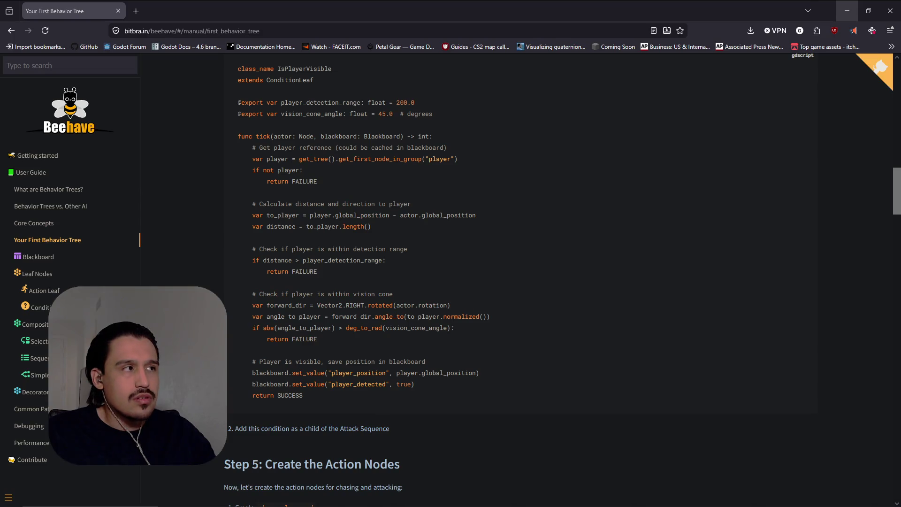
click(847, 10)
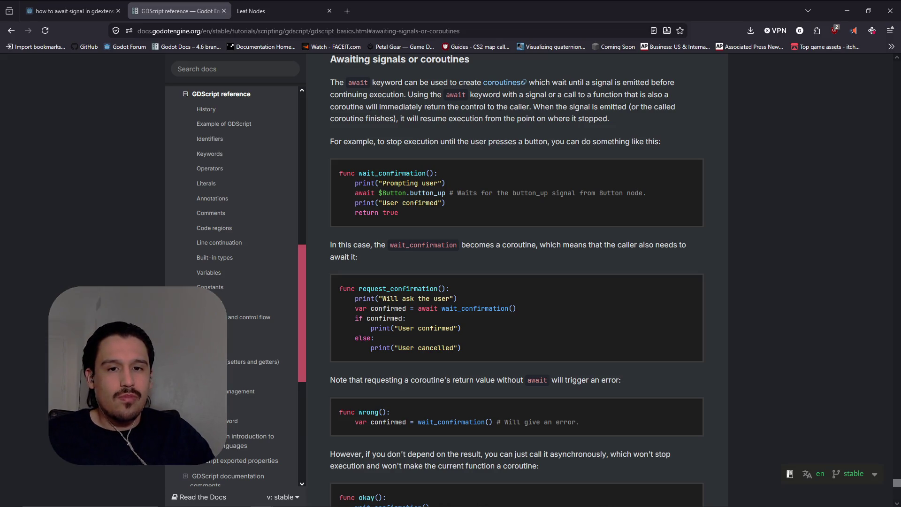
drag(339, 142, 334, 118)
key(alt+Tab)
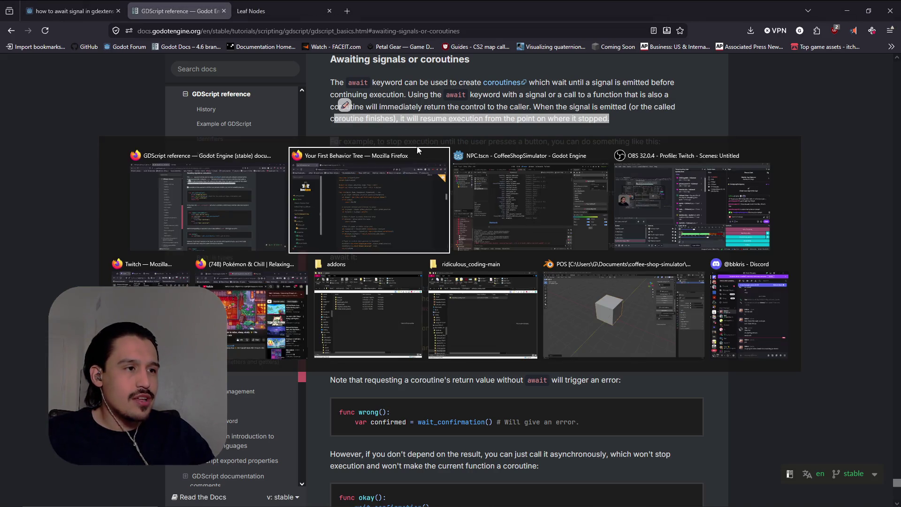
click(532, 203)
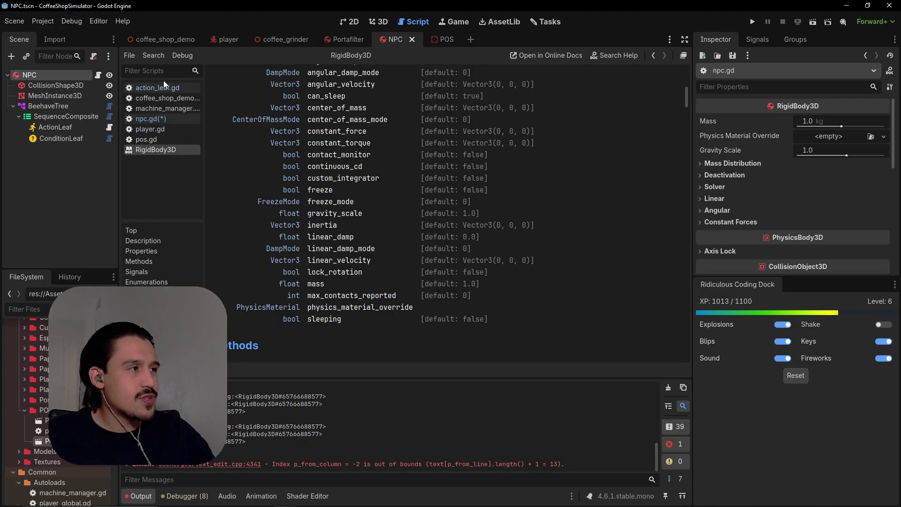
Change the NPC node's type to CharacterBody3D via a 'chara' search.
right_click(38, 85)
click(36, 72)
right_click(35, 74)
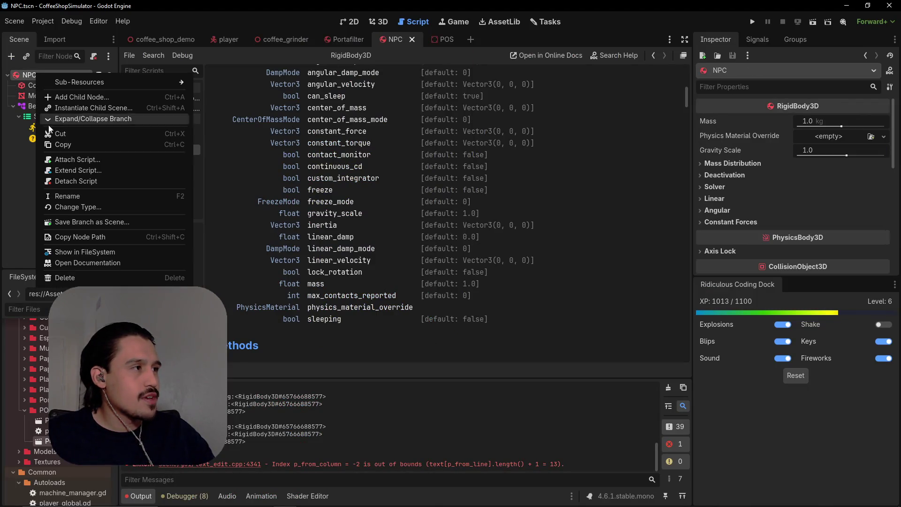
click(57, 206)
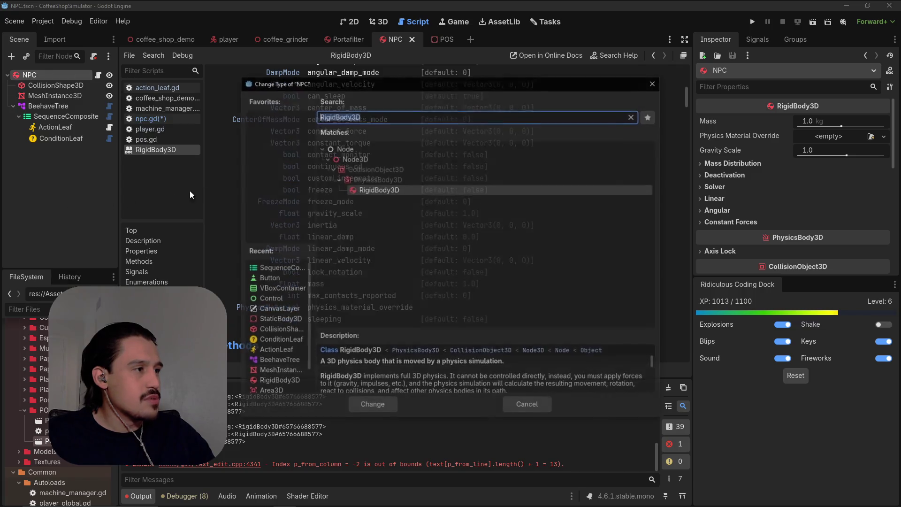
text(chara)
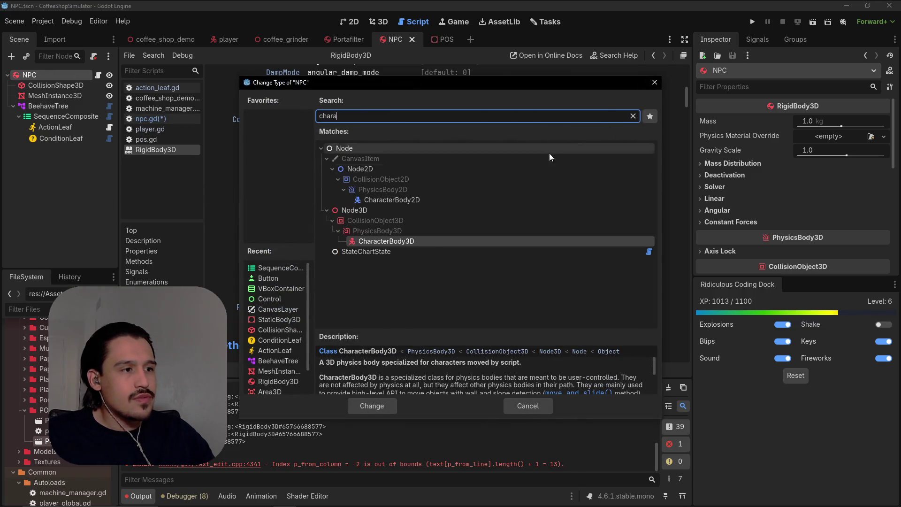
double_click(412, 243)
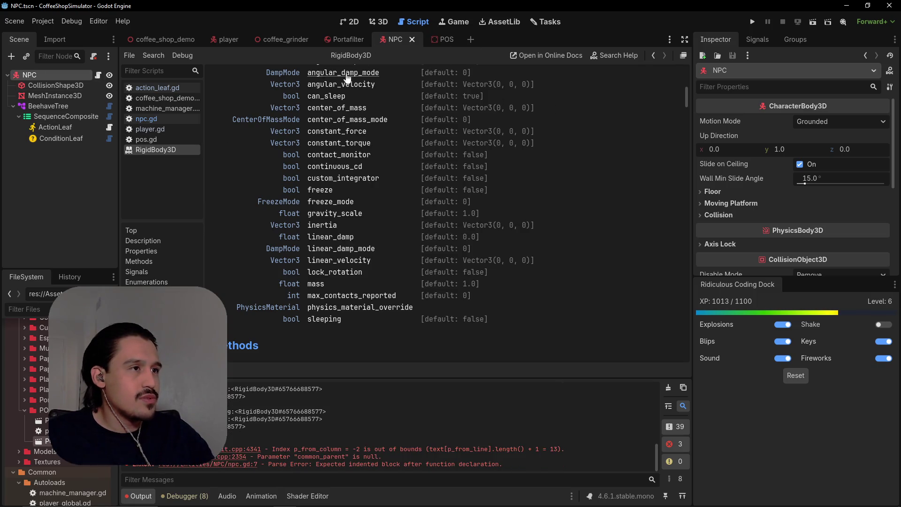
Close the RigidBody3D documentation page and return to the _process body in npc.gd.
scroll(413, 244, up, 5)
right_click(162, 152)
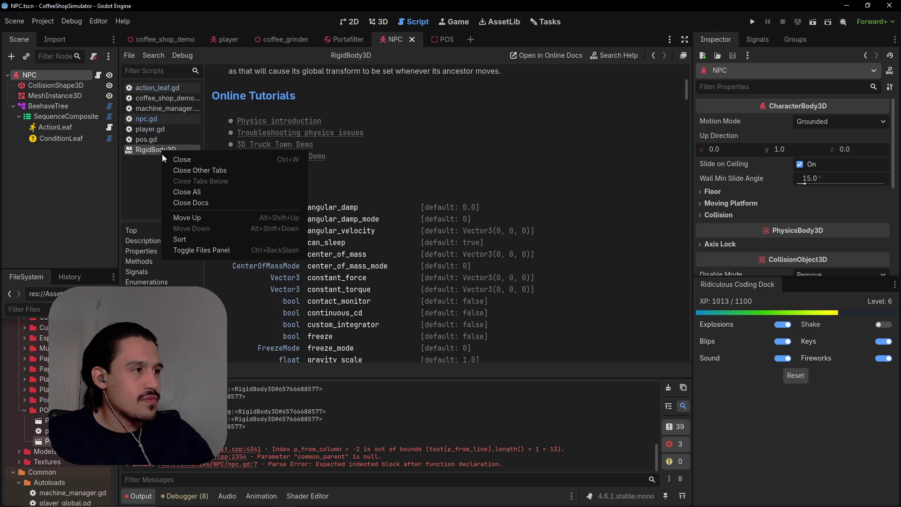
click(191, 203)
right_click(89, 75)
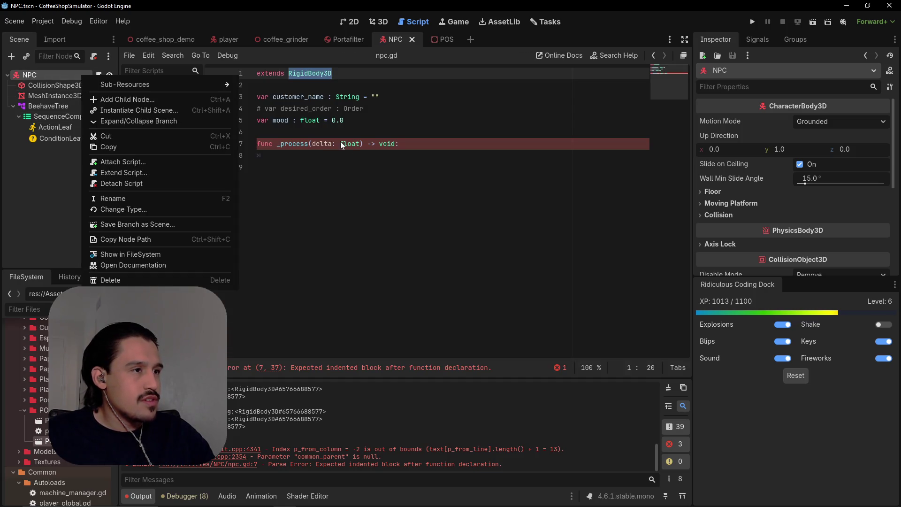
click(395, 155)
text(velocit)
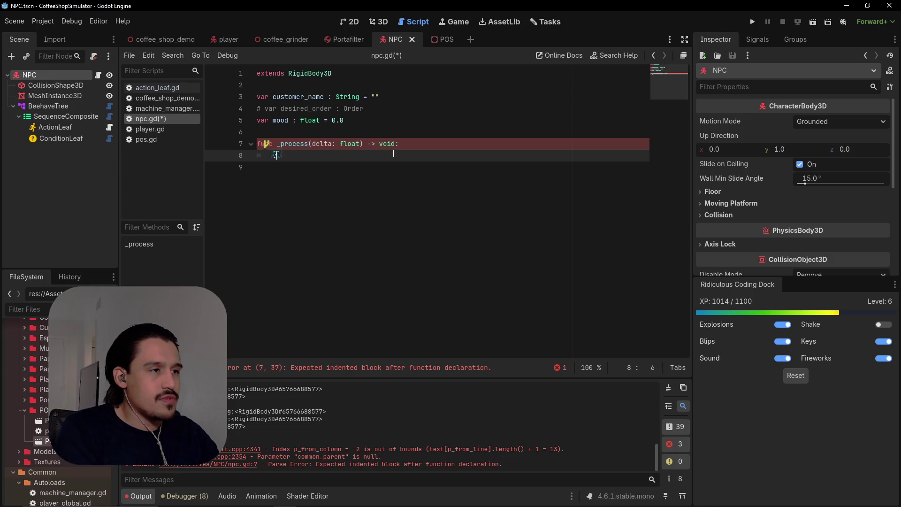
key(BackSpace)
key(BackSpace)
key(BackSpace)
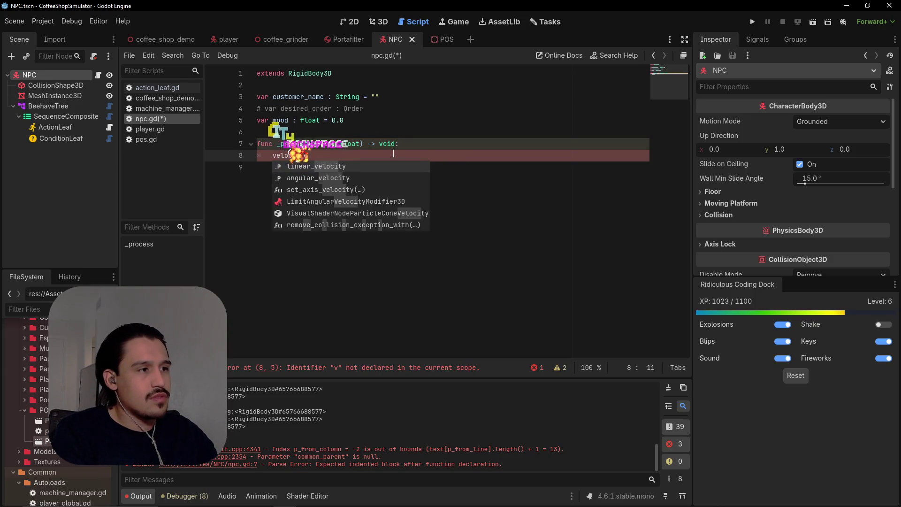
Change npc.gd's extends line from RigidBody3D to CharacterBody3D.
drag(345, 76, 288, 74)
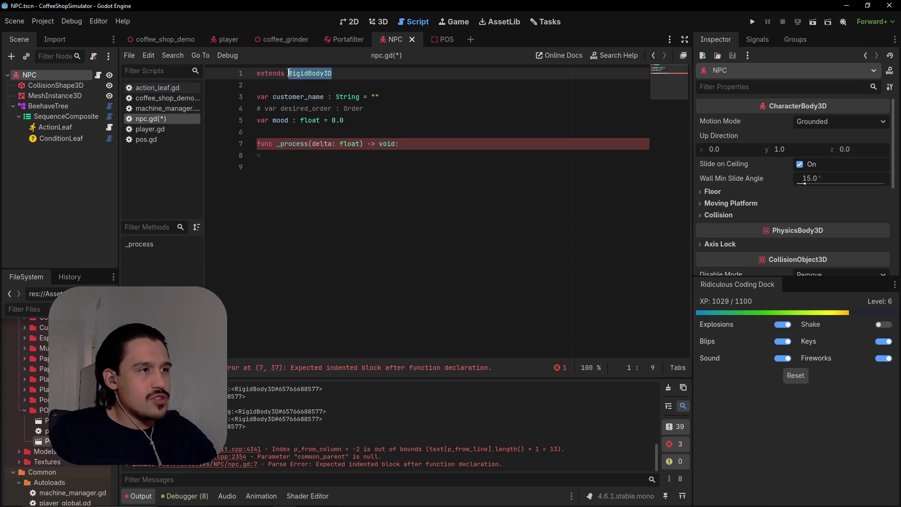
key(BackSpace)
text(Cha)
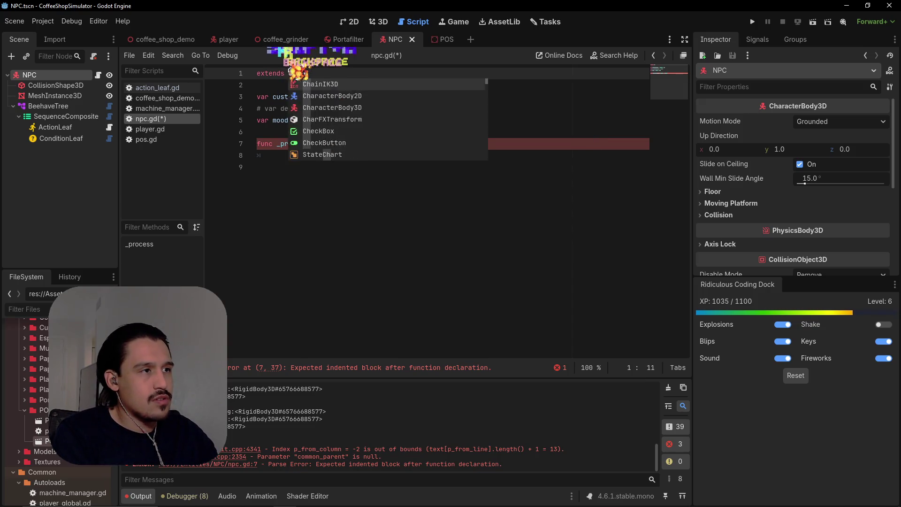
text(ra)
key(Return)
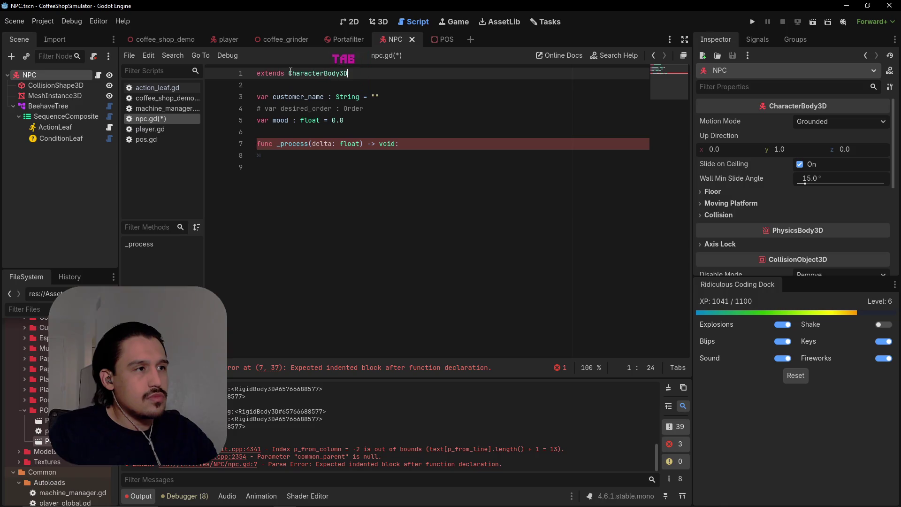
click(371, 158)
Begin a 'velocity +=' statement on line 8 inside _process.
key(BackSpace)
key(Tab)
text(pass)
key(BackSpace)
key(BackSpace)
key(BackSpace)
text(vel)
key(Return)
text(.)
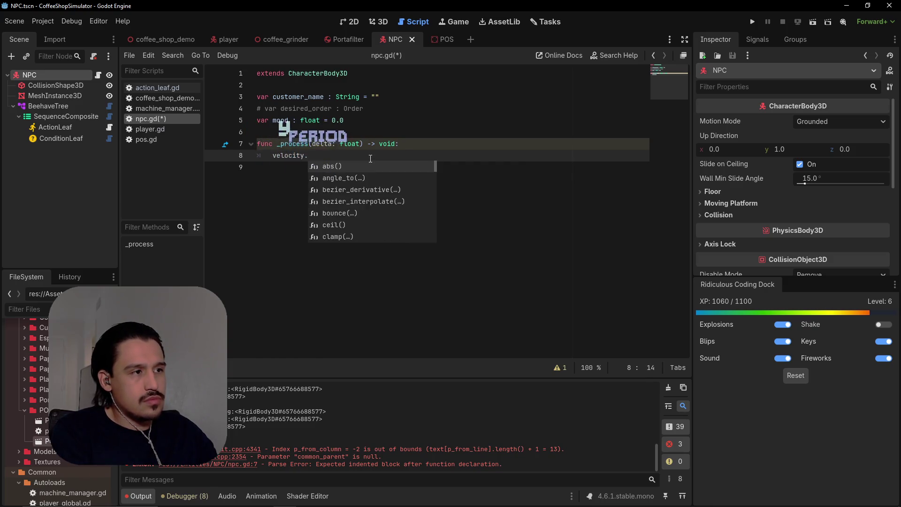
key(BackSpace)
text(+=)
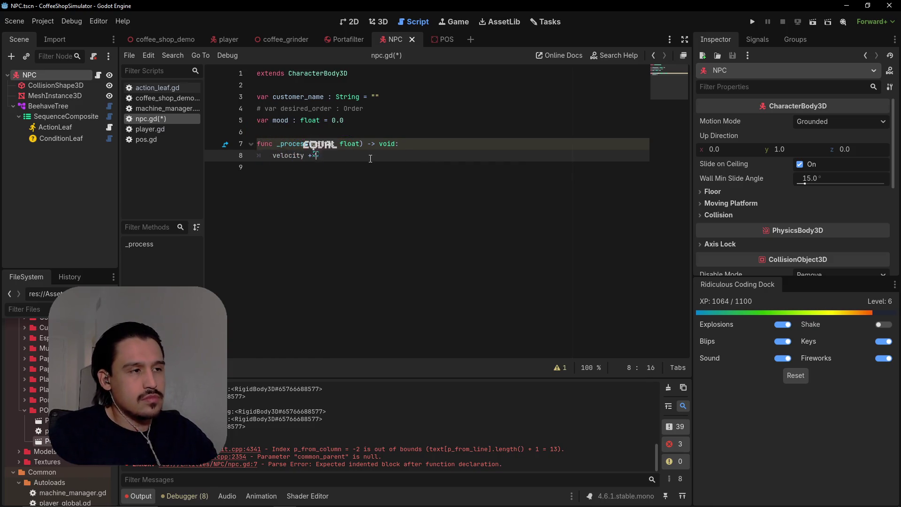
Declare var speed = 5.0 under mood, complete 'velocity += speed * delta', and save npc.gd.
click(356, 121)
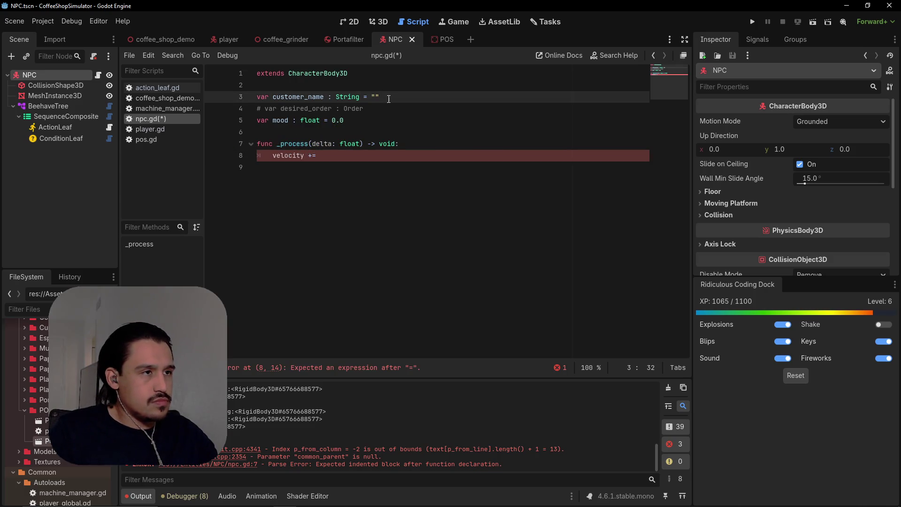
key(Return)
key(Return)
text(var spe)
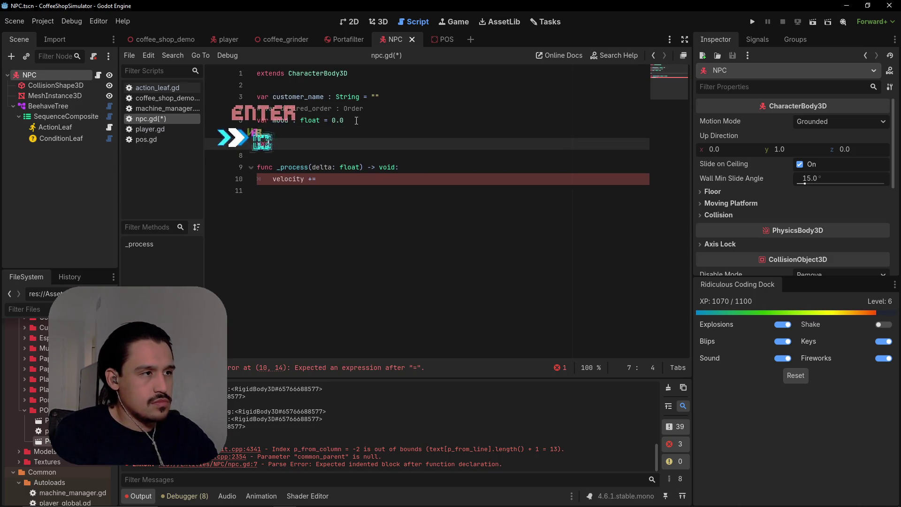
text(ed = 5)
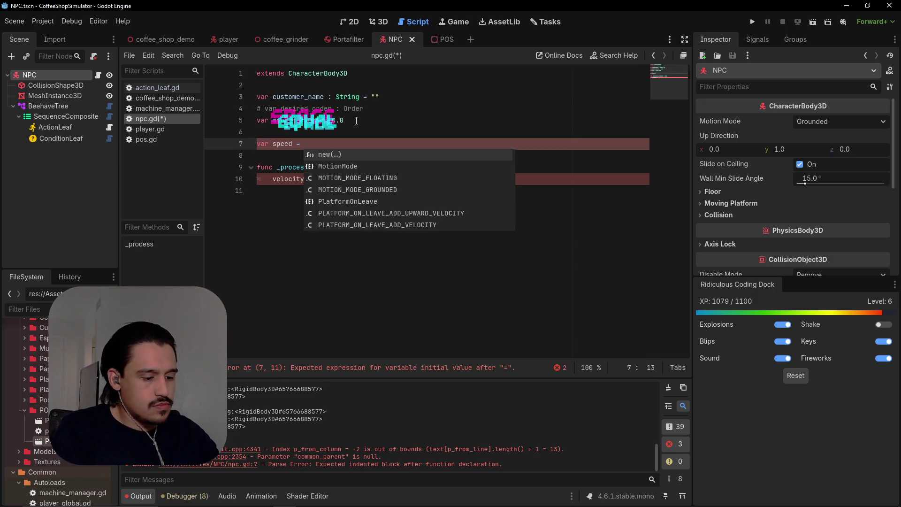
text(.0)
click(324, 180)
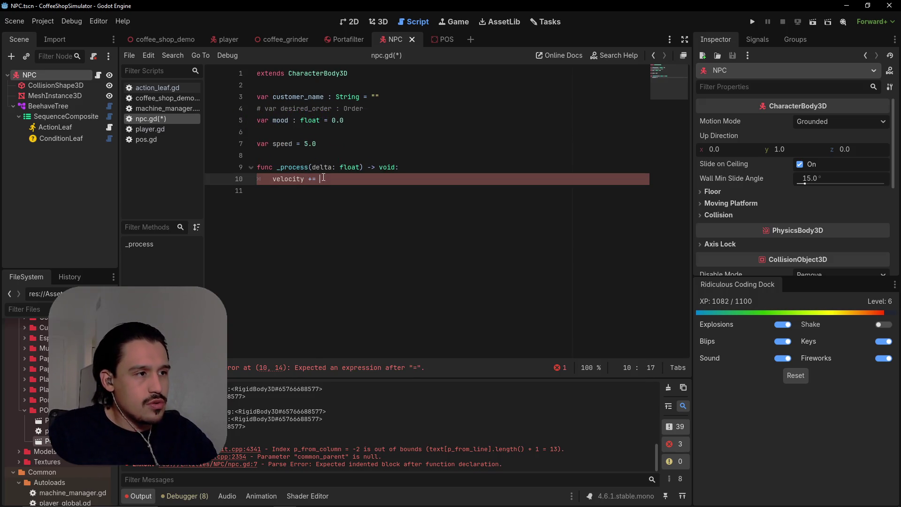
text(speed )
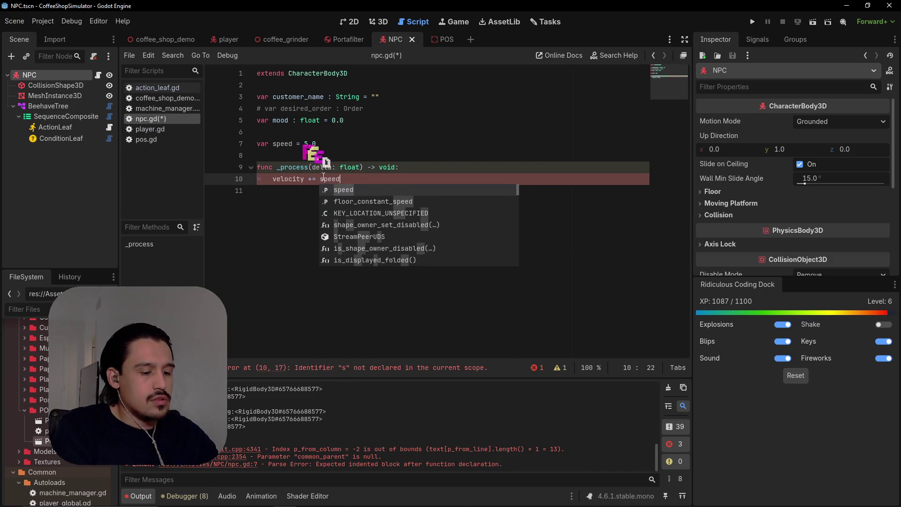
text(* delta)
key(Return)
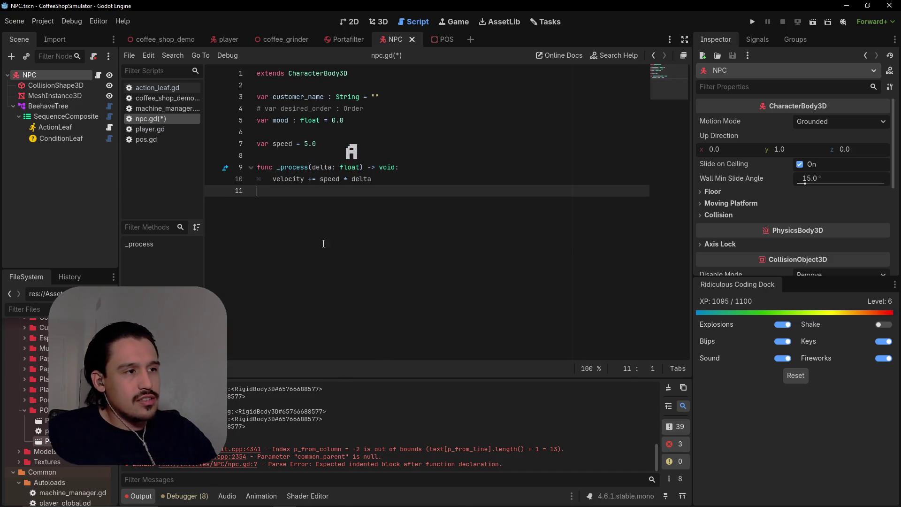
key(ctrl+s)
key(F5)
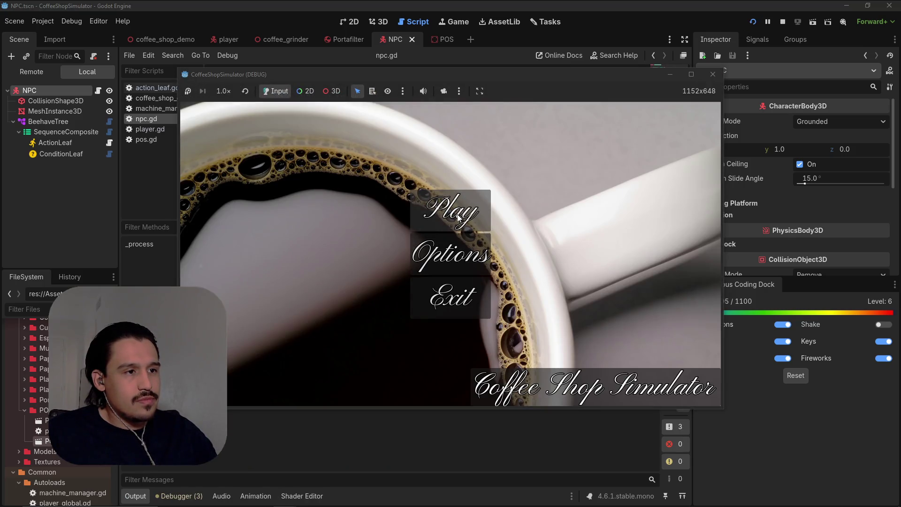
Fix the operator error by changing the line to velocity.x += speed * delta, then retest the game.
click(458, 220)
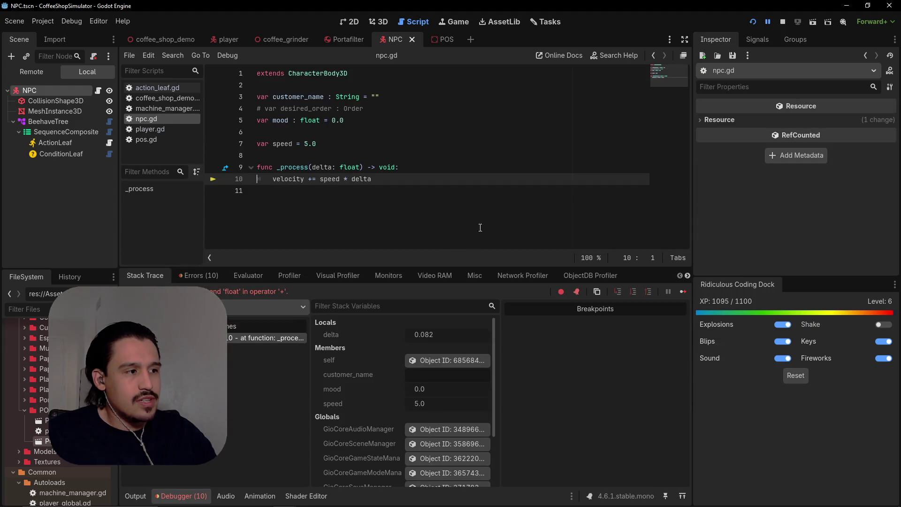
click(306, 181)
text(.x)
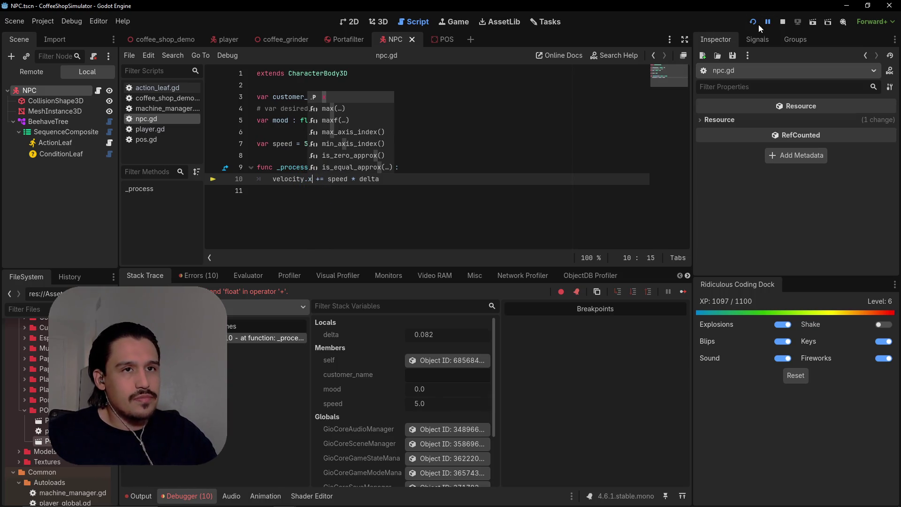
click(754, 22)
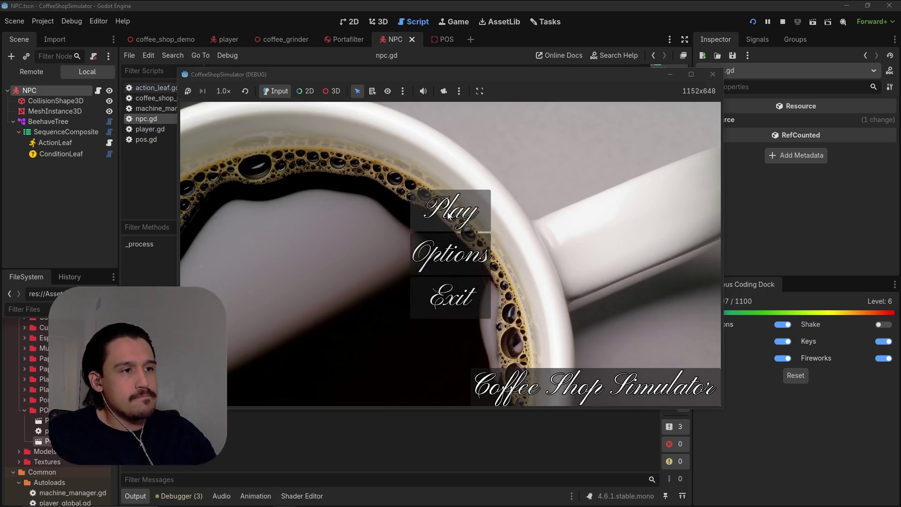
click(449, 215)
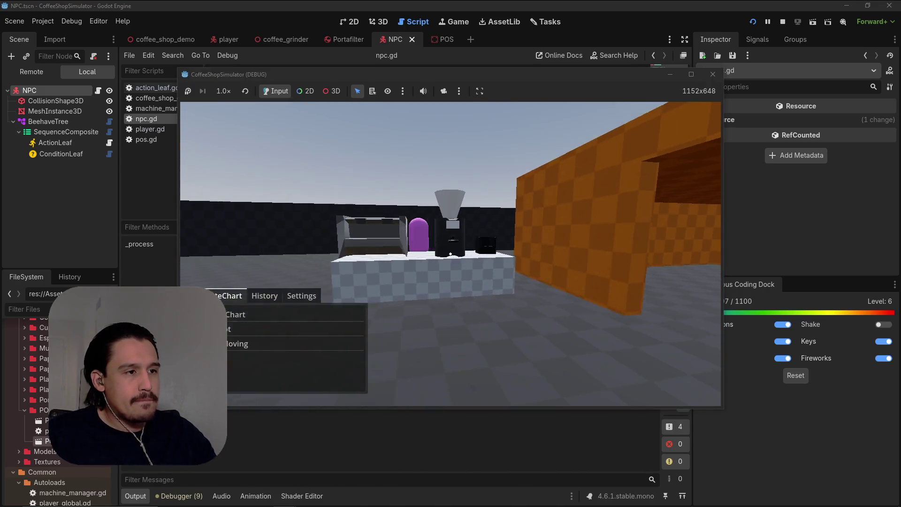
key(Escape)
click(482, 178)
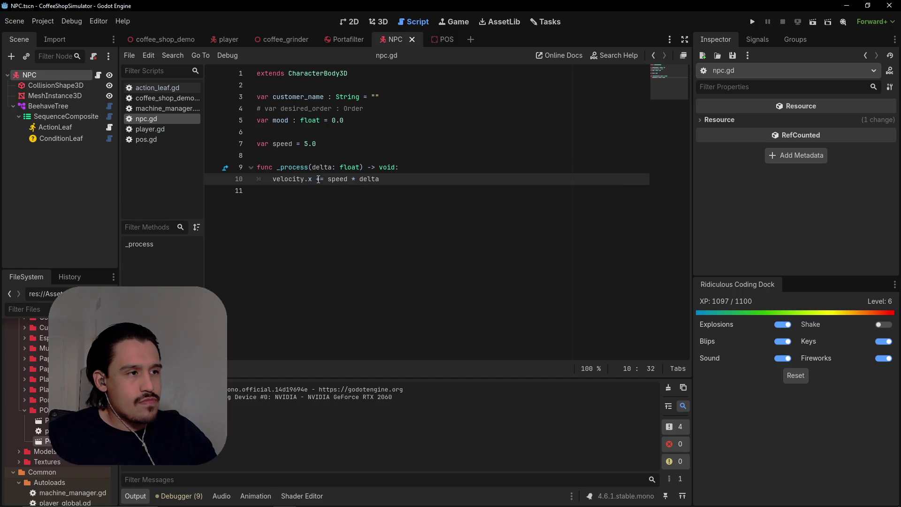
Review the velocity.x line and leave the caret at the end of line 10.
key(alt+Tab)
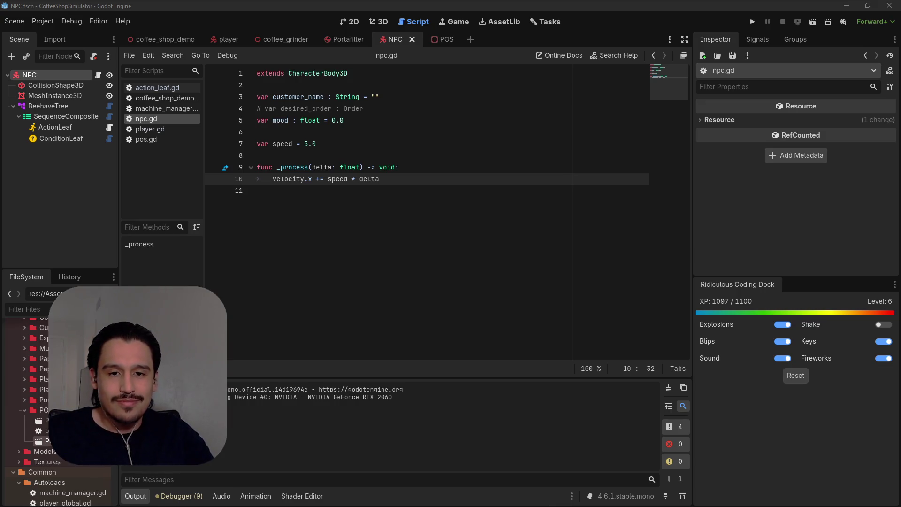
drag(399, 180, 272, 179)
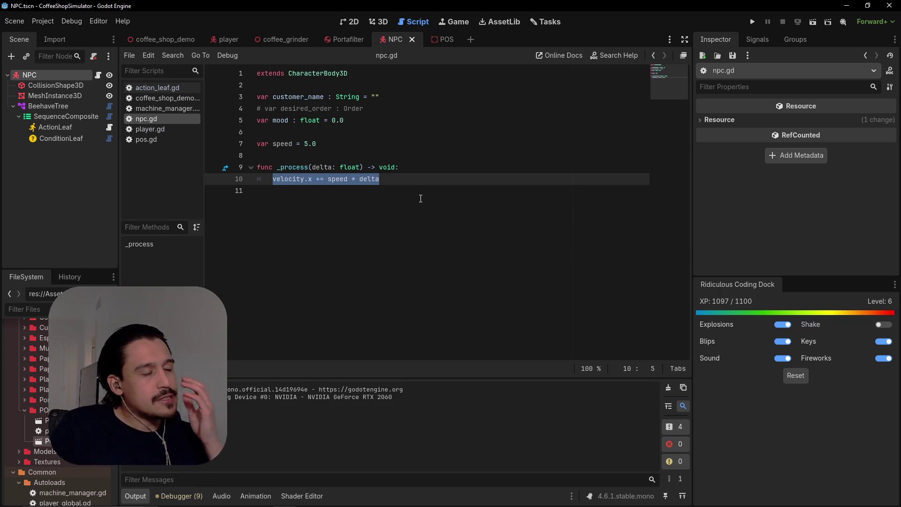
mouse_move(703, 506)
click(423, 182)
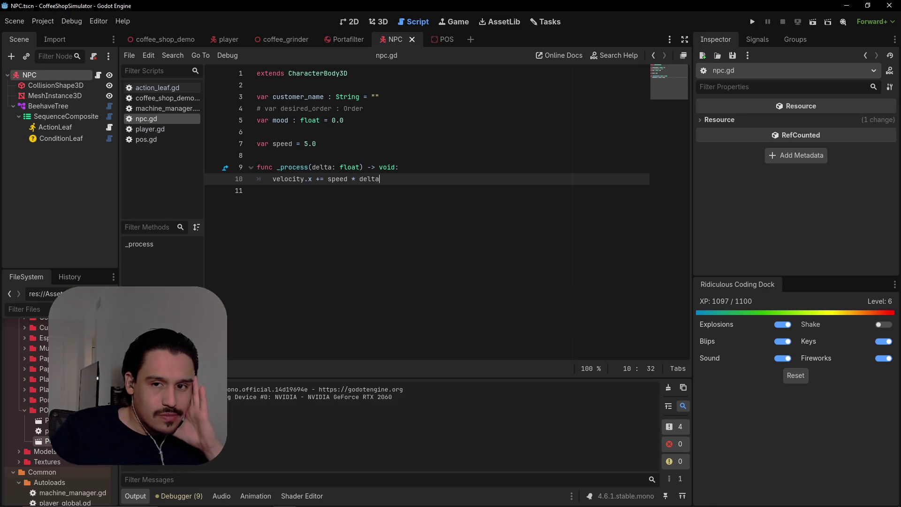
Open player.gd from the player scene and unfold its _physics_process function.
click(228, 41)
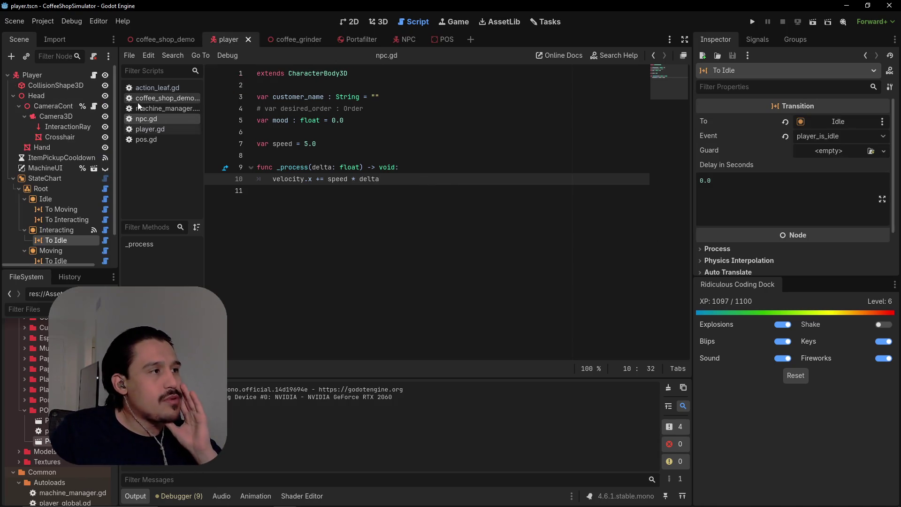
click(150, 130)
scroll(400, 192, up, 10)
scroll(399, 193, down, 15)
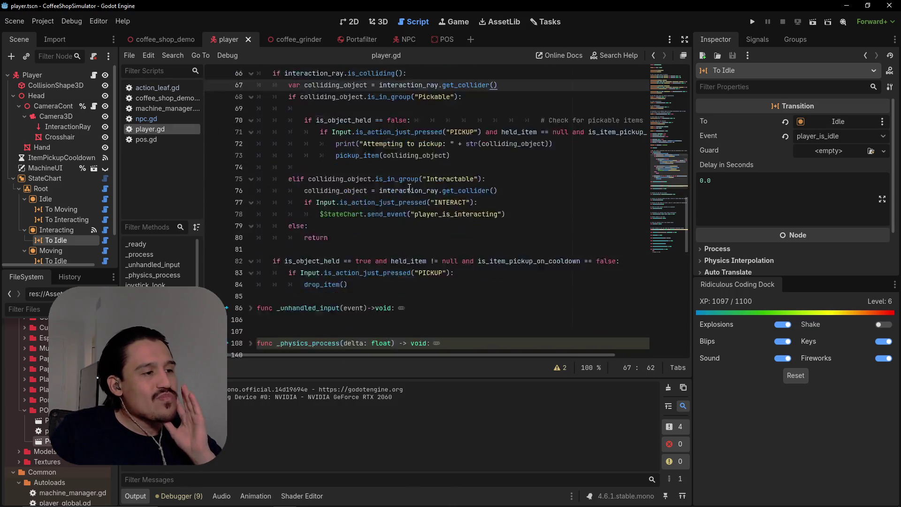
click(250, 167)
scroll(376, 188, down, 2)
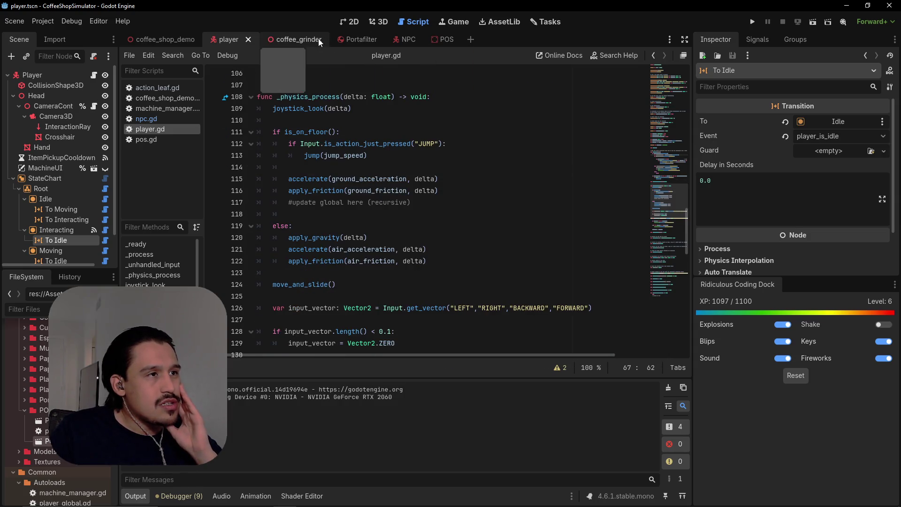
Go back to the NPC scene and open the pos.gd script.
click(406, 39)
scroll(381, 107, up, 5)
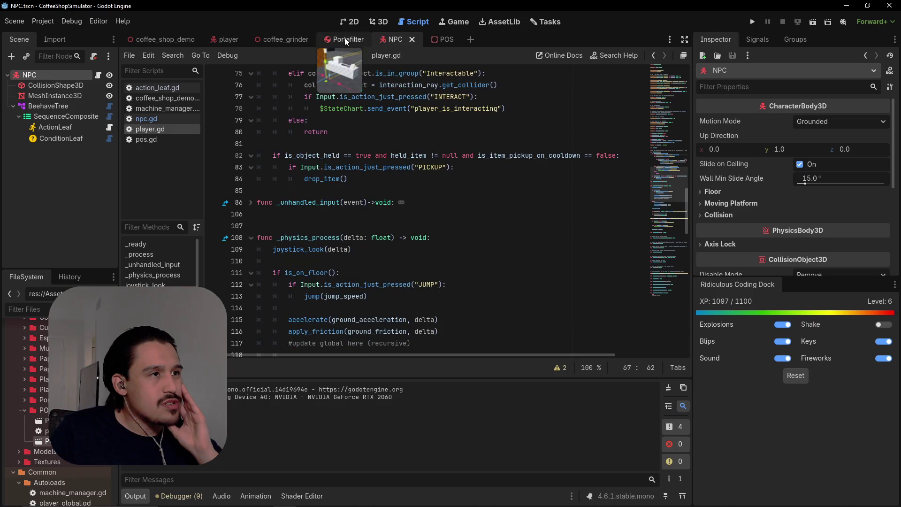
click(167, 139)
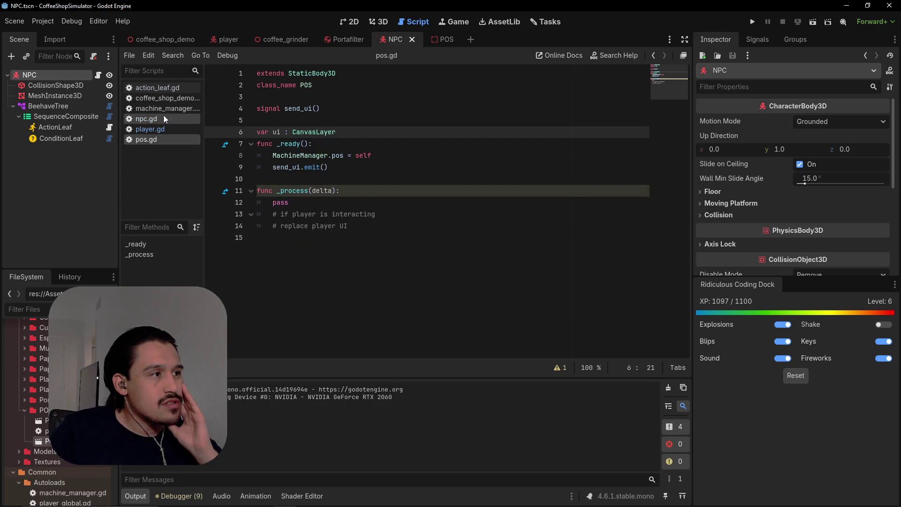
In npc.gd, replace the velocity.x += speed * delta line in _process with pass.
click(162, 119)
drag(380, 179, 270, 179)
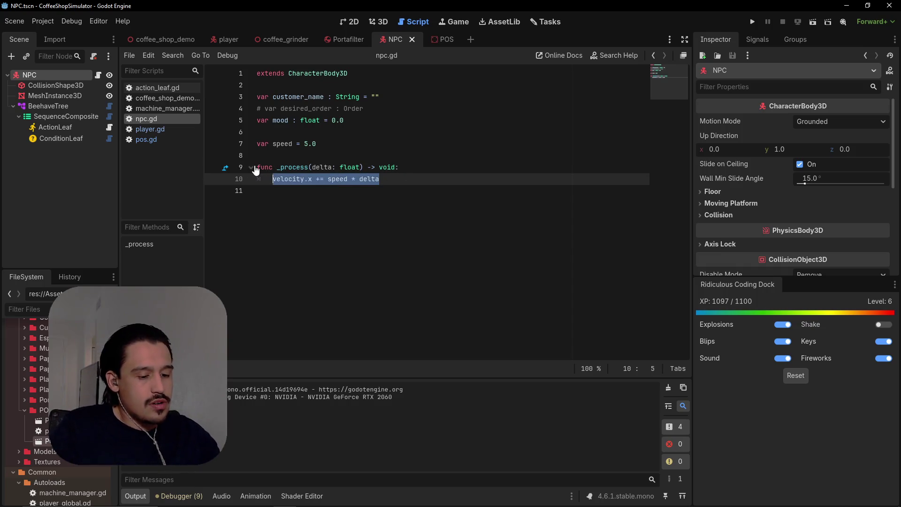
key(BackSpace)
text(pass)
key(Return)
key(Return)
key(BackSpace)
Add func _physics_process containing velocity.x += speed and save npc.gd.
text(func )
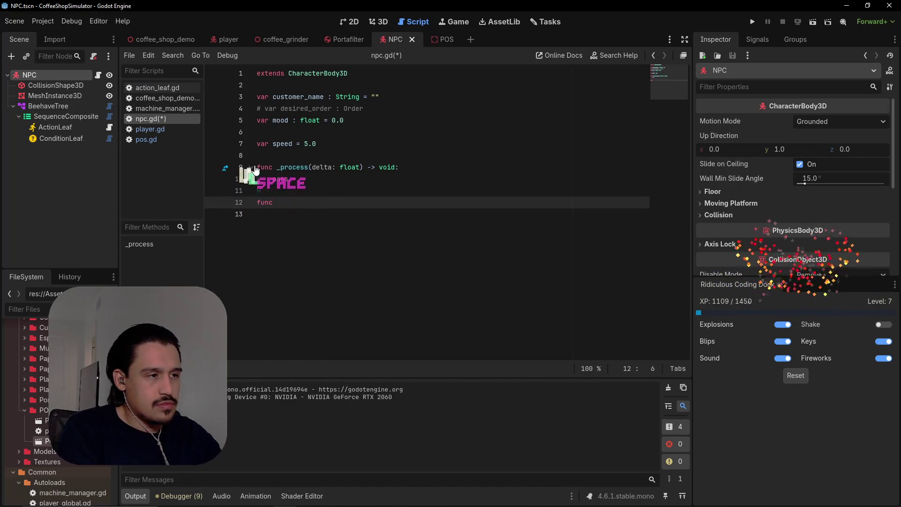
text(_ph)
key(Tab)
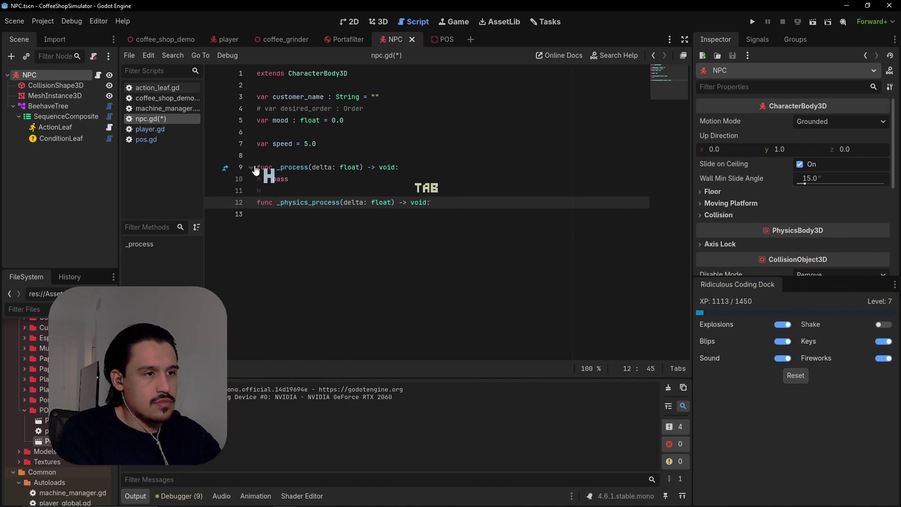
key(Return)
text(ve)
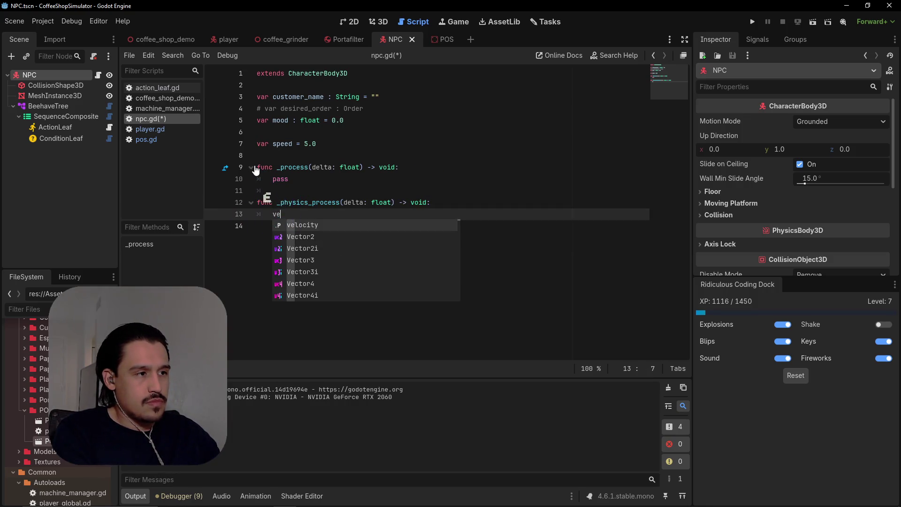
key(Tab)
text(.x )
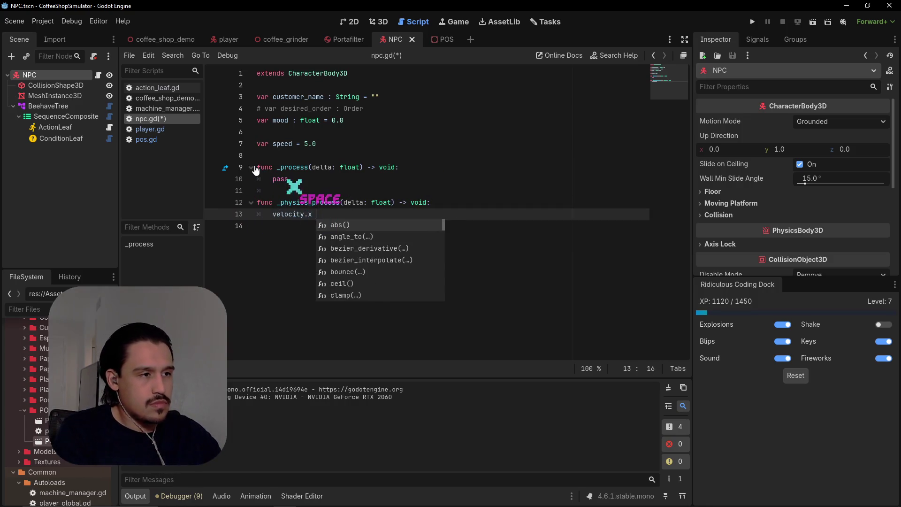
text(+=)
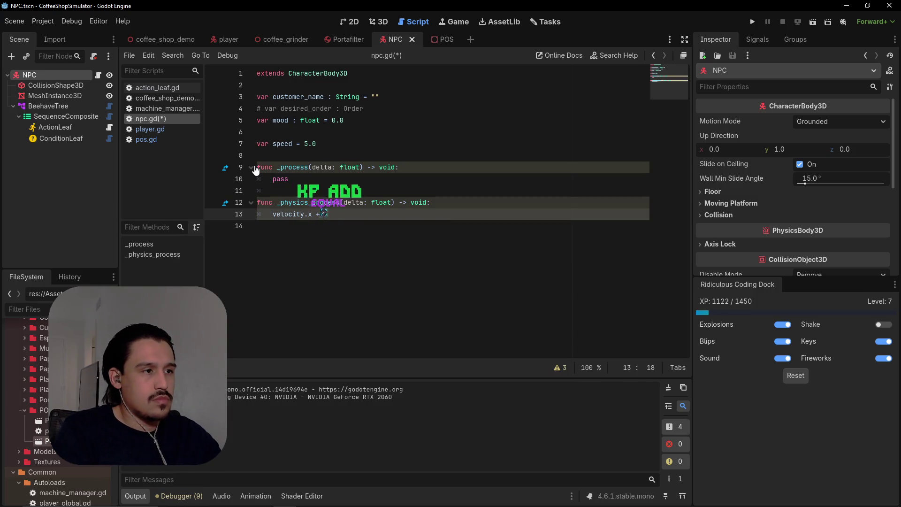
text( spee)
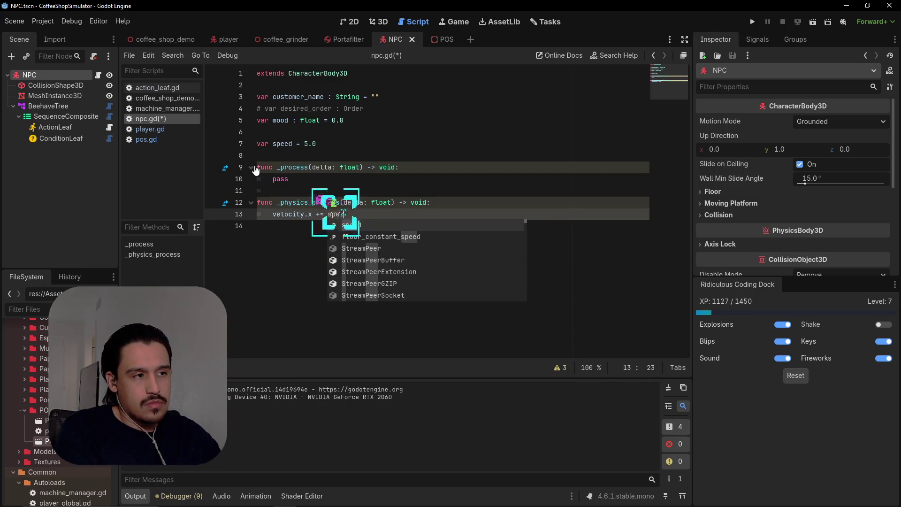
text(d)
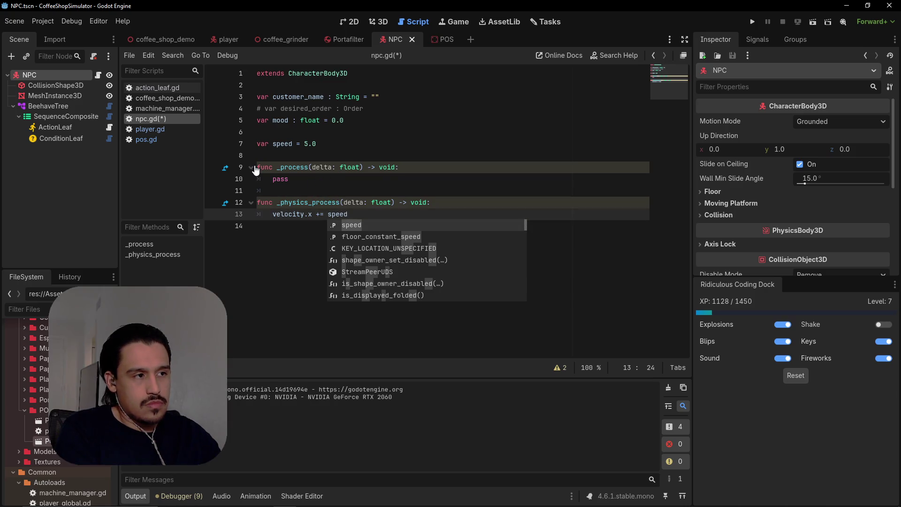
key(ctrl+s)
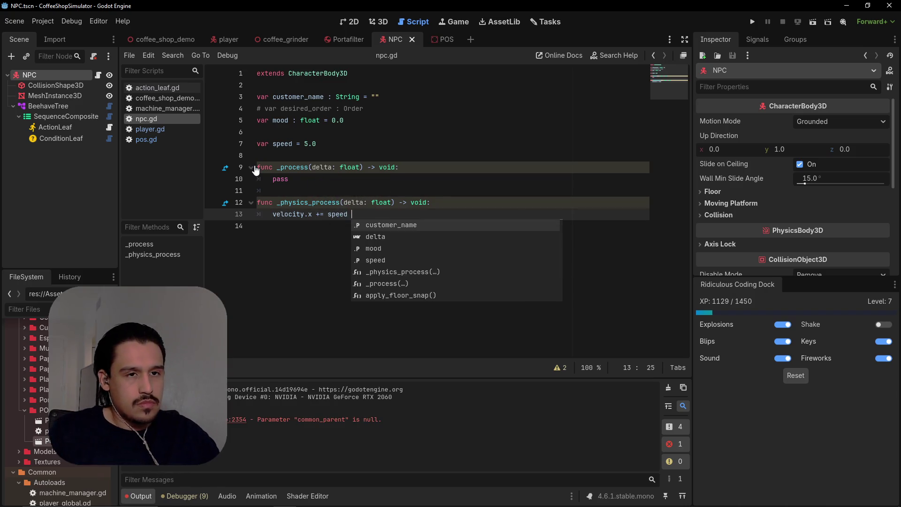
Open player.gd, find the accelerate call on line 115 and unfold the accelerate definition.
click(165, 129)
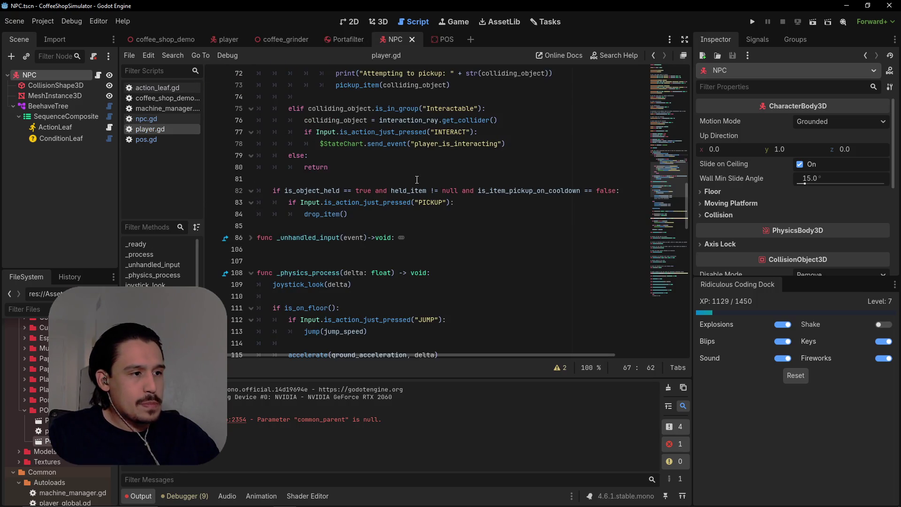
scroll(417, 180, down, 2)
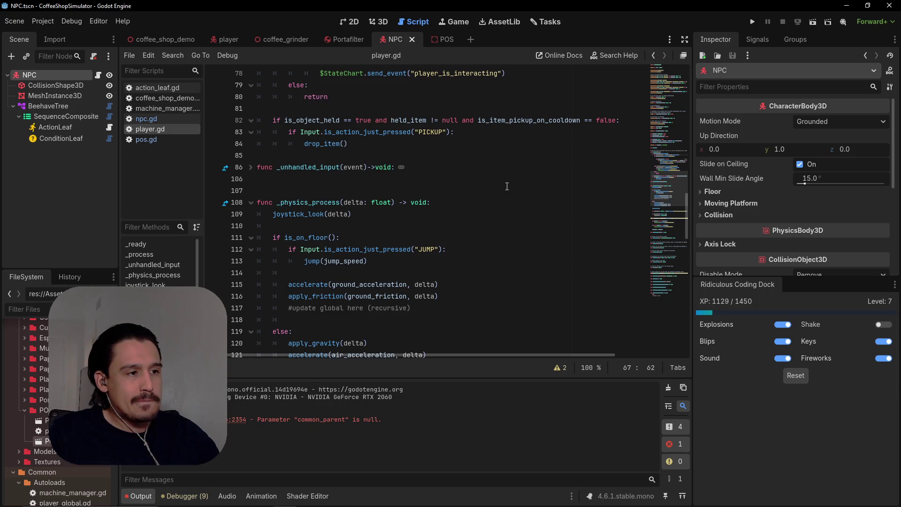
scroll(507, 187, down, 1)
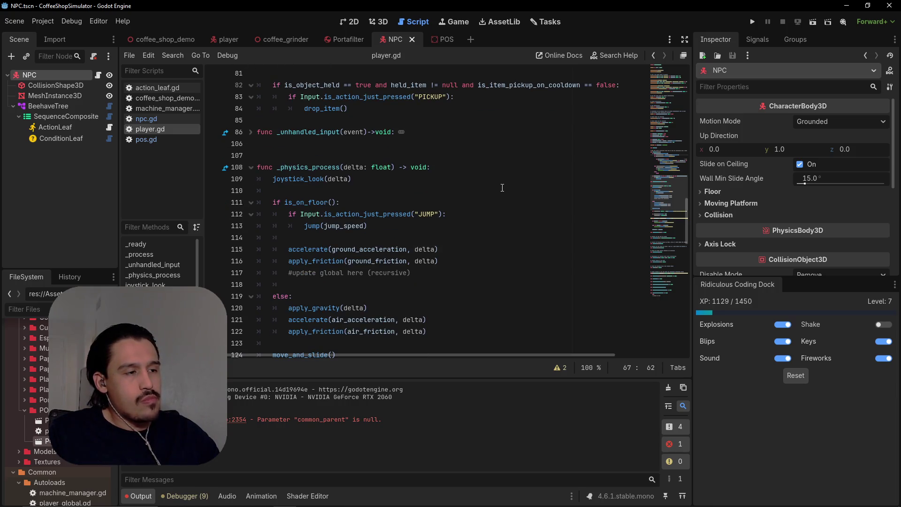
double_click(308, 249)
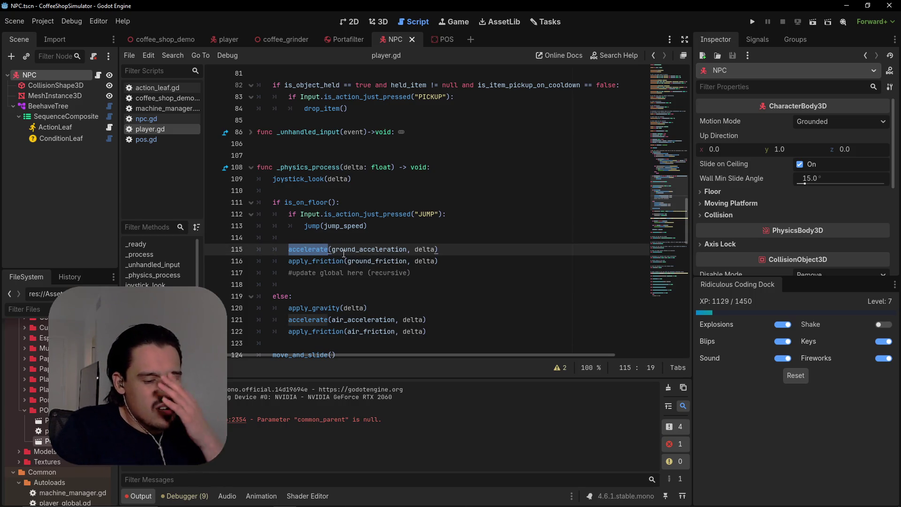
scroll(451, 235, down, 10)
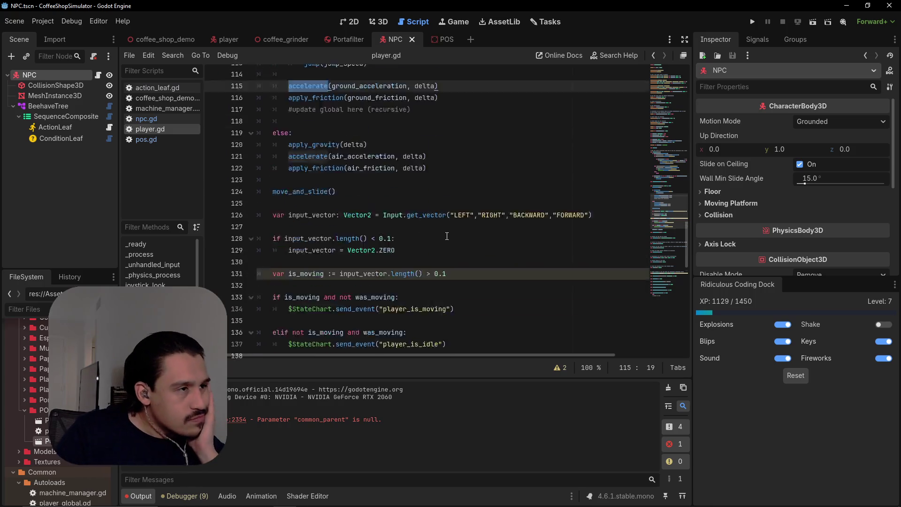
scroll(452, 234, down, 7)
scroll(375, 211, up, 5)
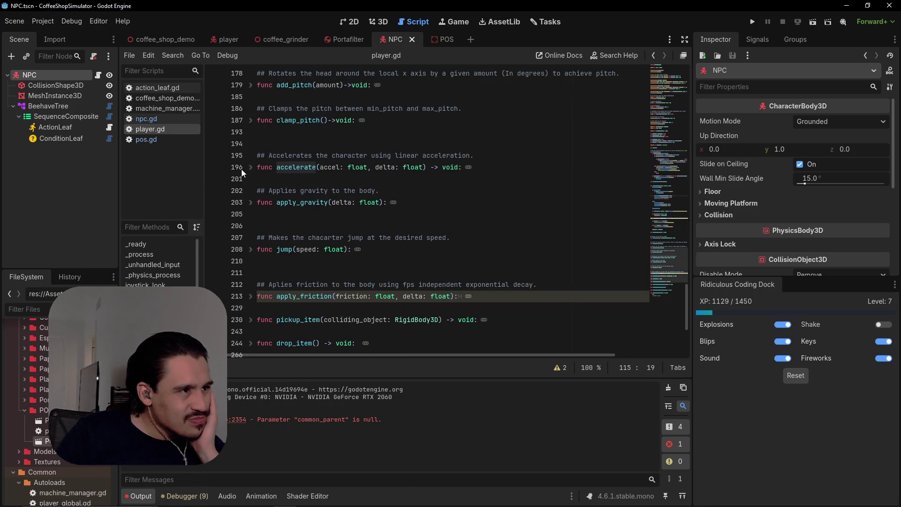
click(251, 168)
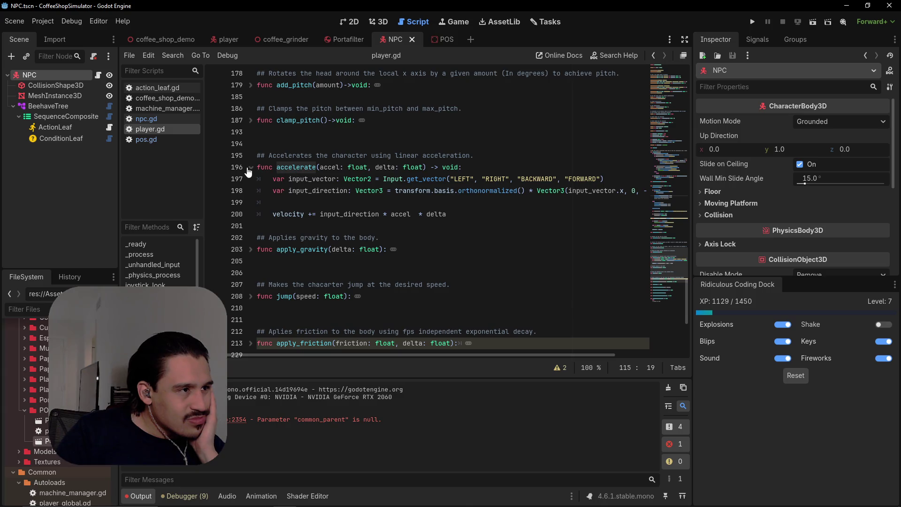
Read accelerate's body, velocity += input_direction * accel * delta, focusing on the accel parameter.
scroll(406, 195, down, 1)
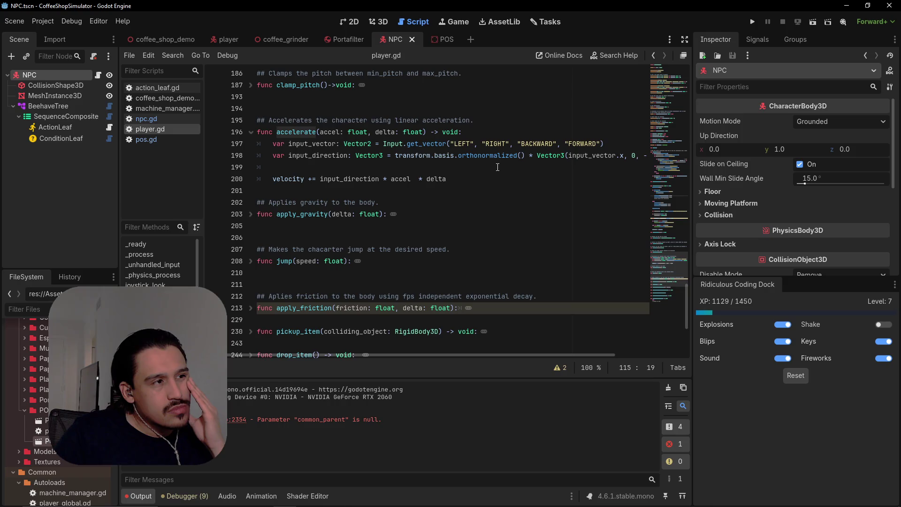
scroll(487, 167, up, 1)
click(331, 170)
scroll(440, 201, up, 15)
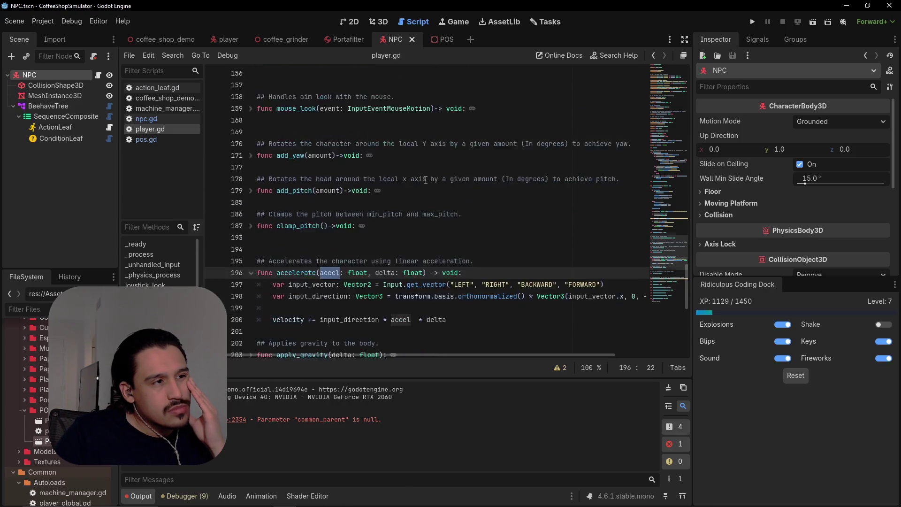
scroll(438, 201, down, 10)
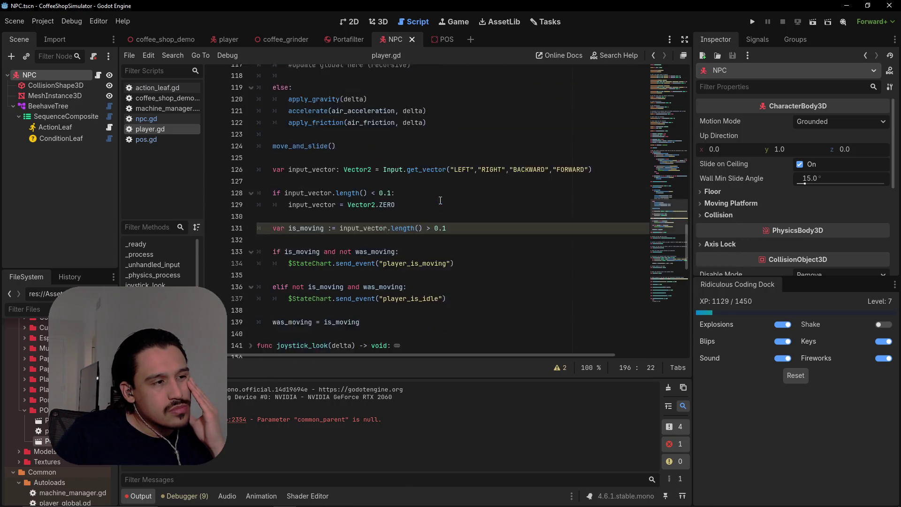
scroll(438, 201, down, 7)
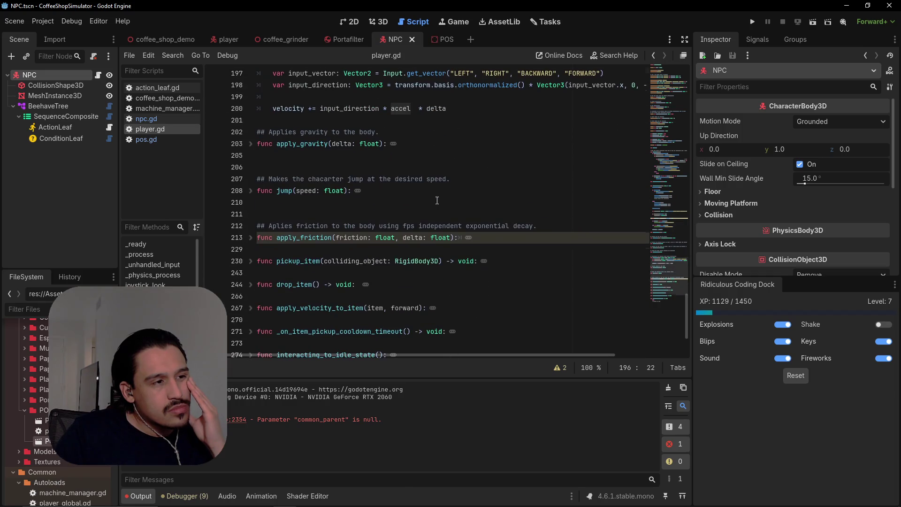
scroll(437, 201, down, 1)
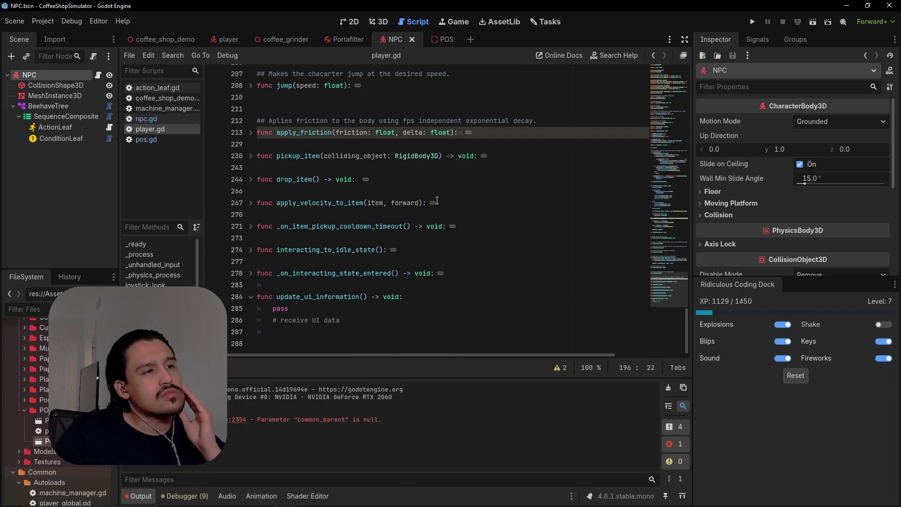
scroll(436, 201, up, 4)
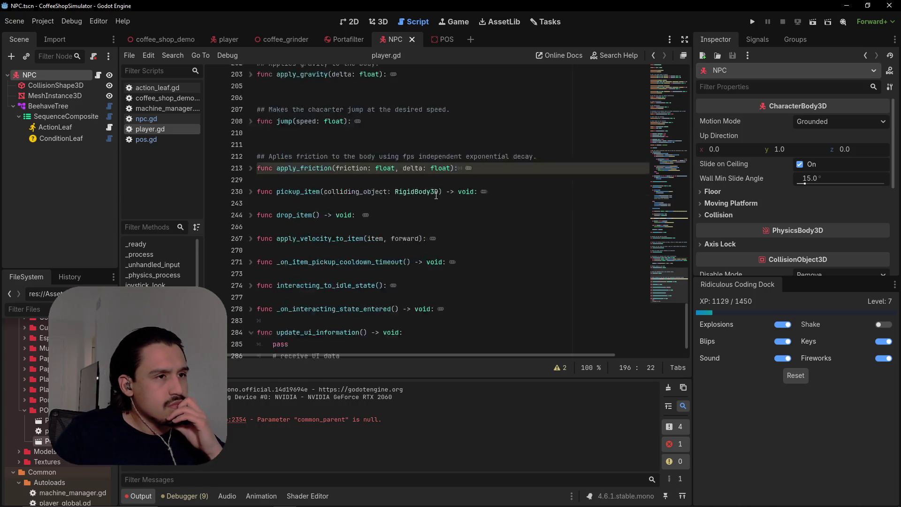
scroll(436, 196, up, 2)
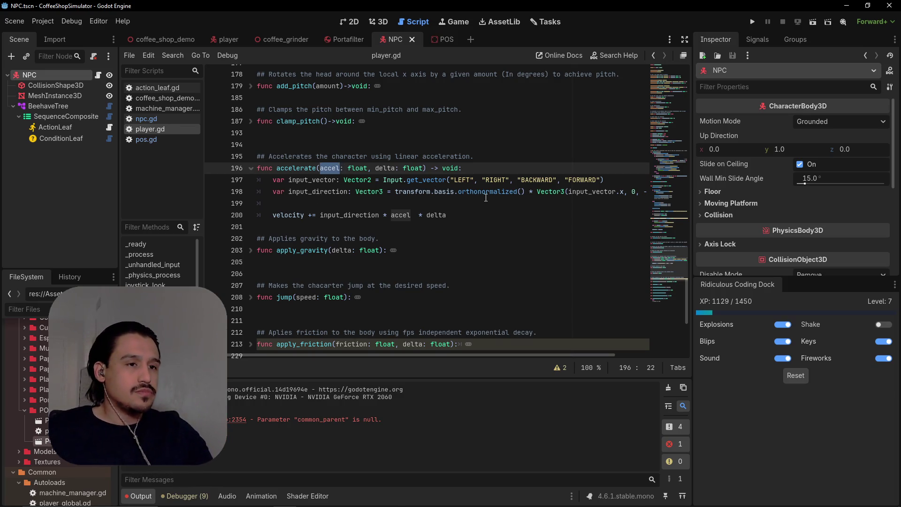
scroll(498, 186, down, 1)
scroll(498, 185, right, 2)
scroll(498, 183, up, 6)
scroll(498, 183, left, 2)
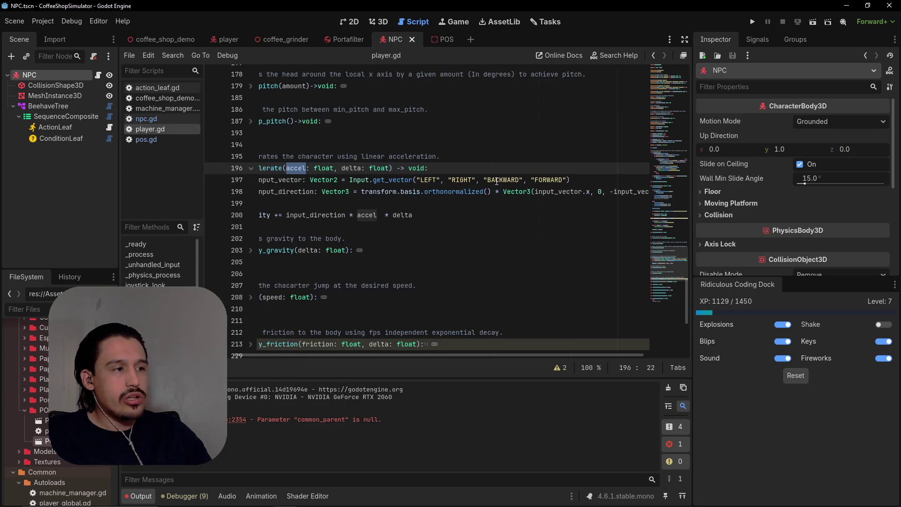
scroll(496, 181, down, 3)
scroll(497, 181, down, 3)
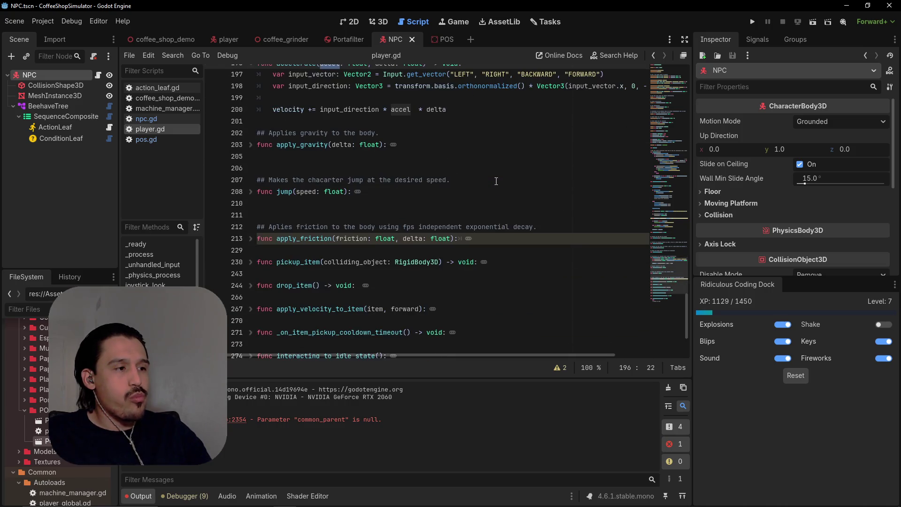
scroll(496, 182, up, 2)
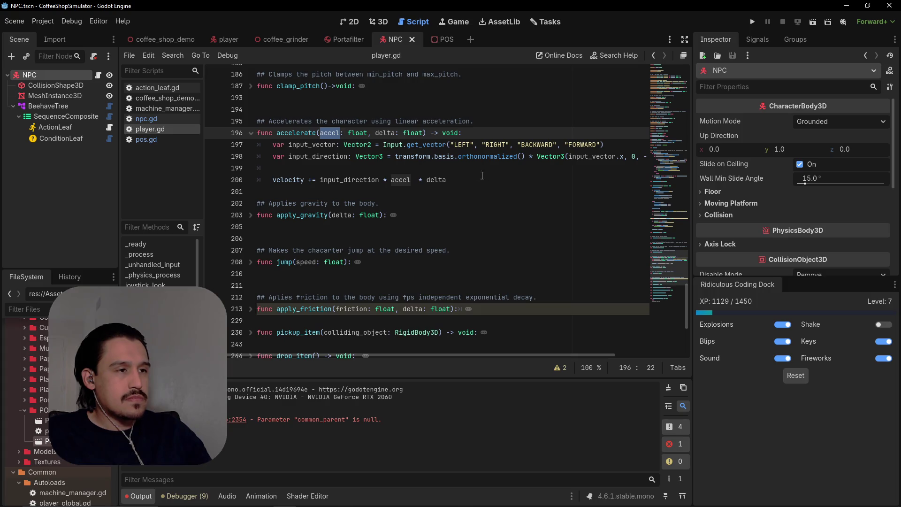
Unfold apply_friction briefly below line 200, then fold it back up.
click(476, 179)
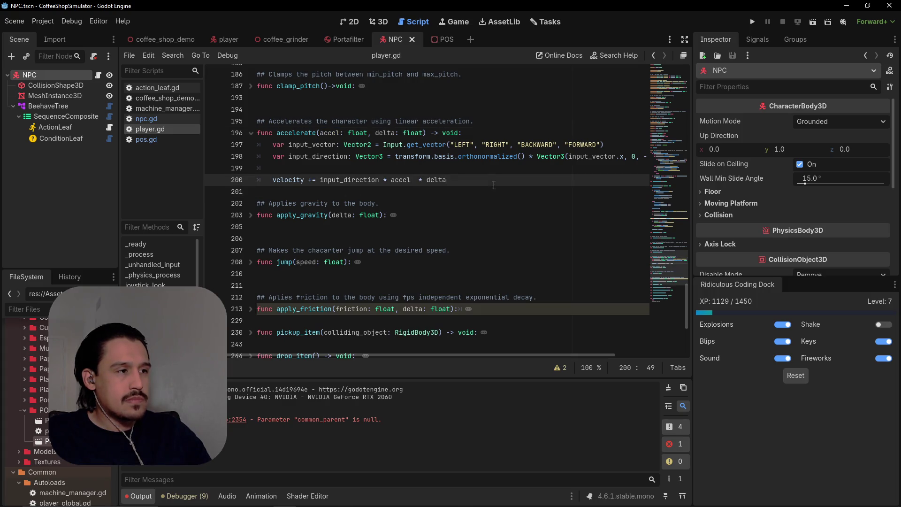
scroll(498, 181, down, 2)
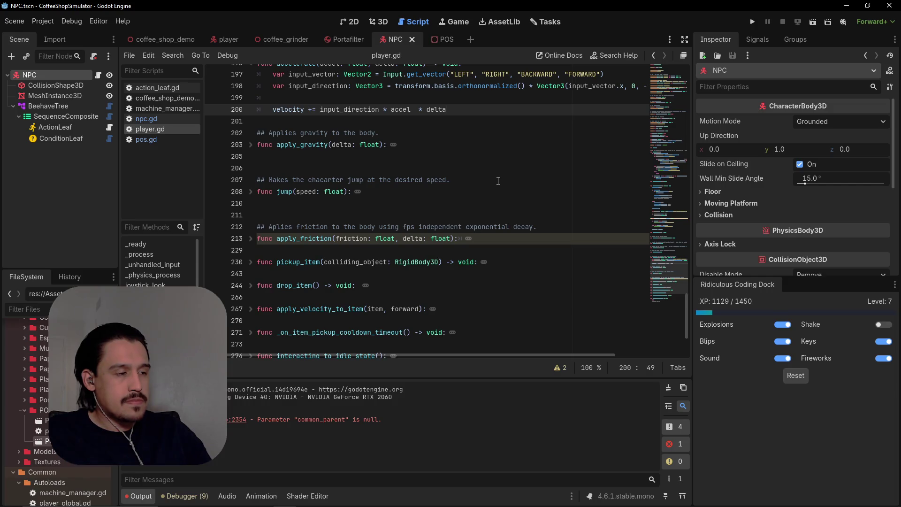
click(251, 241)
click(252, 241)
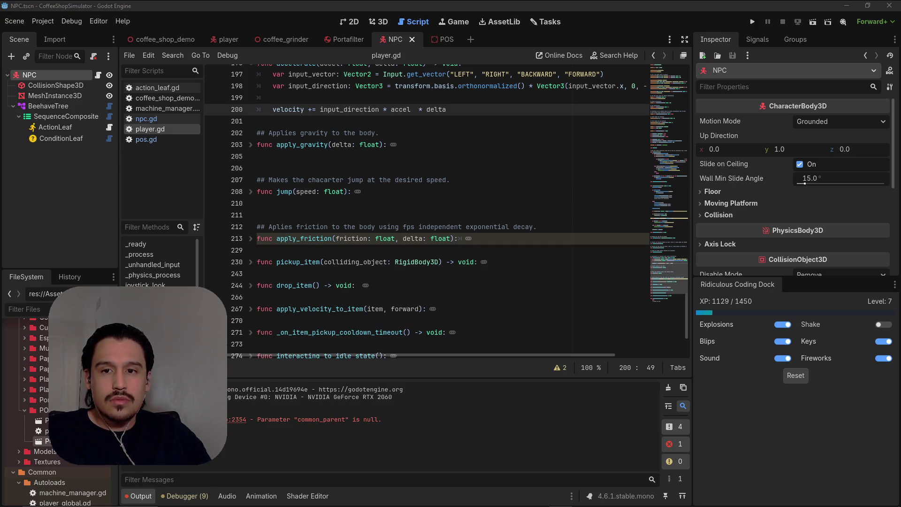
Place the caret on the apply_friction function line in player.gd.
click(624, 242)
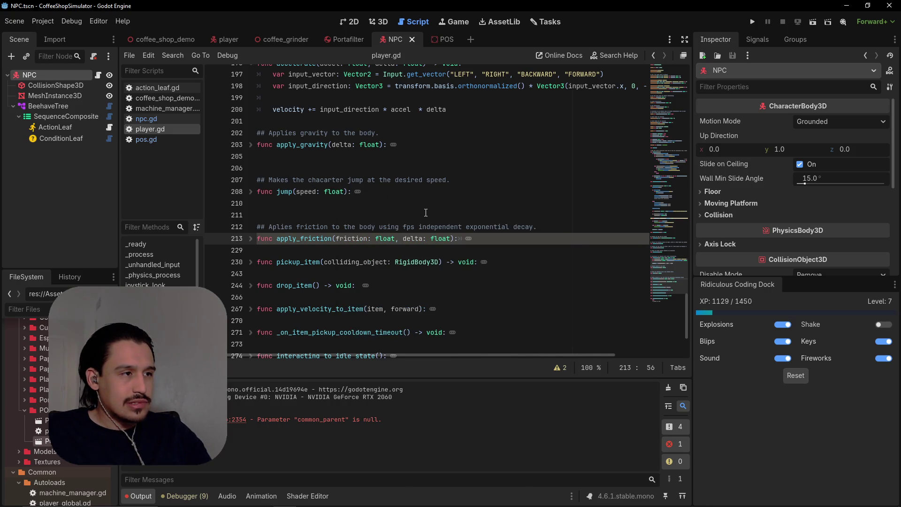
scroll(426, 213, up, 3)
scroll(400, 202, up, 2)
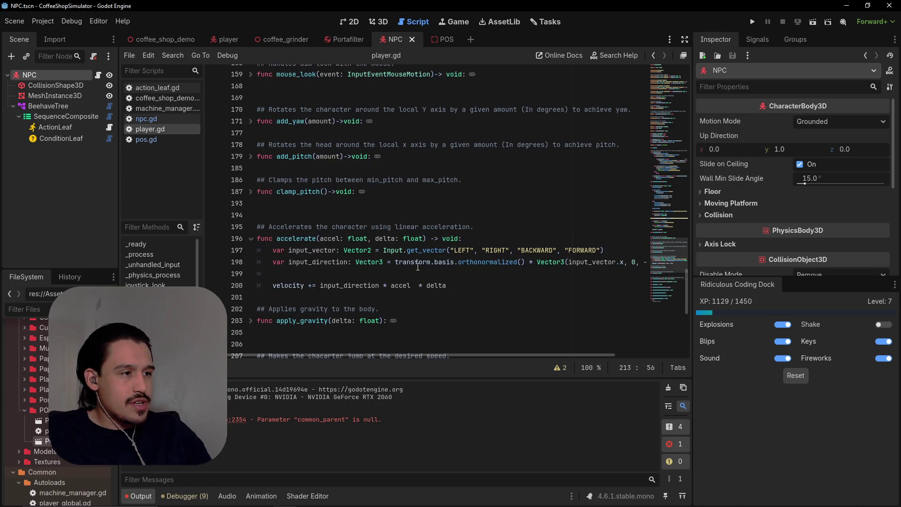
Cycle through the player and POS scenes, then open npc.gd in the NPC scene.
click(220, 42)
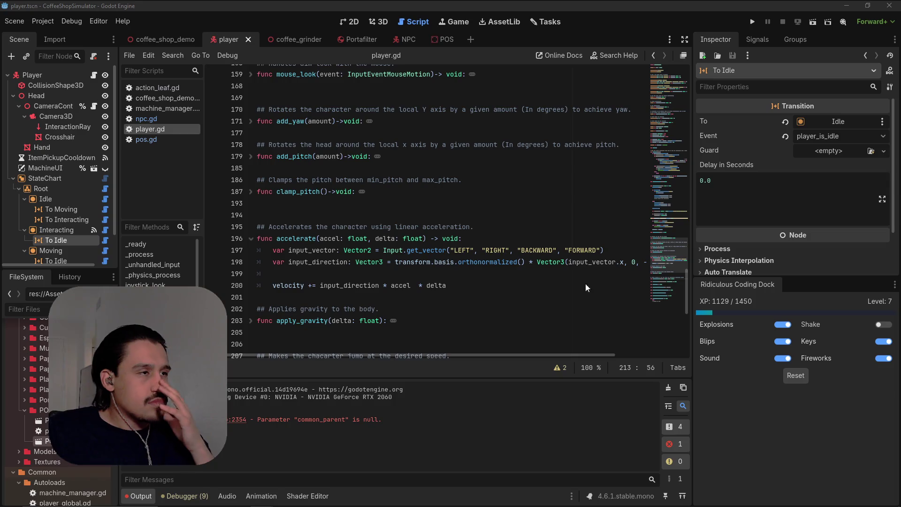
scroll(402, 160, up, 3)
scroll(401, 160, up, 3)
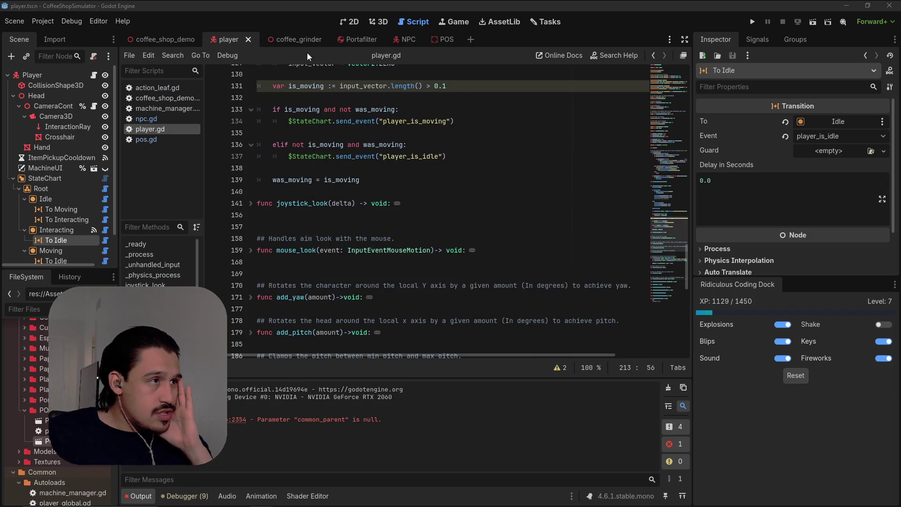
click(435, 39)
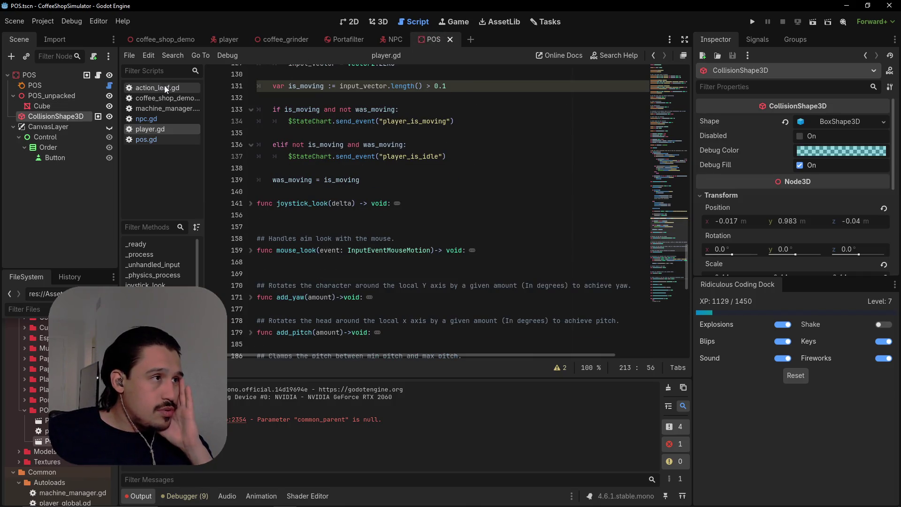
click(224, 41)
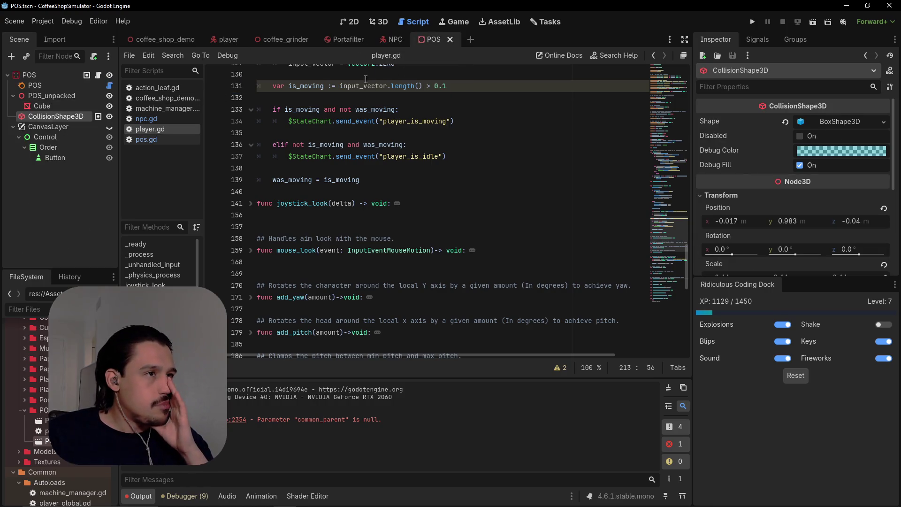
click(394, 39)
click(146, 119)
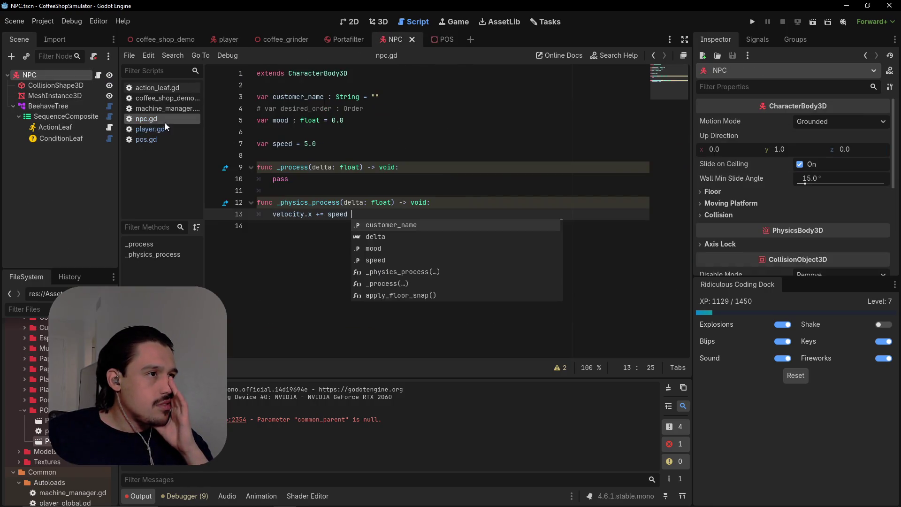
Declare var direction = Vector3.FORWARD below the mood variable in npc.gd.
key(Return)
text(var )
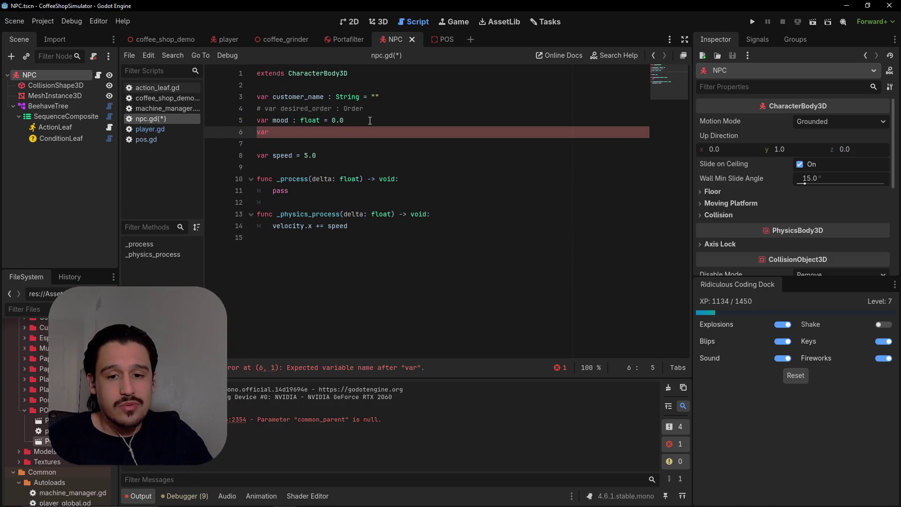
text(direction = )
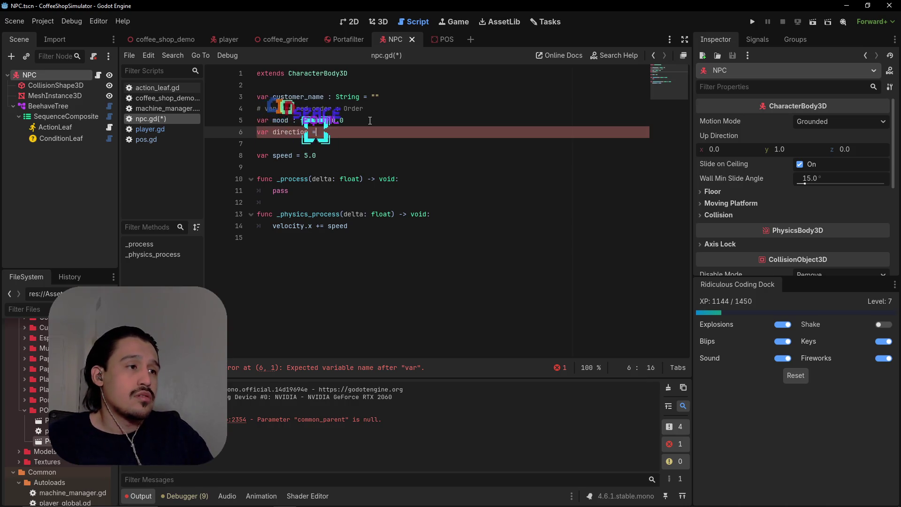
text(Vector2)
key(Tab)
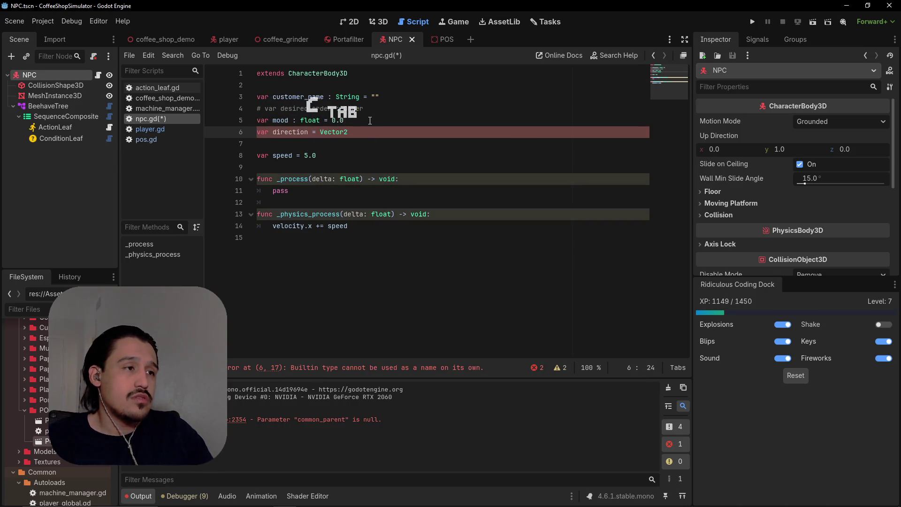
text(.)
key(BackSpace)
key(BackSpace)
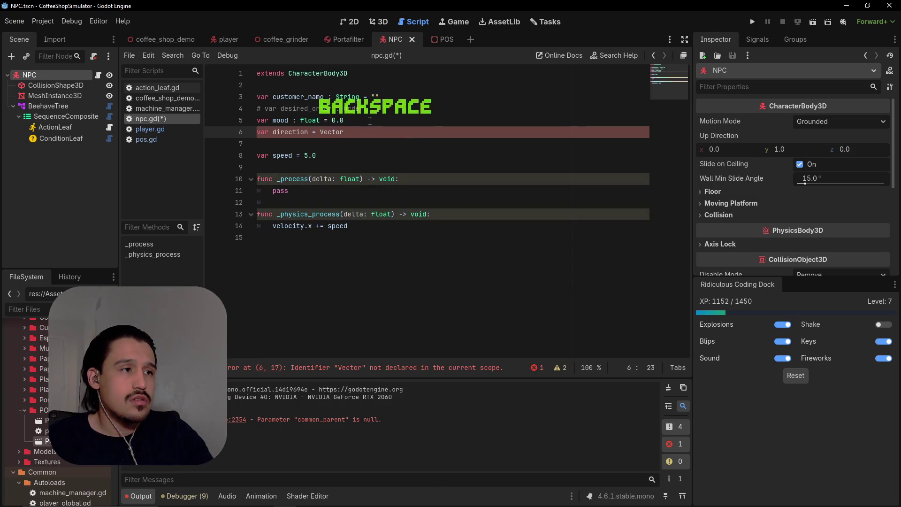
text(3.)
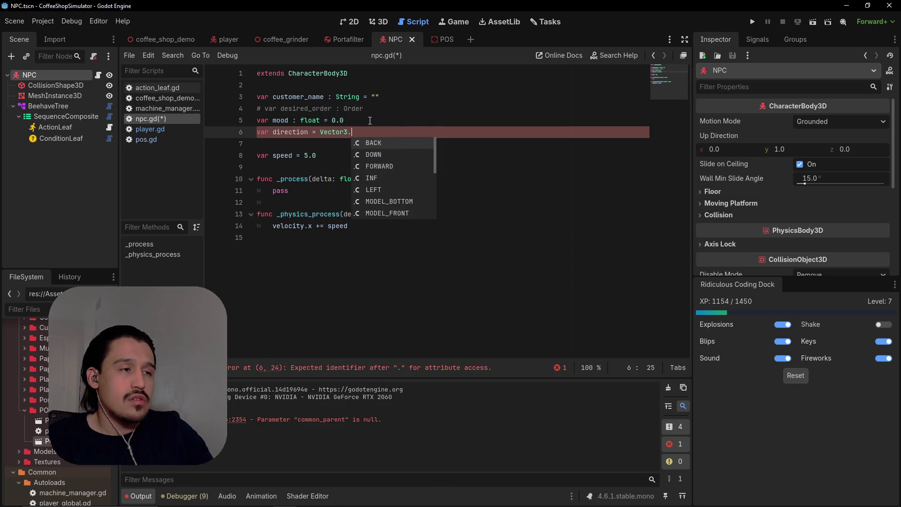
key(Escape)
key(Down)
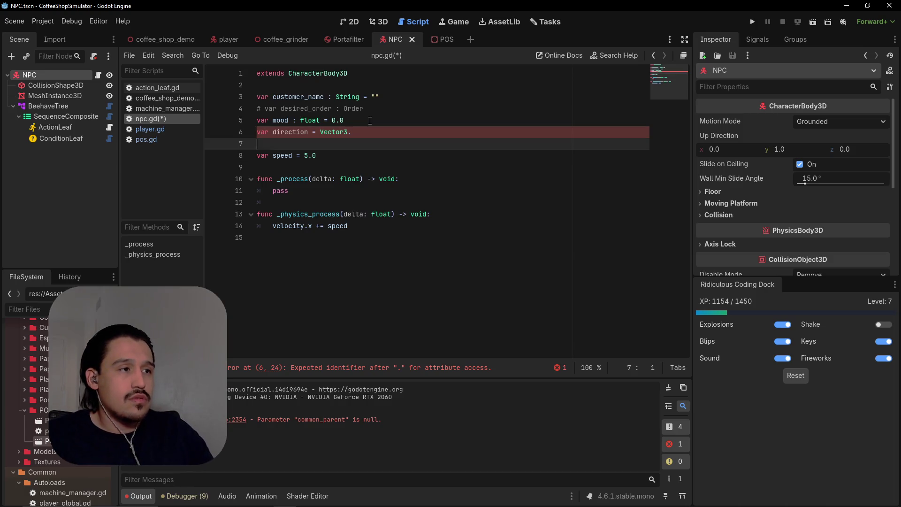
click(372, 132)
text(F)
key(Tab)
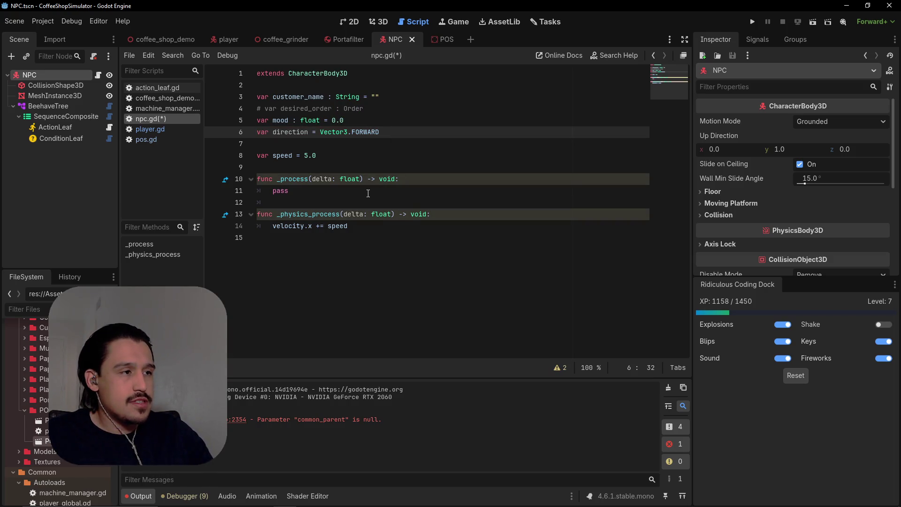
Change line 14 to velocity = direction * speed.
click(374, 226)
drag(393, 231, 311, 231)
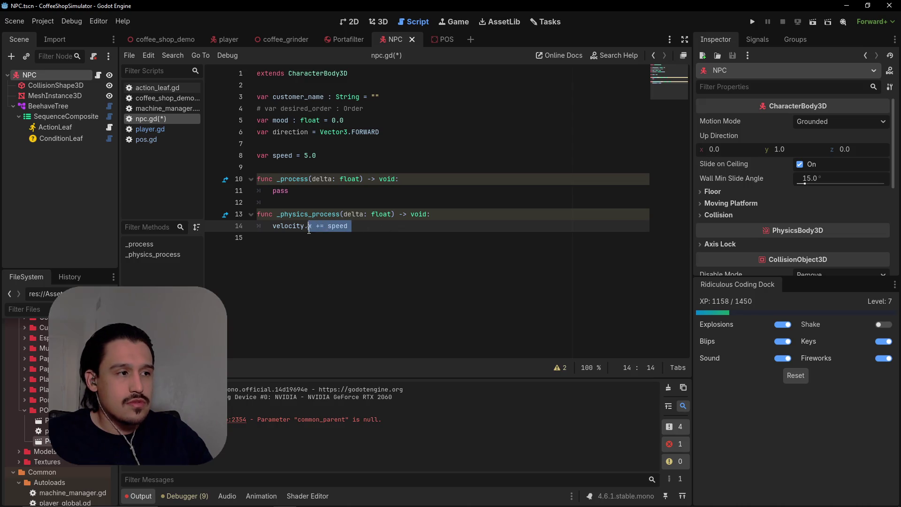
key(BackSpace)
key(BackSpace)
key(BackSpace)
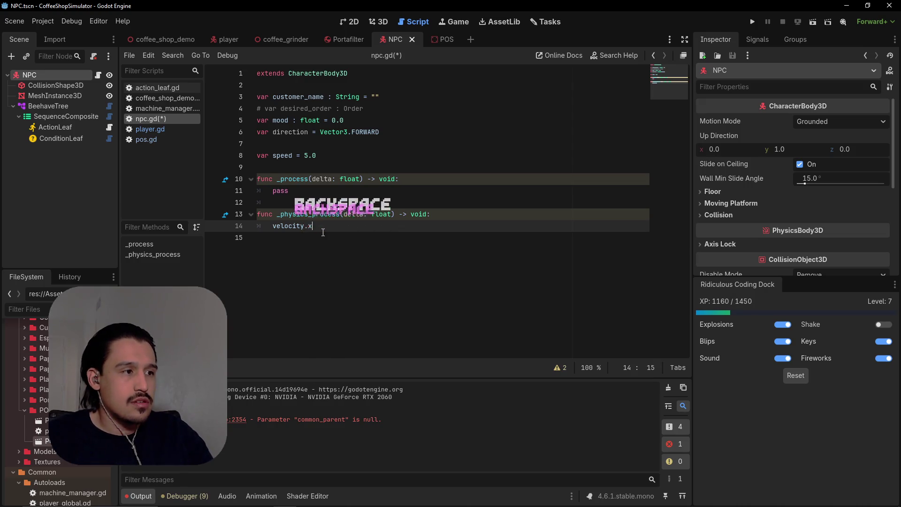
text(= di)
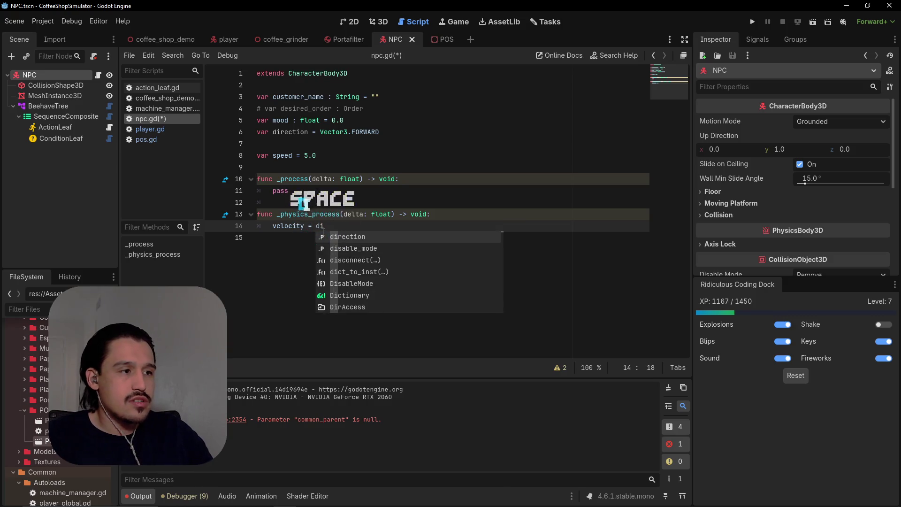
key(Tab)
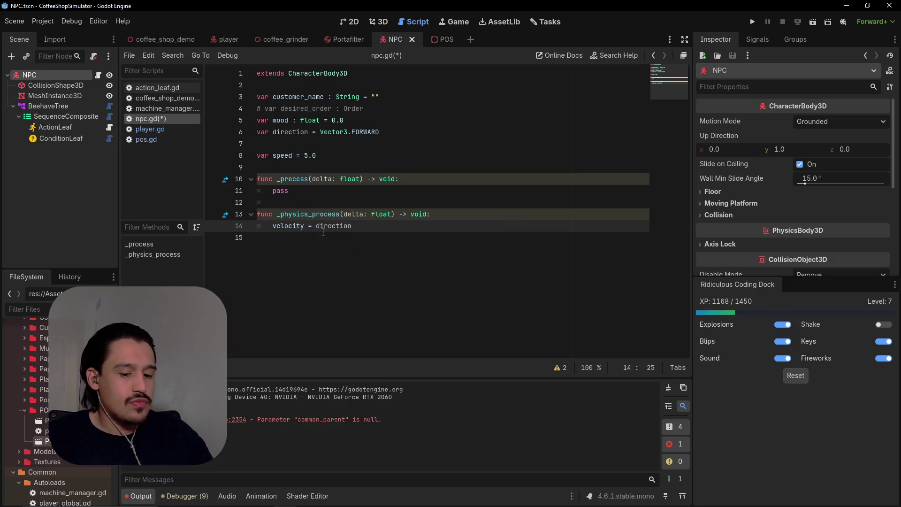
text(* spe)
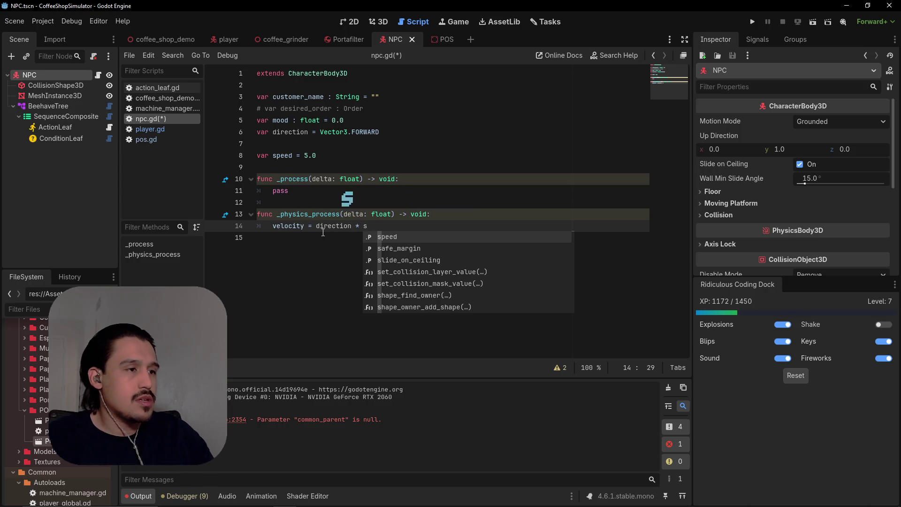
key(Tab)
Add a move_and_slide() call on line 15 and save the script.
key(Return)
text(mo)
key(BackSpace)
key(BackSpace)
text(move)
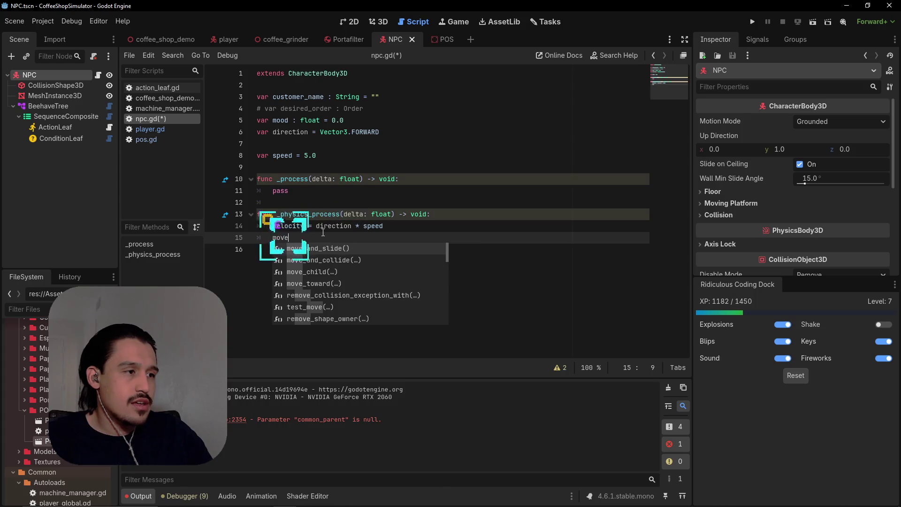
key(Tab)
key(ctrl+s)
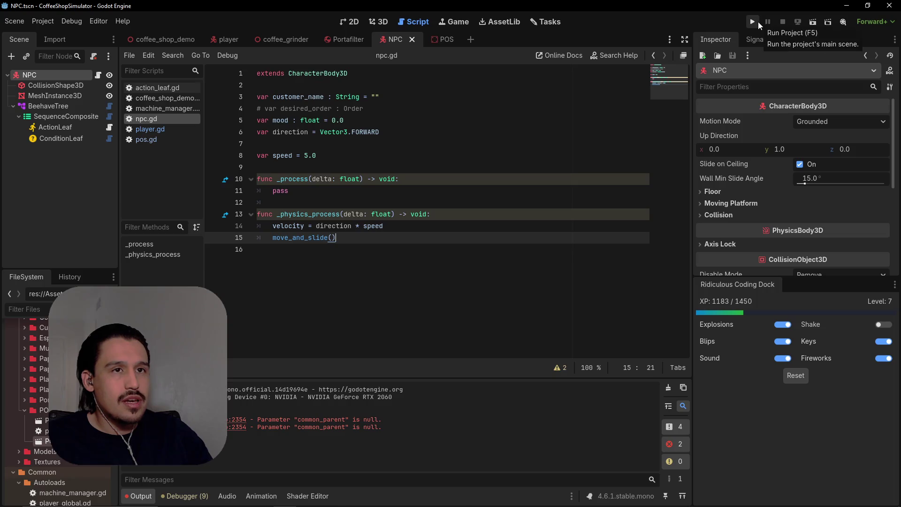
click(754, 22)
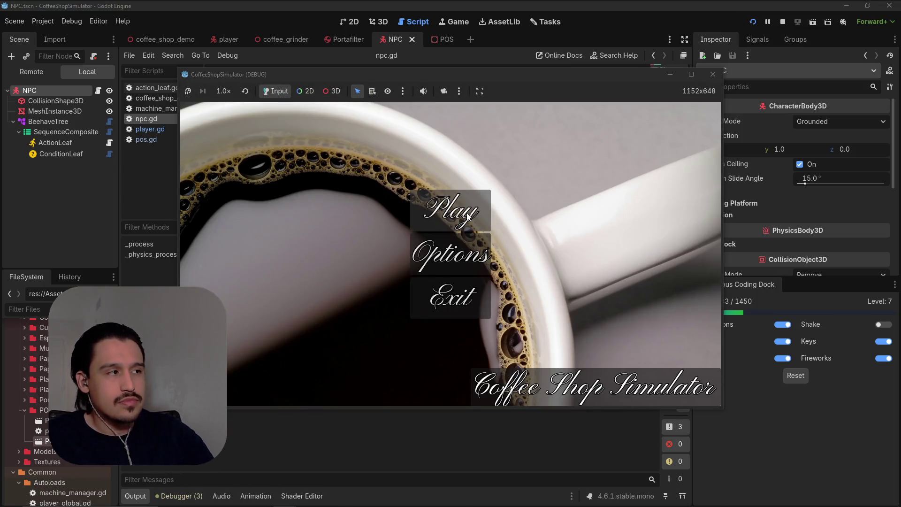
click(468, 216)
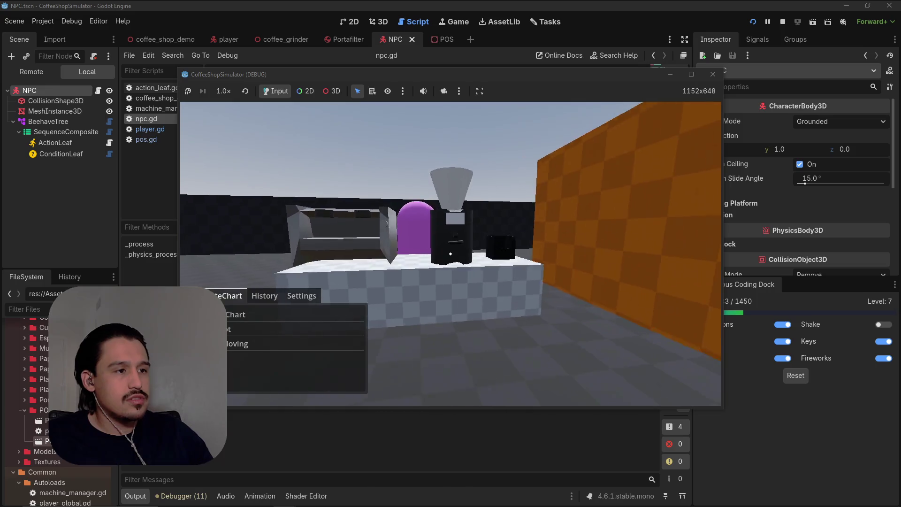
key(w)
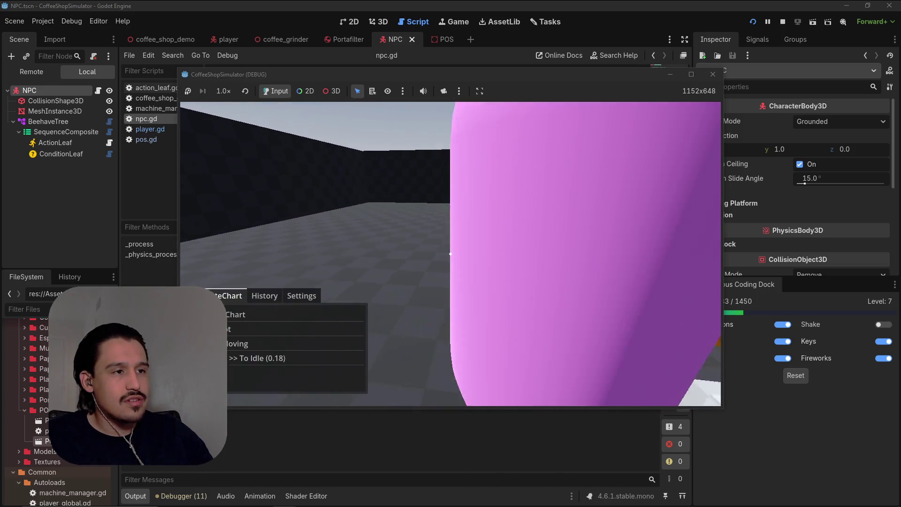
key(s)
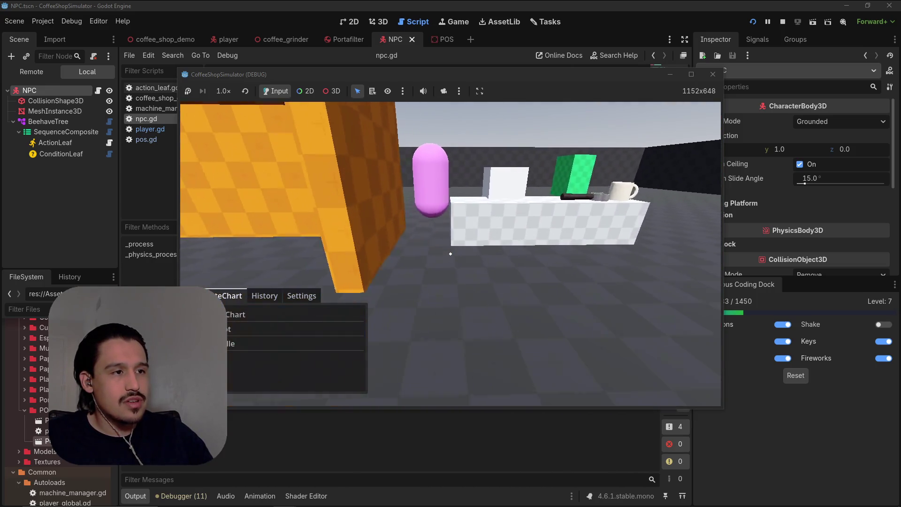
key(w)
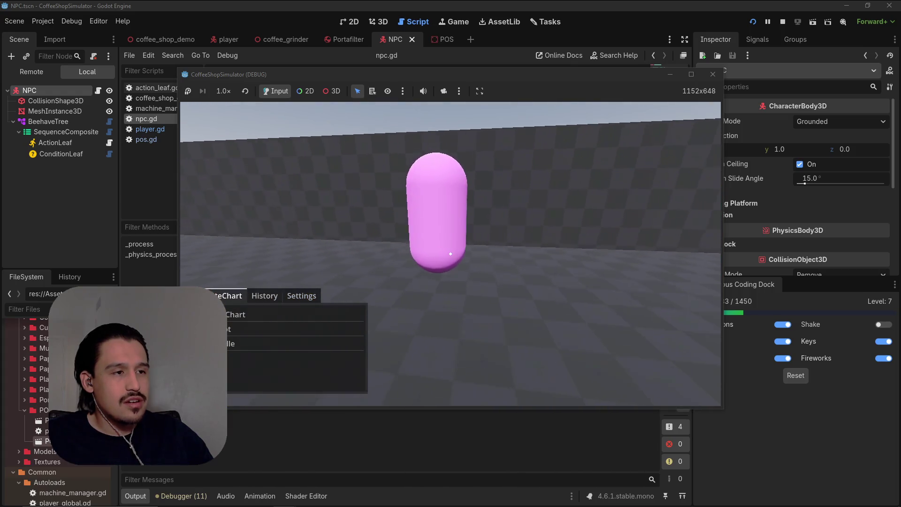
key(w)
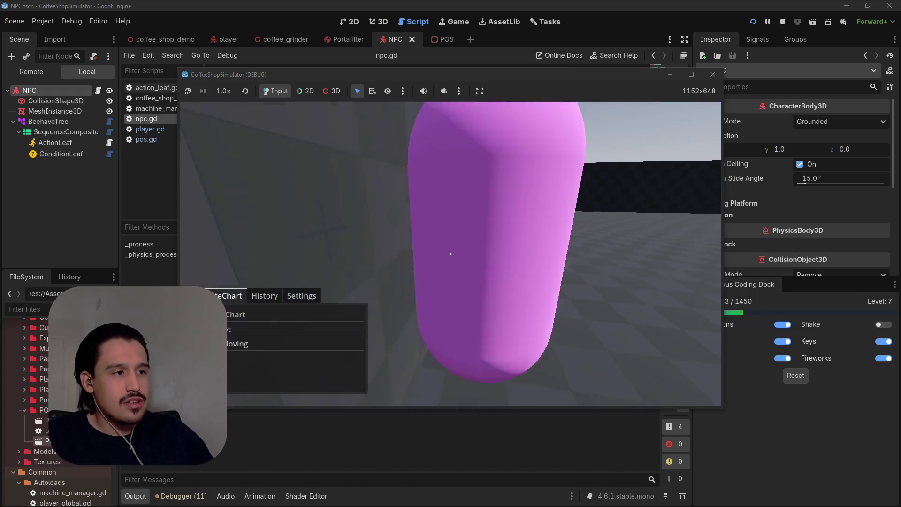
key(d)
key(F8)
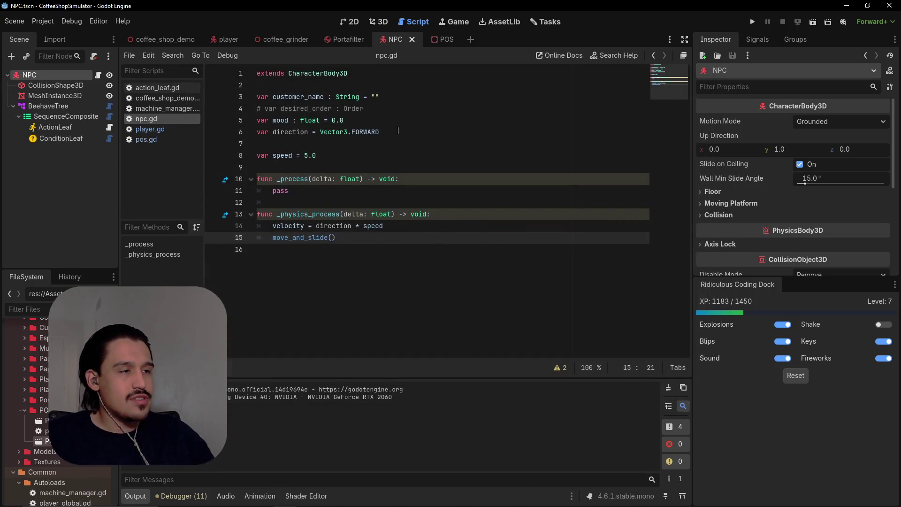
Select FORWARD on line 6 of npc.gd and pick the ActionLeaf node.
click(398, 131)
double_click(377, 134)
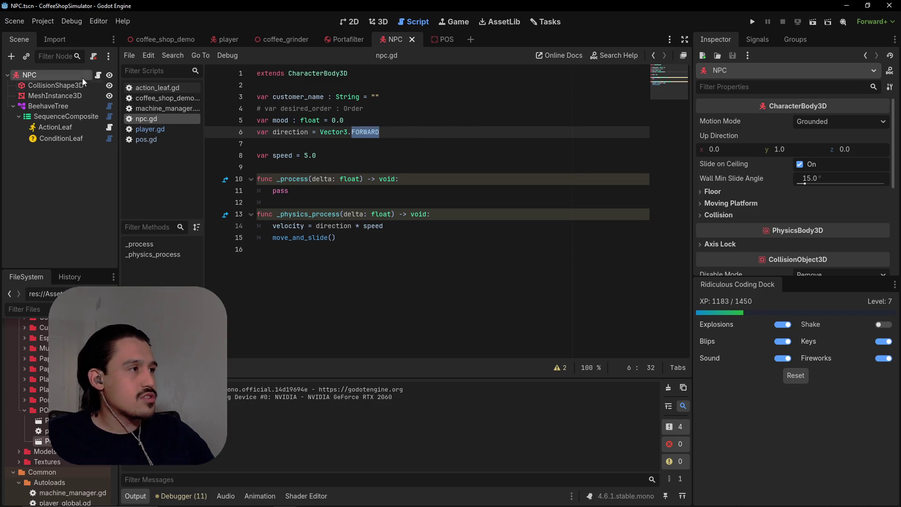
click(66, 128)
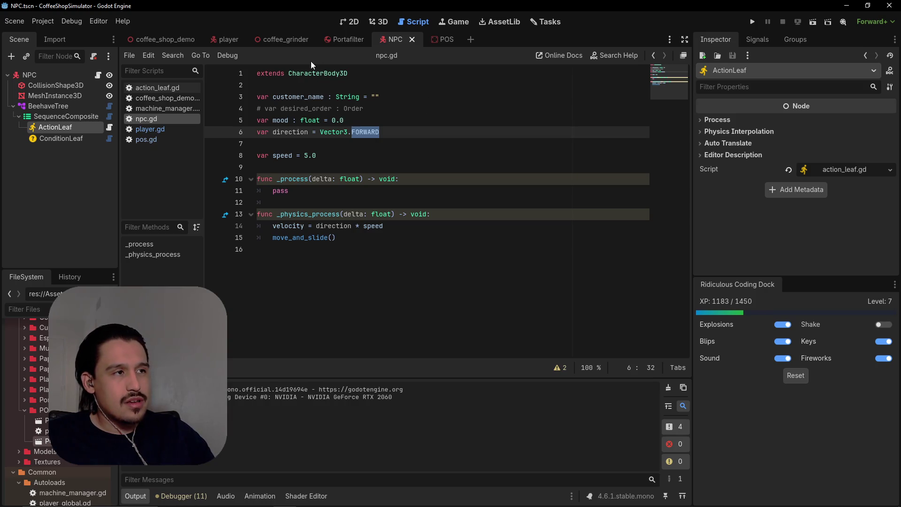
Flip between the Portafilter and coffee_grinder scenes and return to the NPC scene.
click(329, 39)
click(282, 39)
click(399, 39)
click(303, 41)
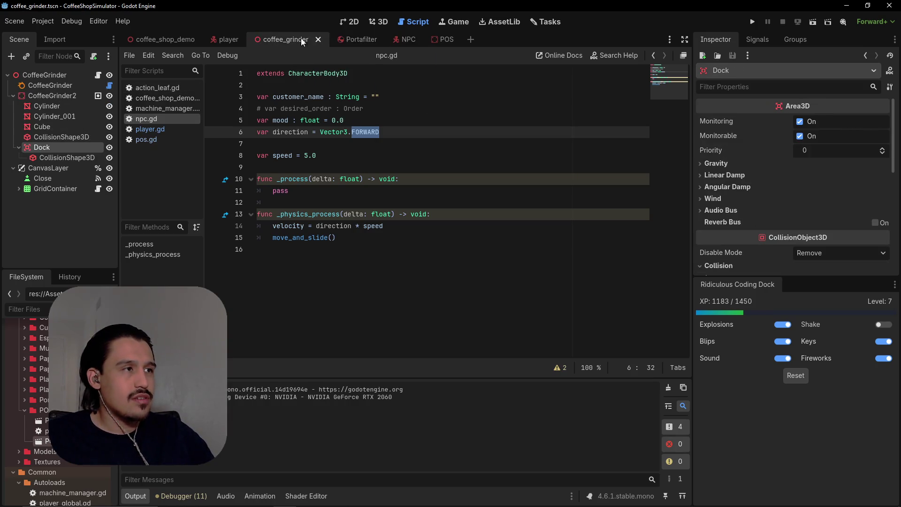
click(401, 40)
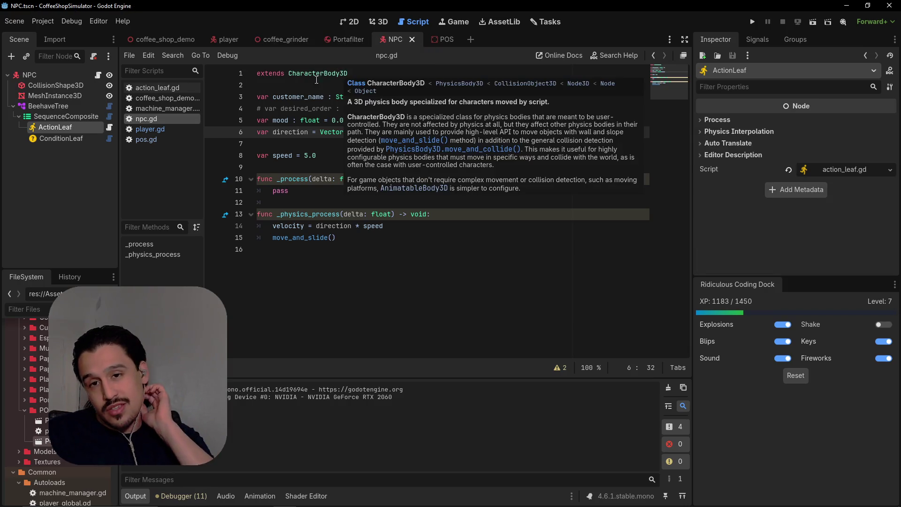
Move the caret to the end of move_and_slide(), show npc.gd's properties, and open action_leaf.gd.
mouse_move(477, 505)
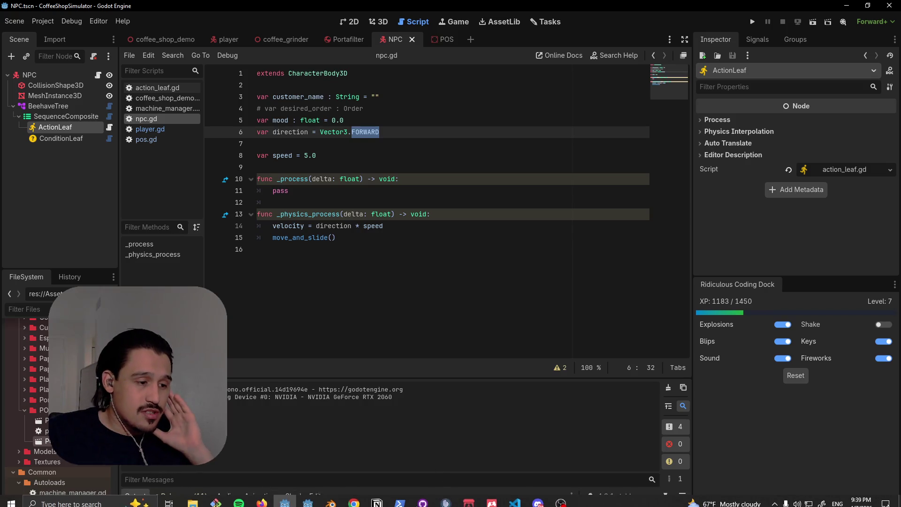
click(561, 498)
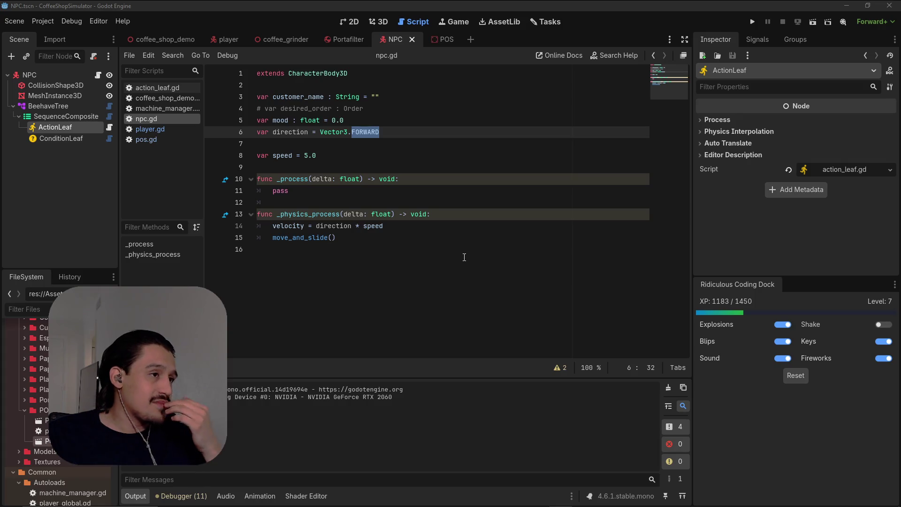
click(397, 233)
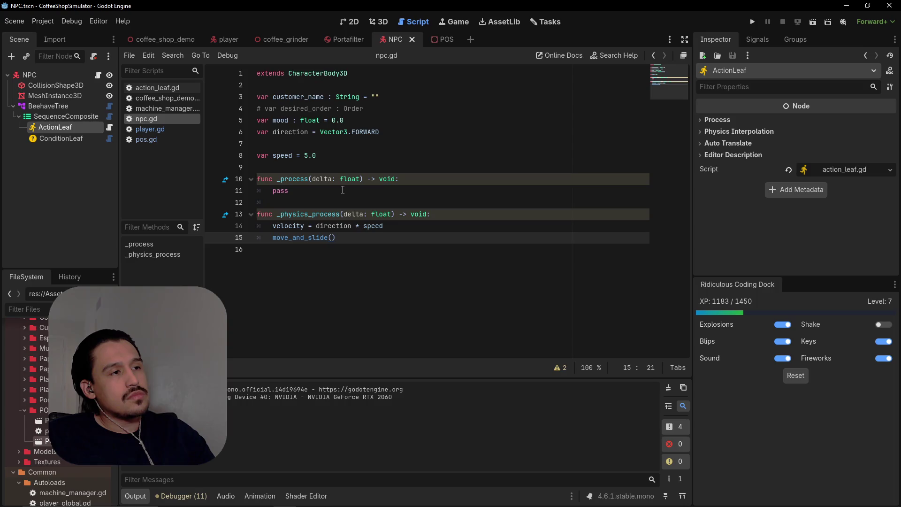
mouse_move(344, 184)
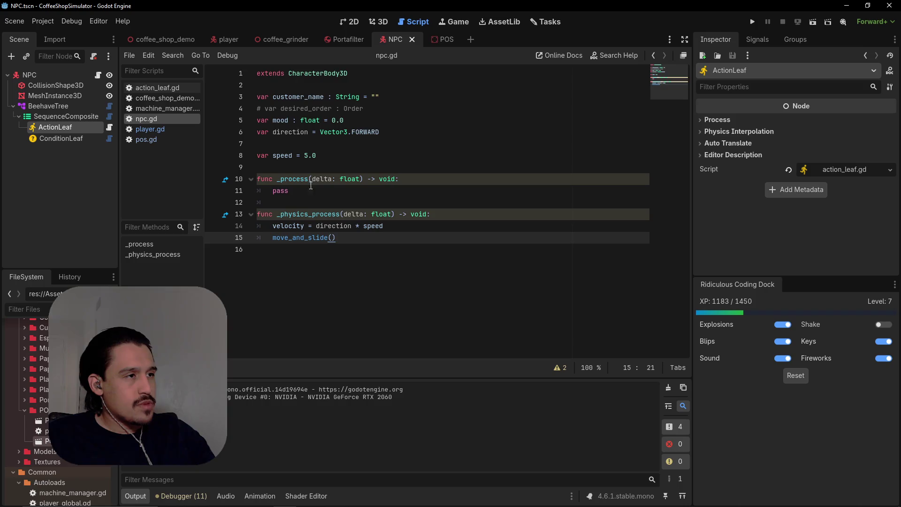
click(95, 76)
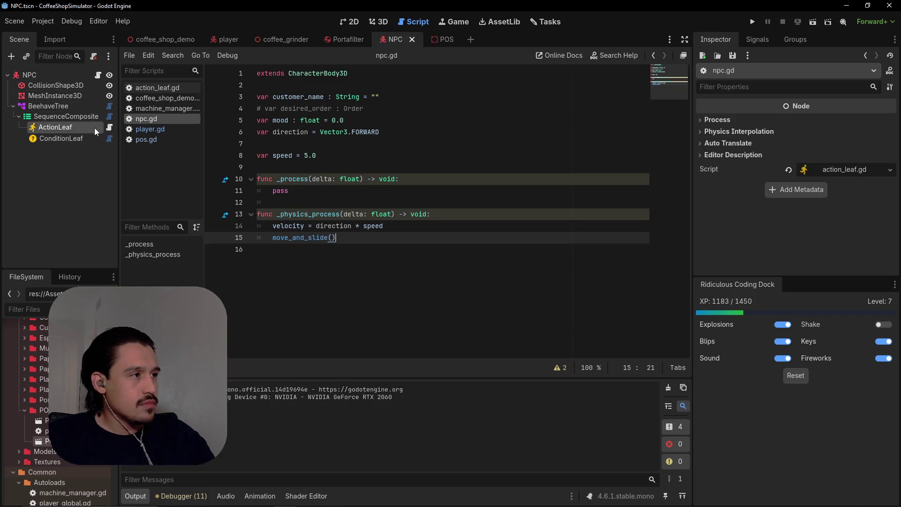
click(110, 129)
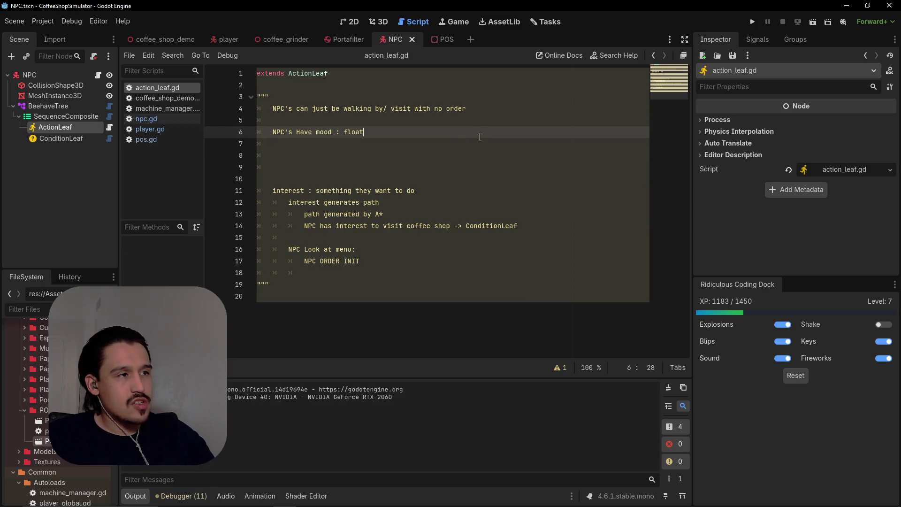
Write 'NPC Direction should change based on interest' on line 8 of action_leaf.gd's notes, then add a new indented line.
click(447, 148)
click(435, 167)
click(435, 154)
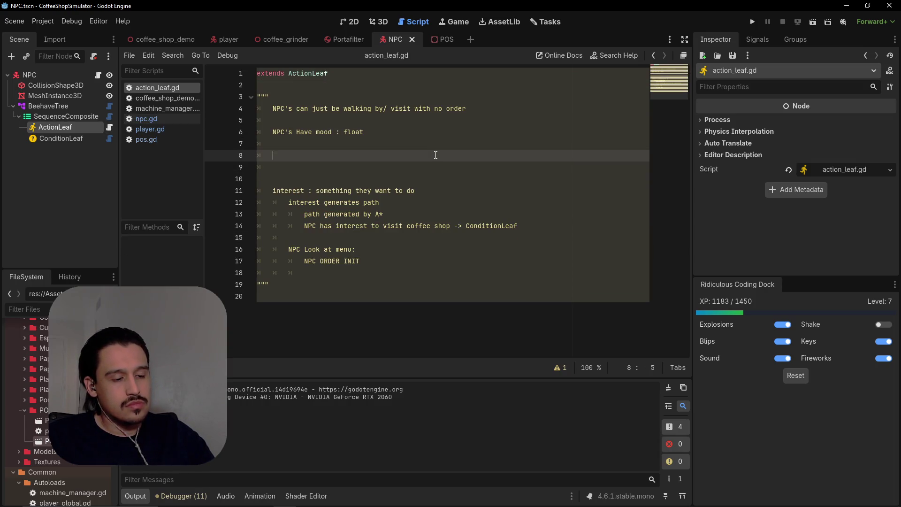
text(Player)
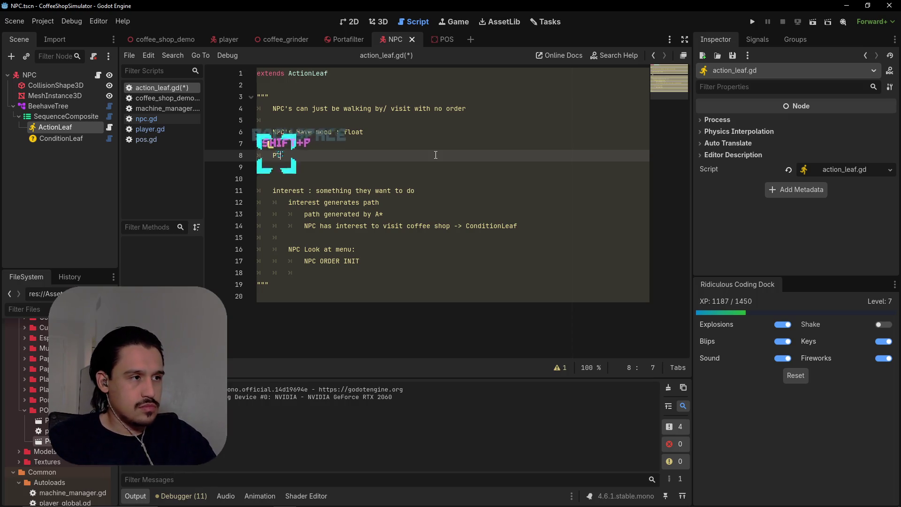
key(shift+BackSpace)
key(shift+BackSpace)
key(shift+BackSpace)
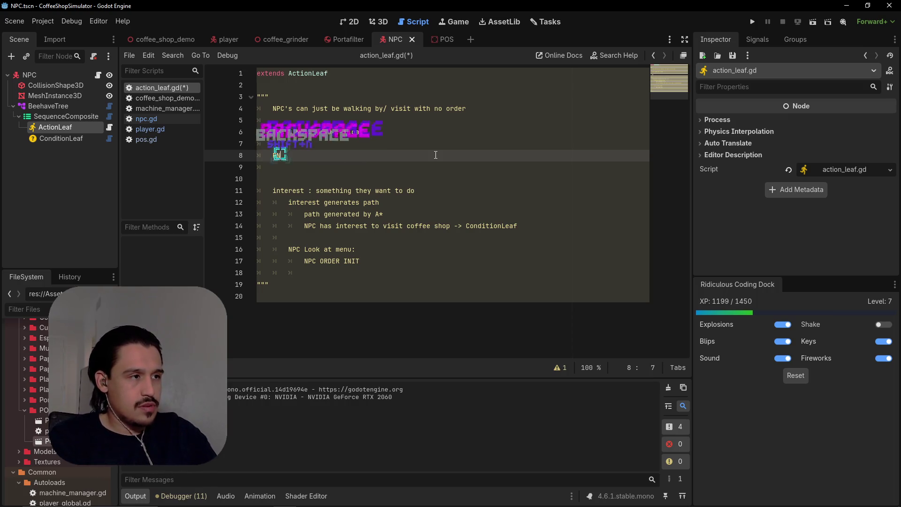
text(NPC)
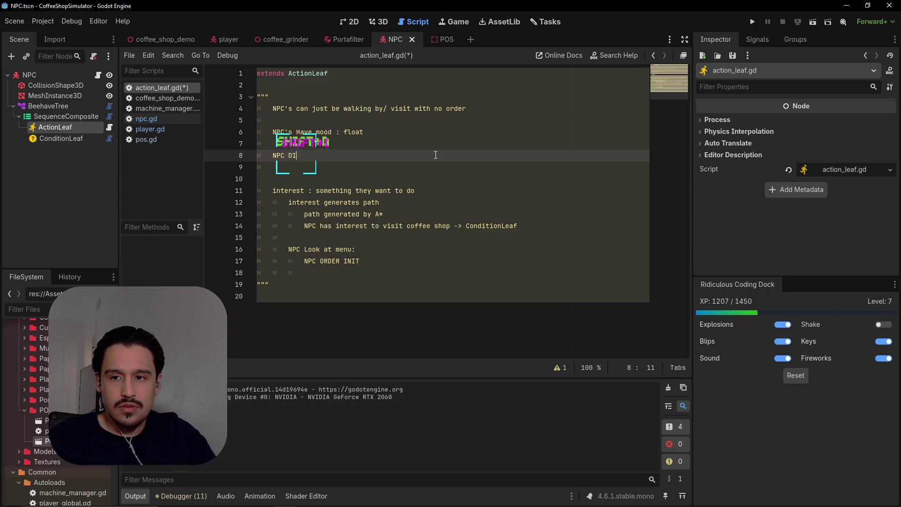
text(Direction)
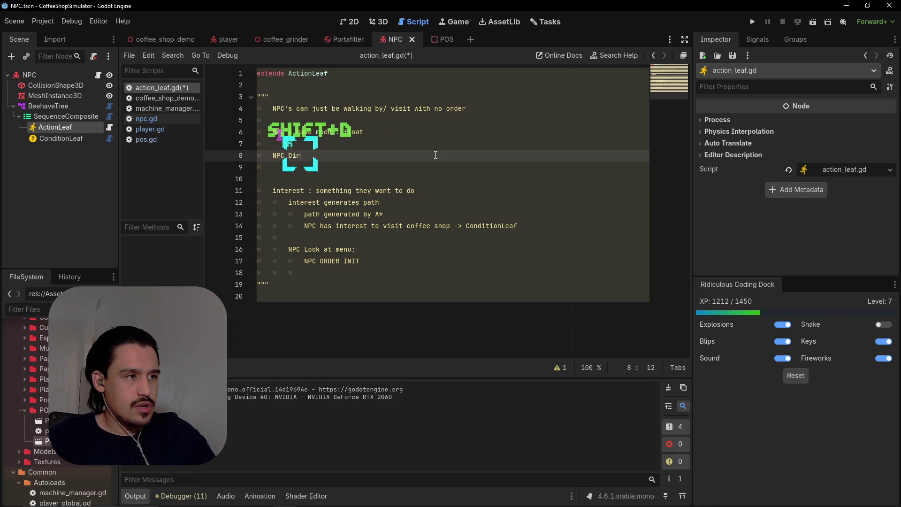
text( sho)
key(BackSpace)
text(ould)
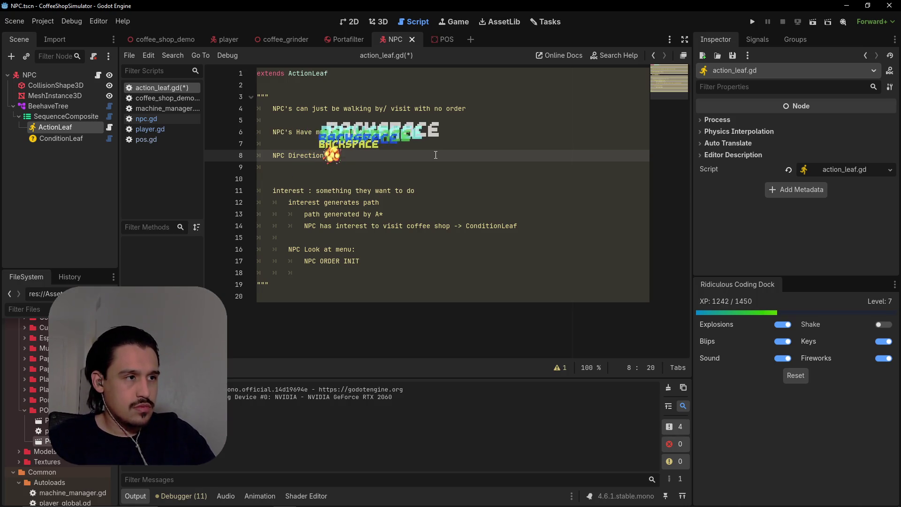
text( change based)
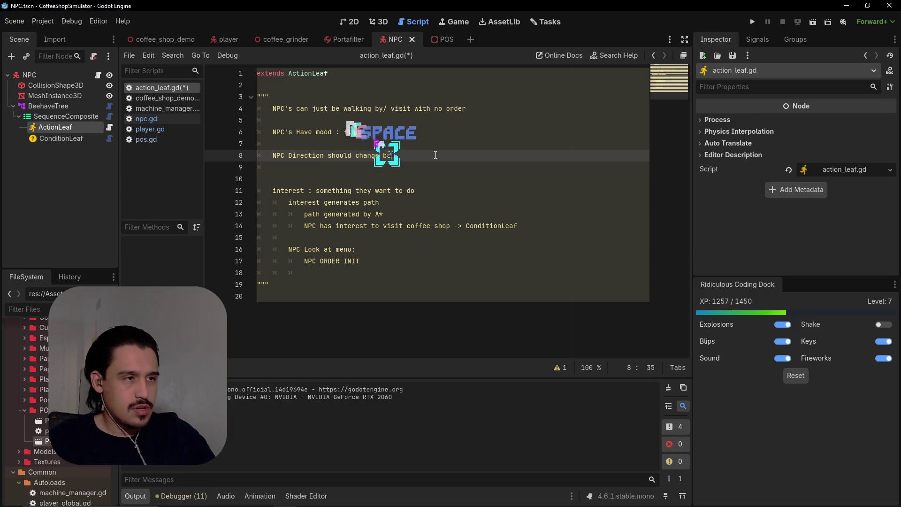
text( on interest)
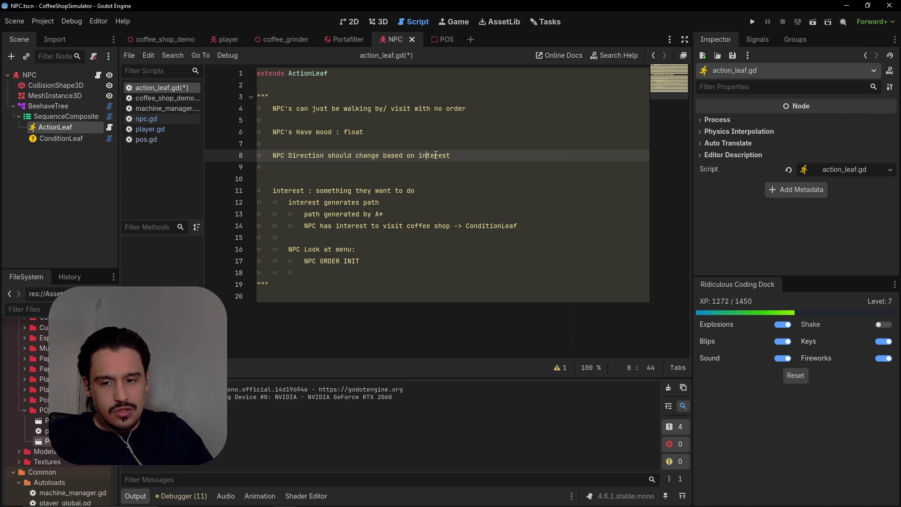
text(t)
key(BackSpace)
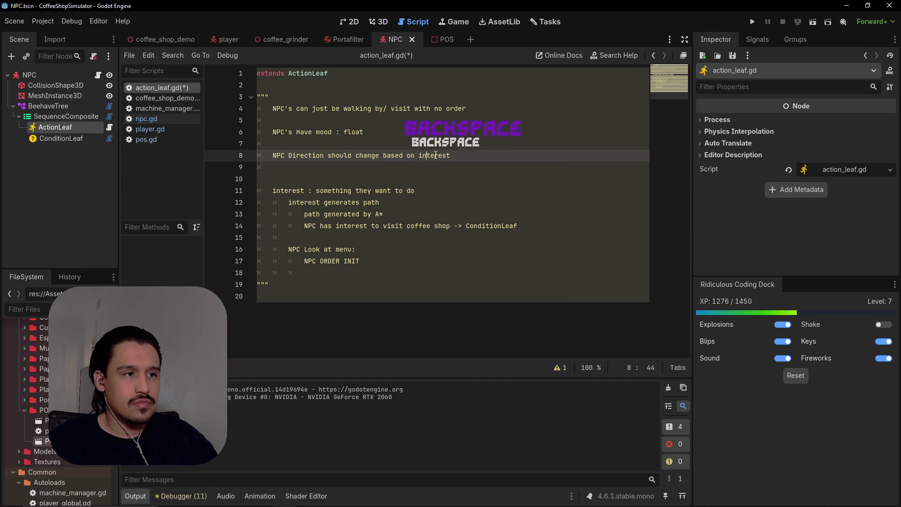
key(Down)
key(Tab)
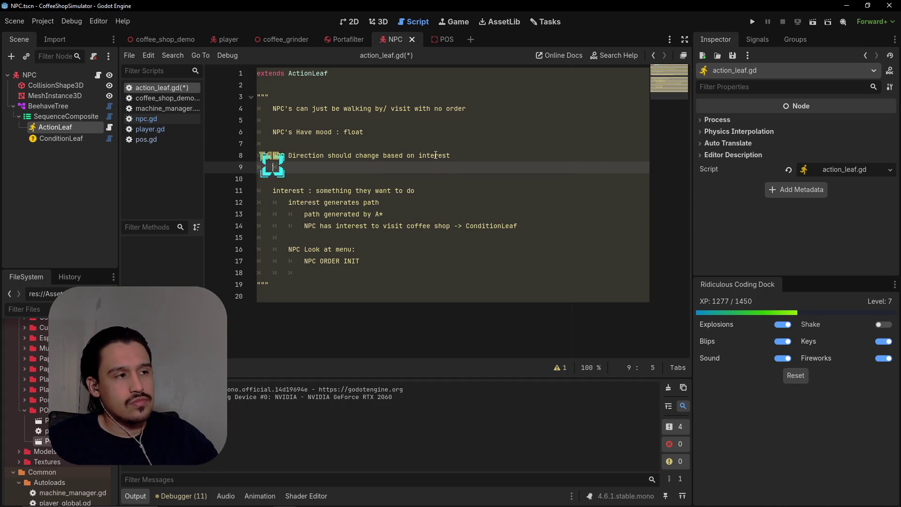
key(Return)
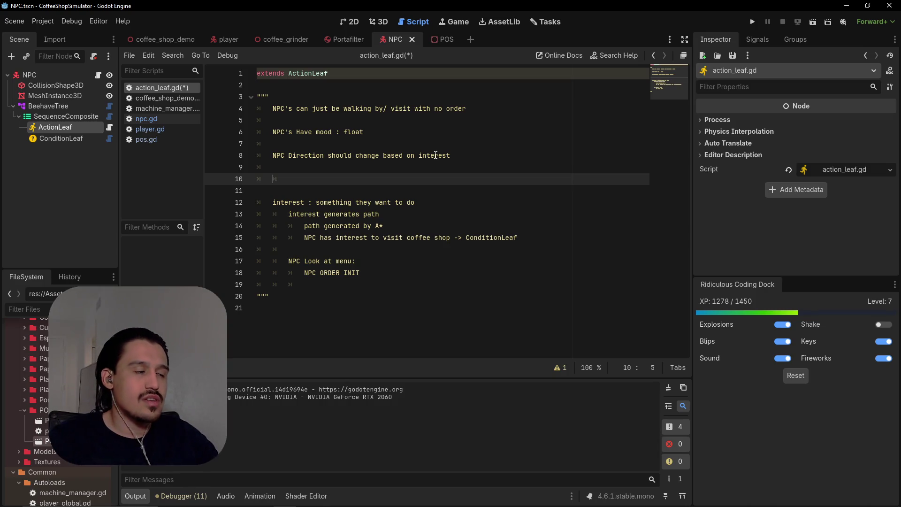
Add the note 'Grid style path finding system where shortest path calculated' and save action_leaf.gd.
text(Grid )
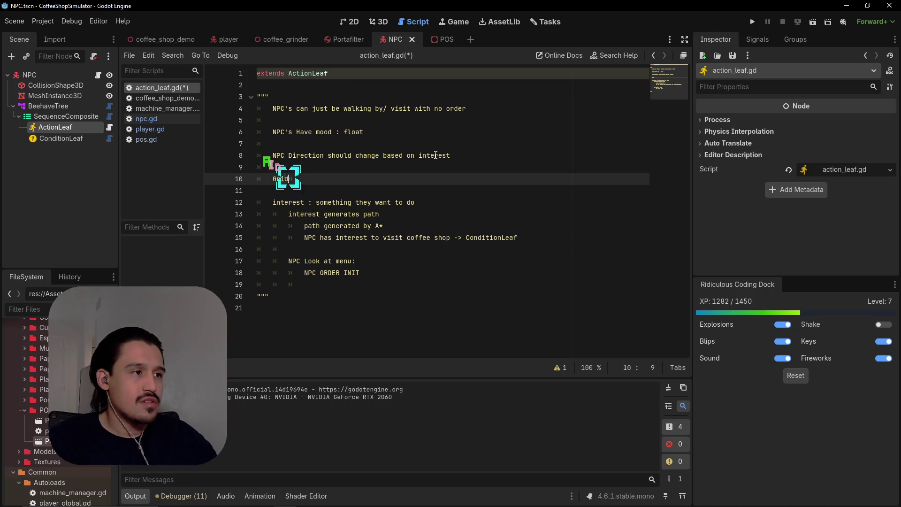
text(style )
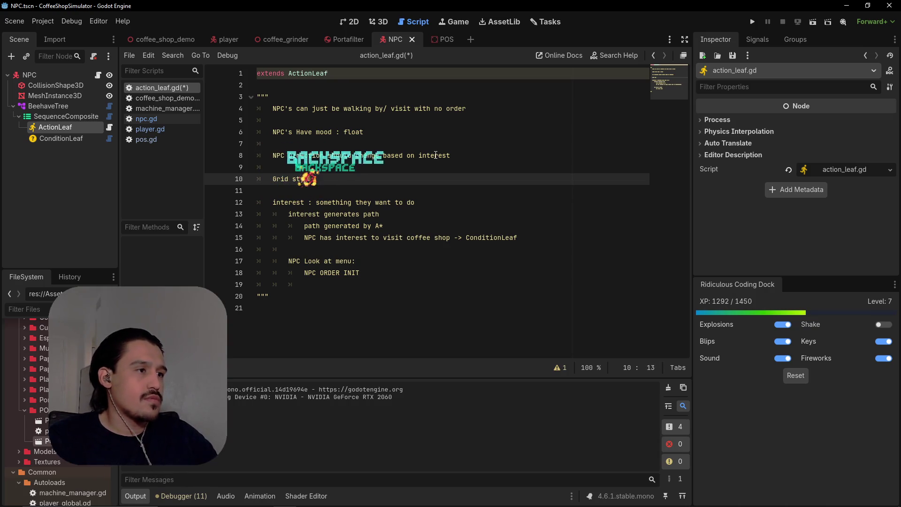
text(path finding )
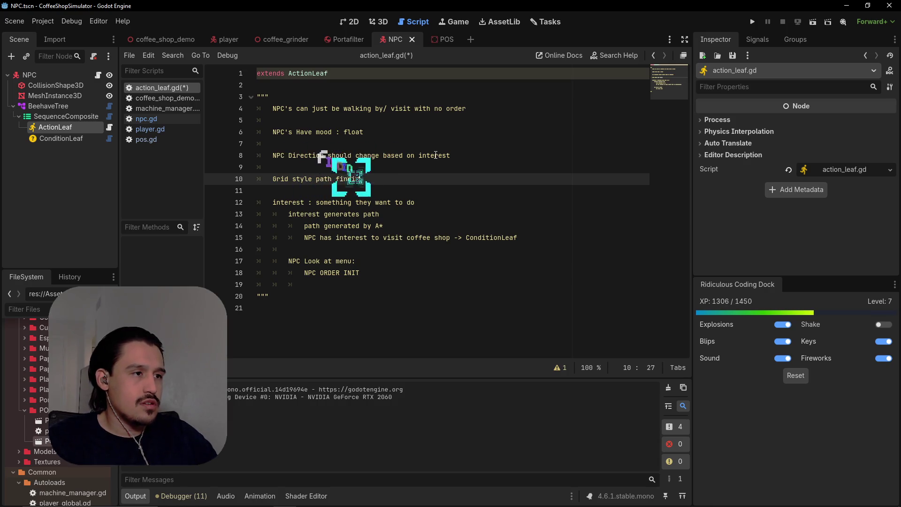
text(system )
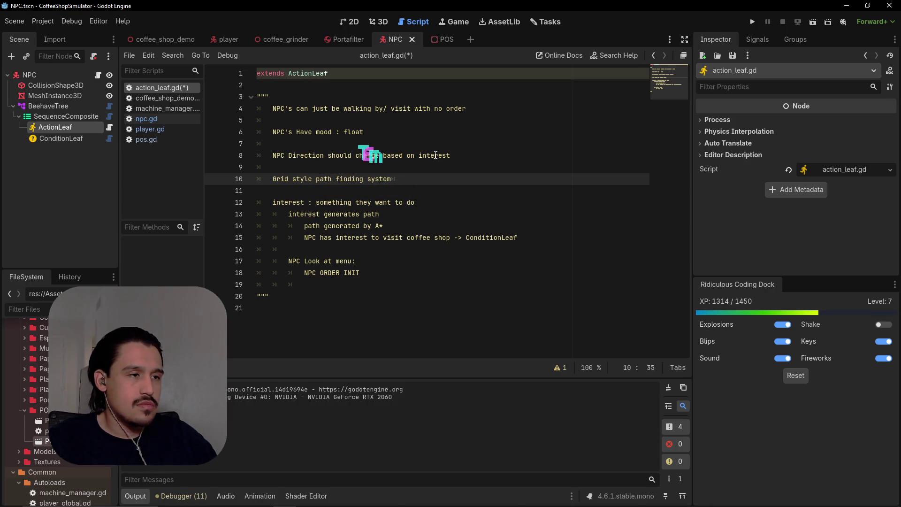
text(where )
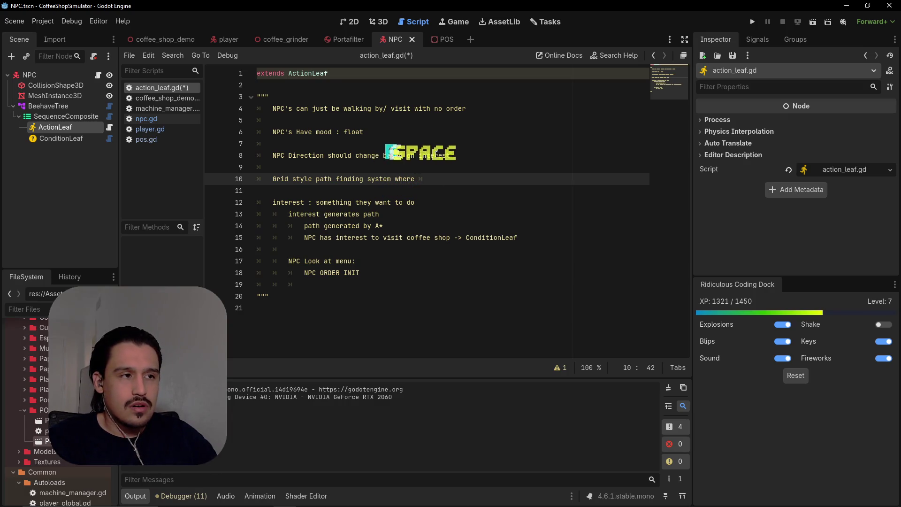
text(shortest path calcual)
key(BackSpace)
key(BackSpace)
text(lated)
key(Return)
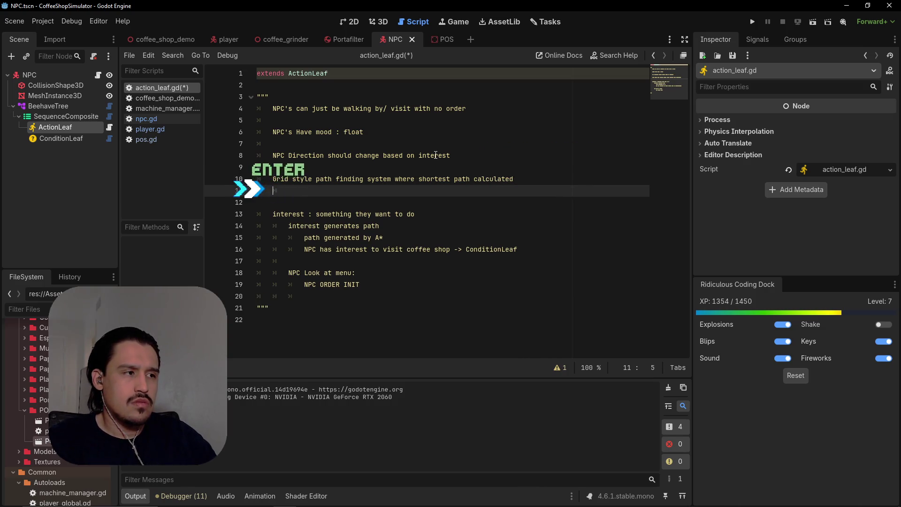
key(Return)
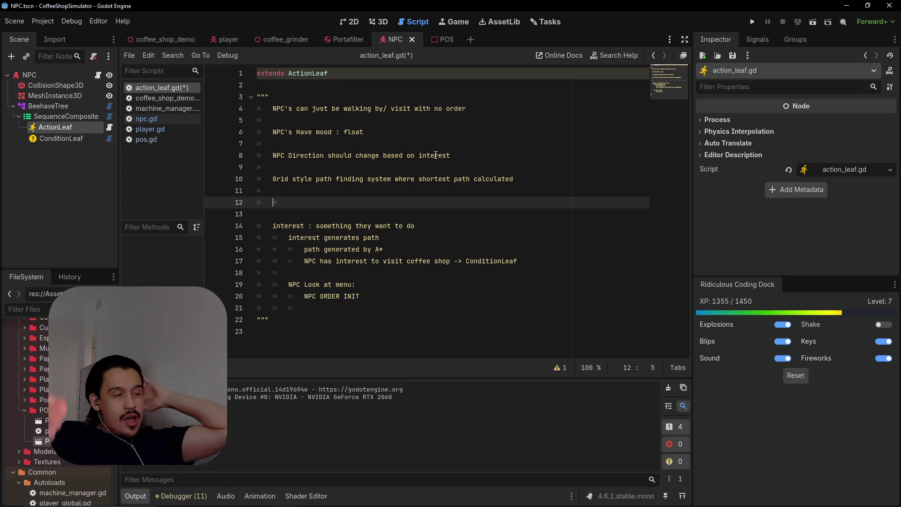
key(ctrl+s)
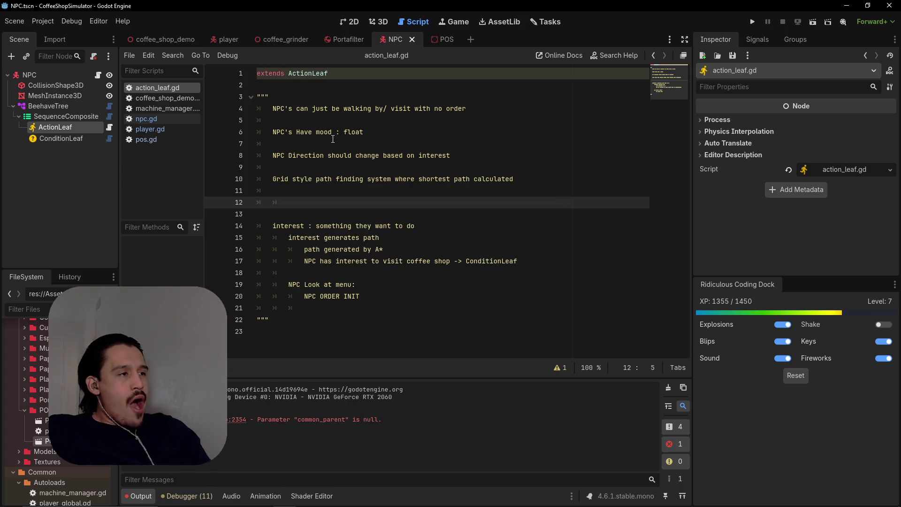
Cycle through the Portafilter, coffee_grinder and player scenes back to NPC.
click(357, 42)
click(263, 42)
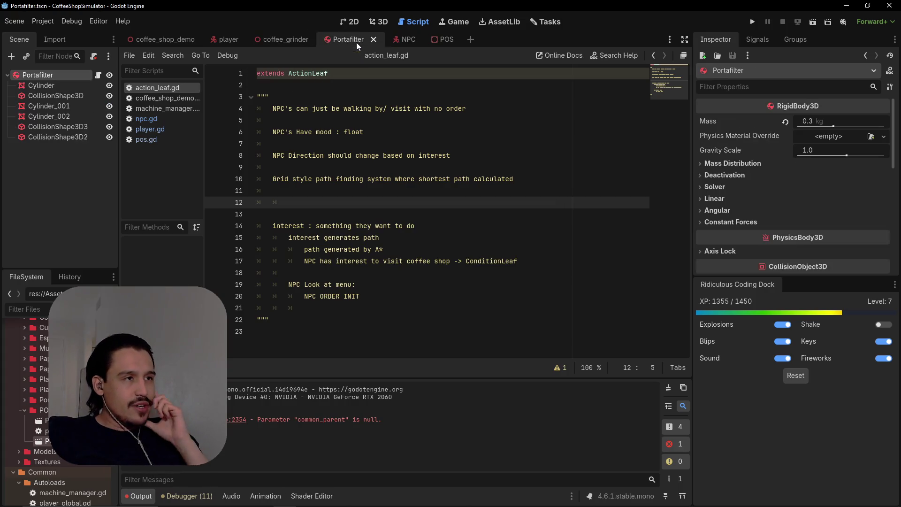
click(234, 42)
click(399, 41)
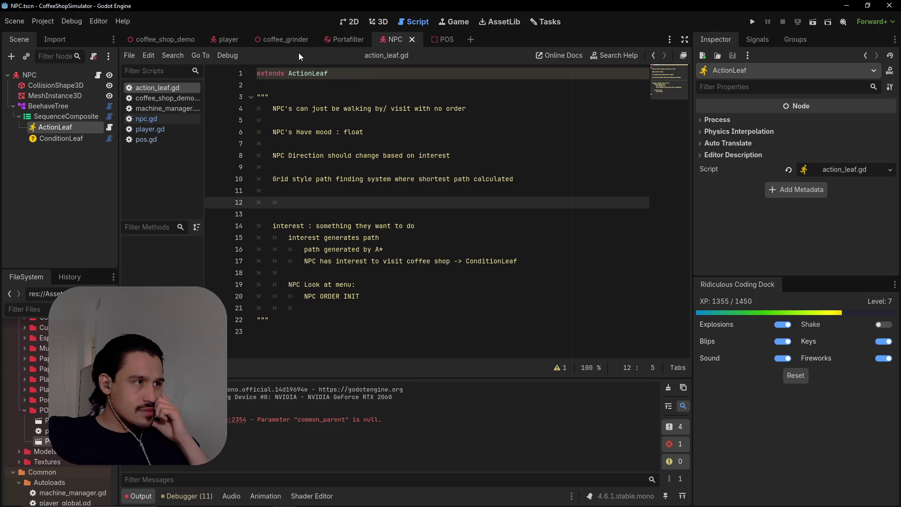
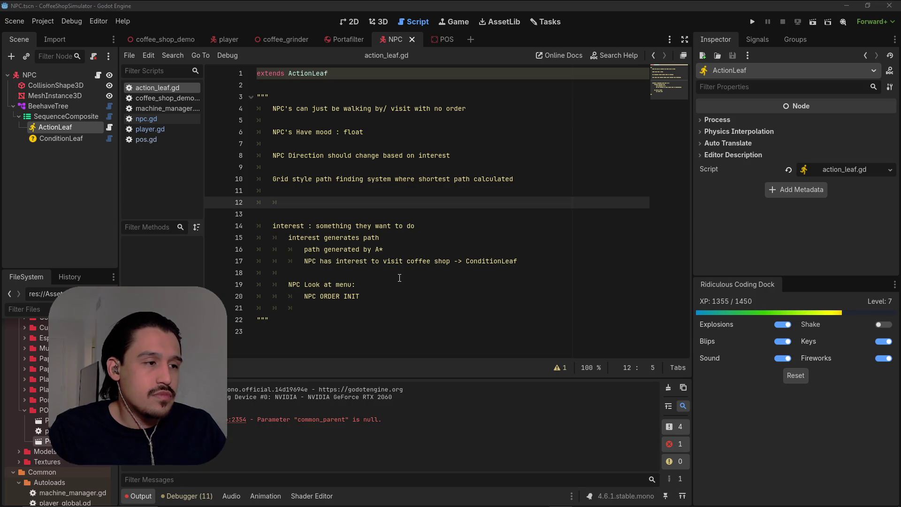
Leave the Start menu and NPC script and show the coffee_shop_demo scene in the 2D view.
key(super)
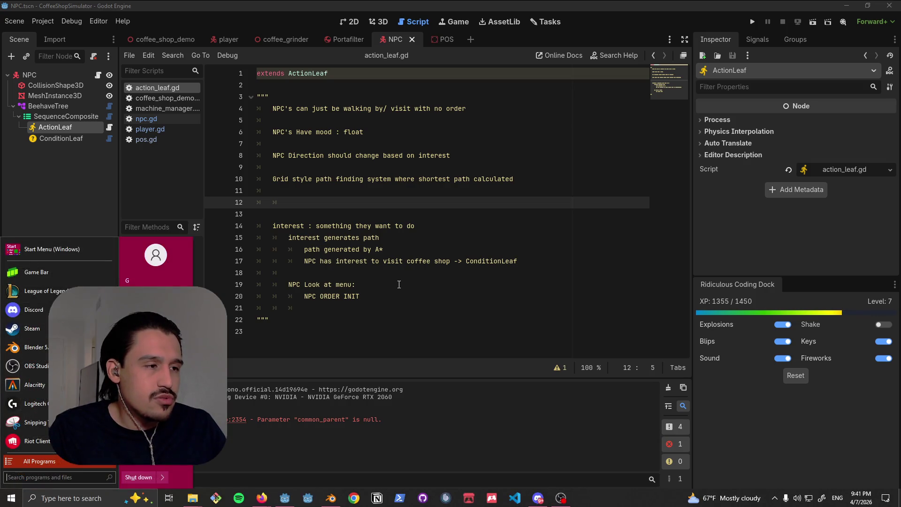
key(super)
click(399, 284)
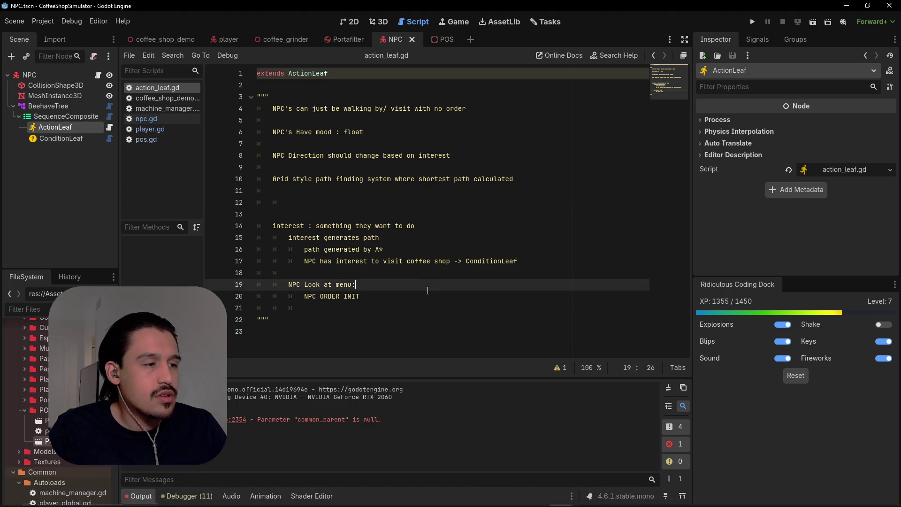
click(403, 225)
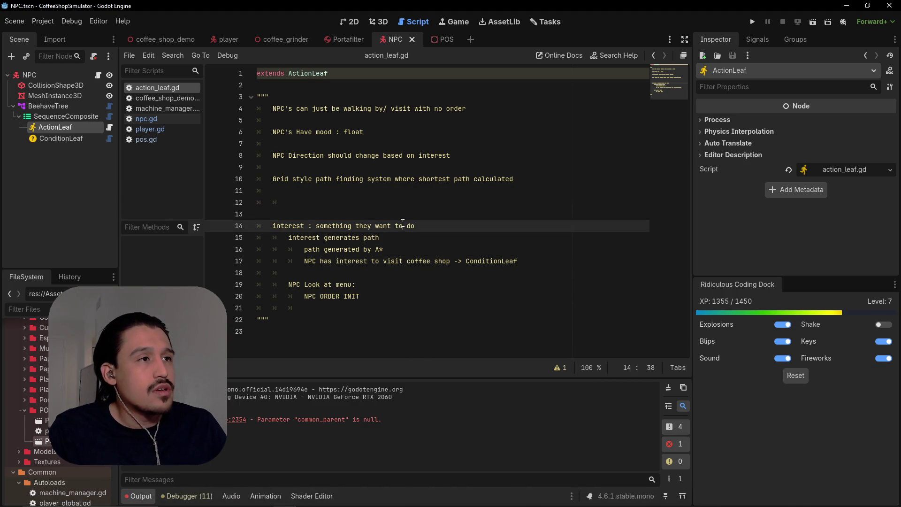
click(166, 41)
click(359, 22)
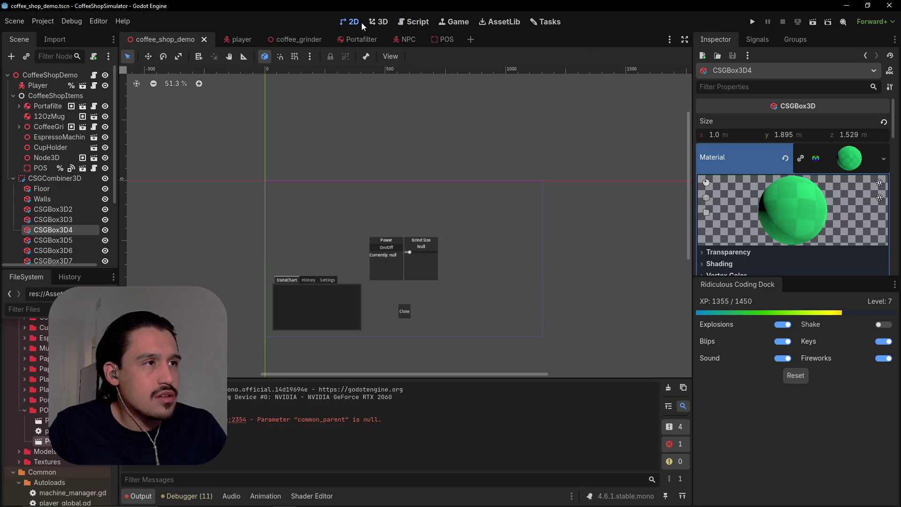
Switch the coffee_shop_demo scene to the 3D view and select the orange room box.
click(411, 22)
click(357, 23)
click(379, 22)
scroll(412, 177, down, 5)
scroll(436, 206, up, 1)
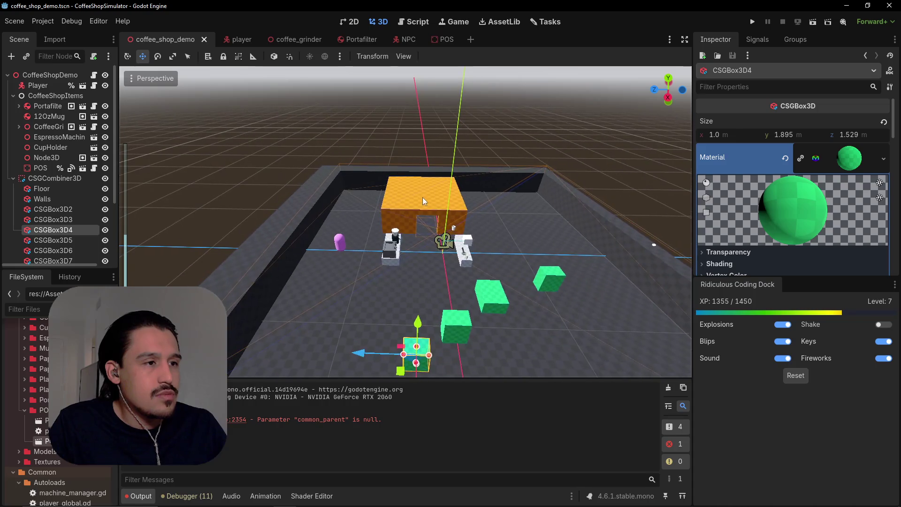
click(423, 198)
scroll(372, 192, up, 4)
scroll(448, 190, down, 4)
scroll(449, 190, down, 3)
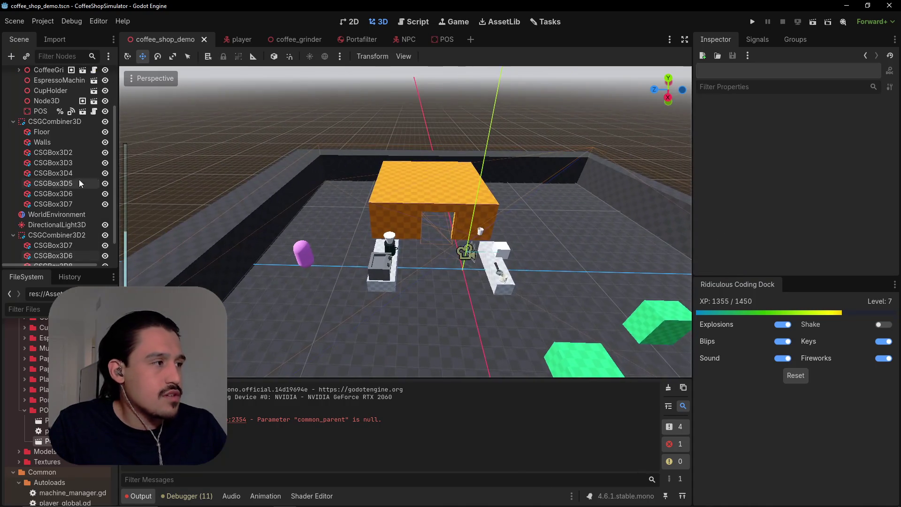
scroll(98, 179, down, 2)
Lengthen the CSGBox3D7 room box on both sides and raise it to 6.351 m tall.
click(391, 208)
drag(479, 195, 521, 195)
drag(378, 194, 351, 200)
drag(441, 179, 449, 142)
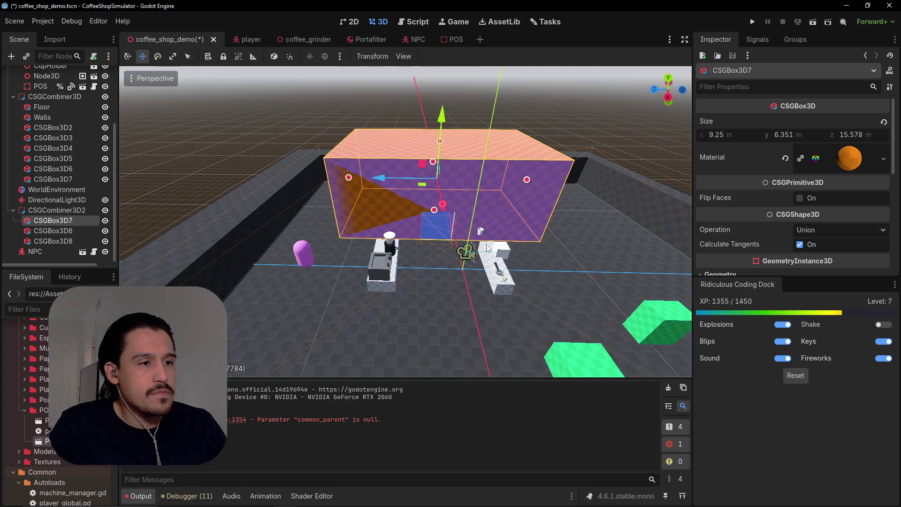
Duplicate the CSGBox3D6 cut-out box and shift the copy left and upward.
click(441, 232)
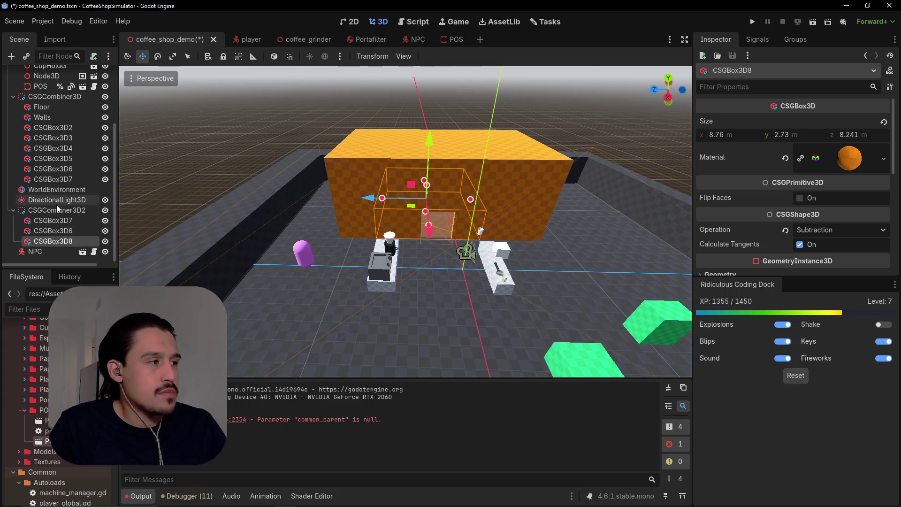
key(Up)
key(Up)
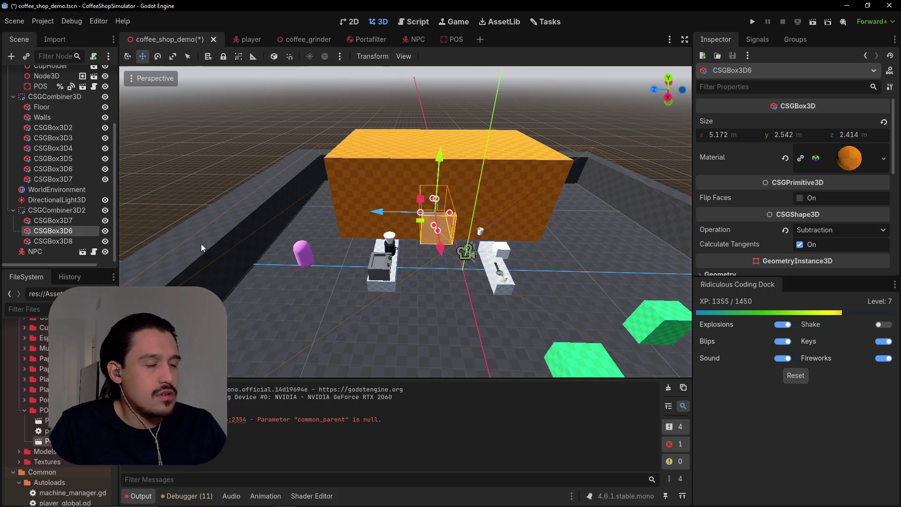
key(ctrl+d)
drag(391, 212, 339, 212)
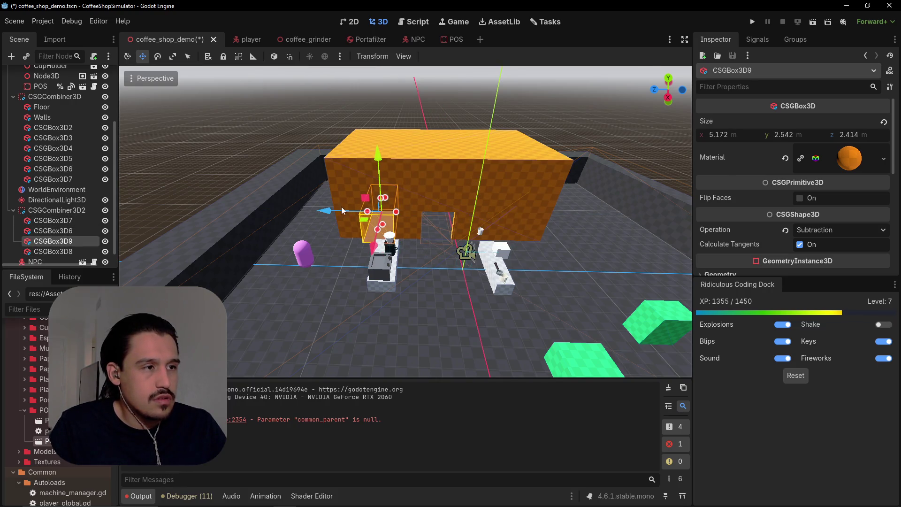
drag(373, 162, 374, 154)
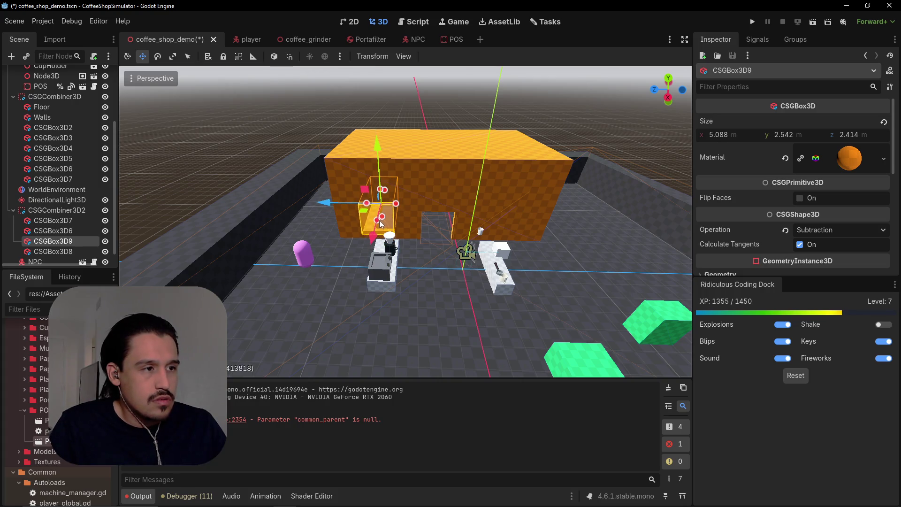
Reposition the CSGBox3D9 and CSGBox3D10 cut-outs to form new front-wall openings.
drag(394, 190, 440, 204)
mouse_move(390, 162)
mouse_down()
mouse_move(367, 178)
mouse_move(275, 197)
mouse_up()
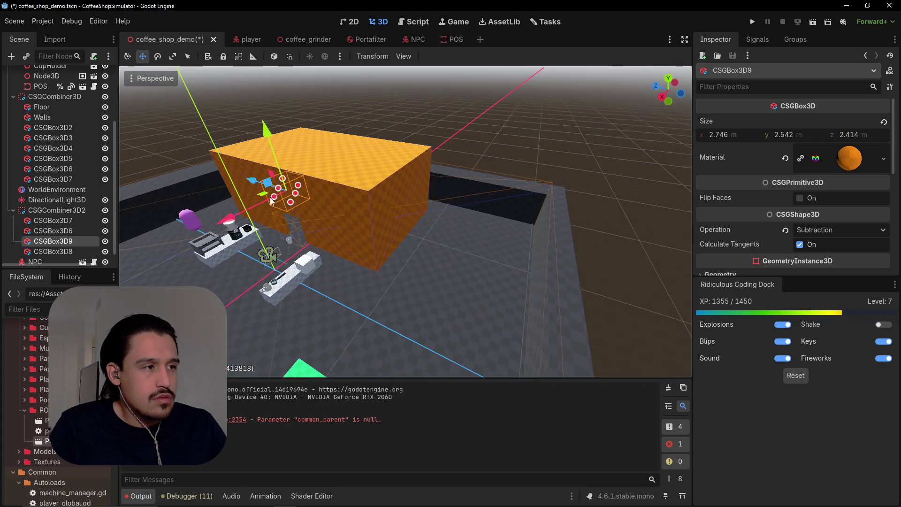
drag(232, 221, 200, 239)
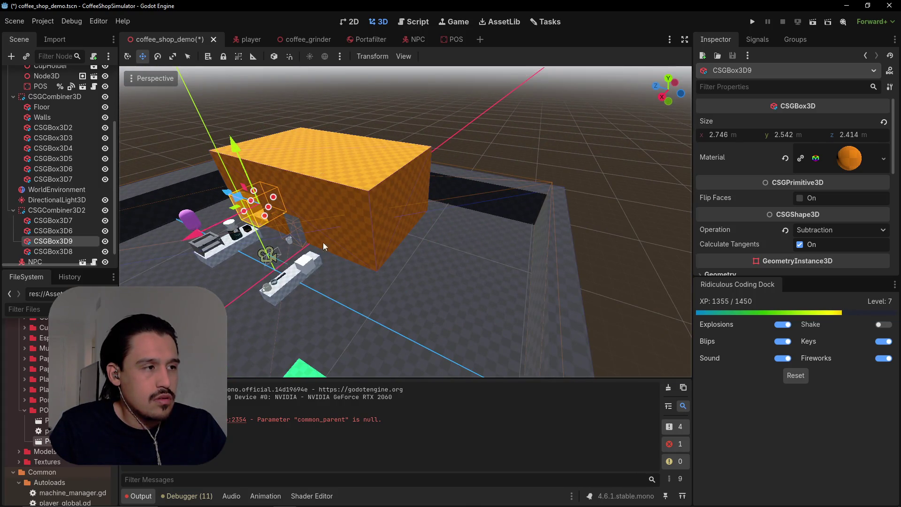
drag(298, 246, 439, 228)
drag(386, 174, 494, 167)
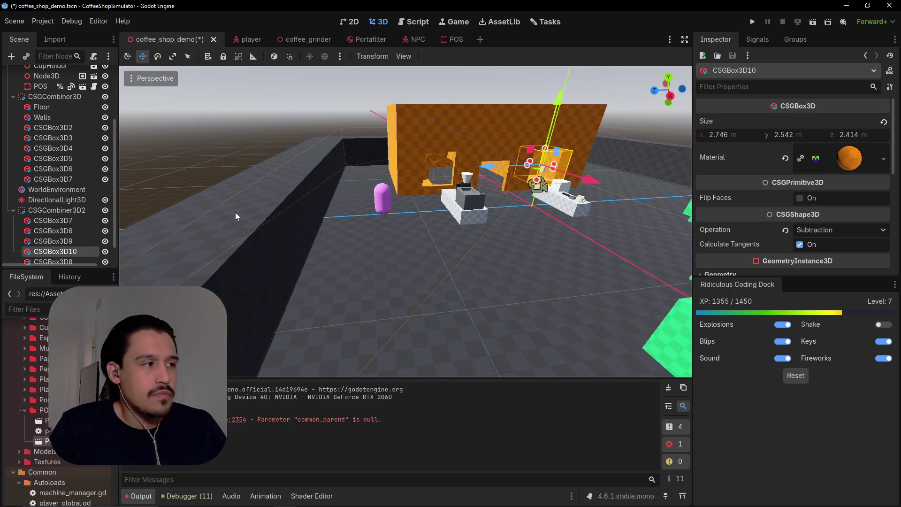
click(523, 224)
Move the counter with CupHolder, CoffeeGrinder and EspressoMachine further along the room.
click(472, 215)
drag(478, 218, 494, 221)
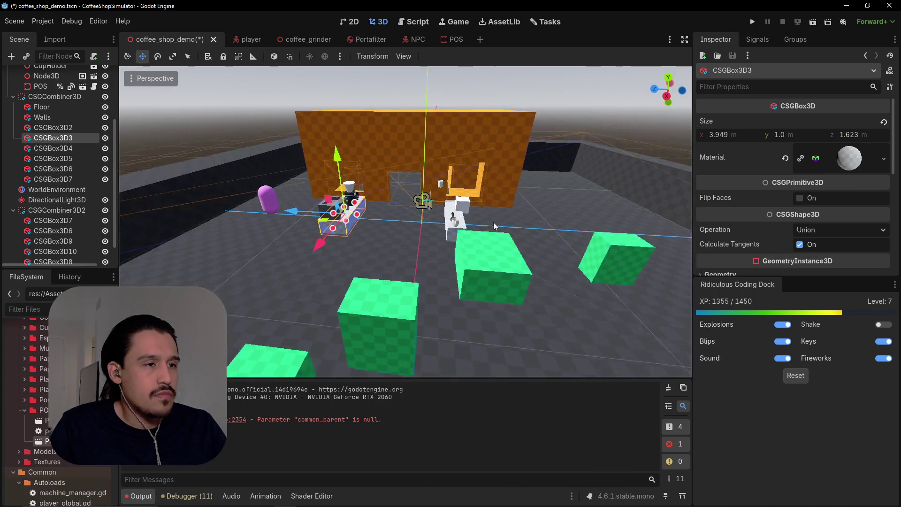
scroll(487, 222, up, 5)
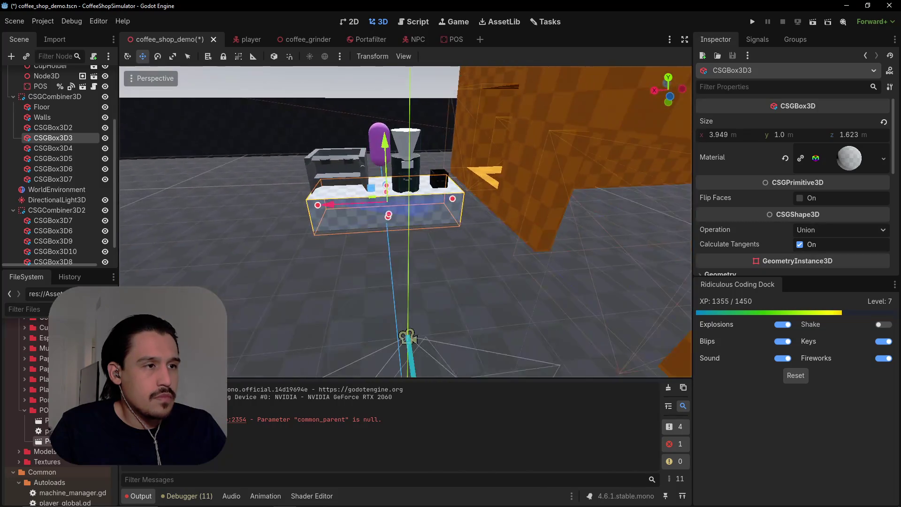
click(420, 187)
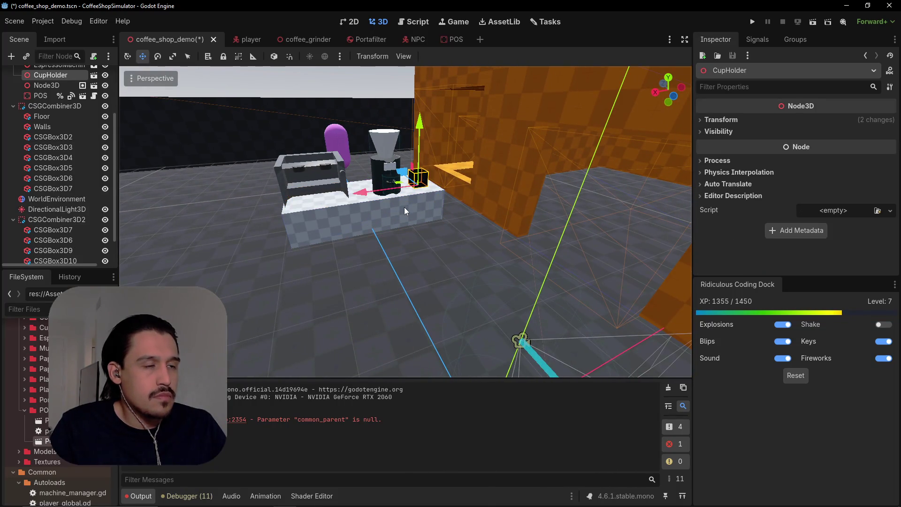
shift+click(404, 207)
shift+click(396, 182)
shift+click(306, 180)
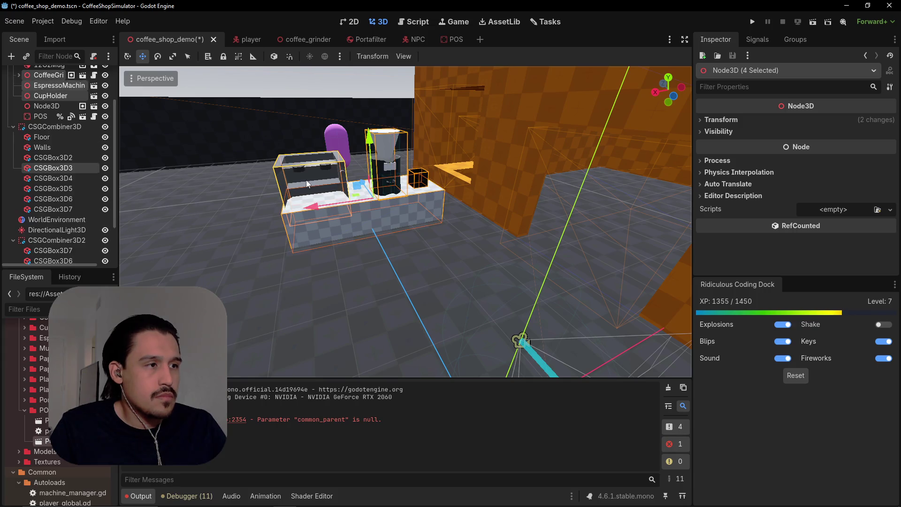
drag(313, 207, 569, 194)
key(f)
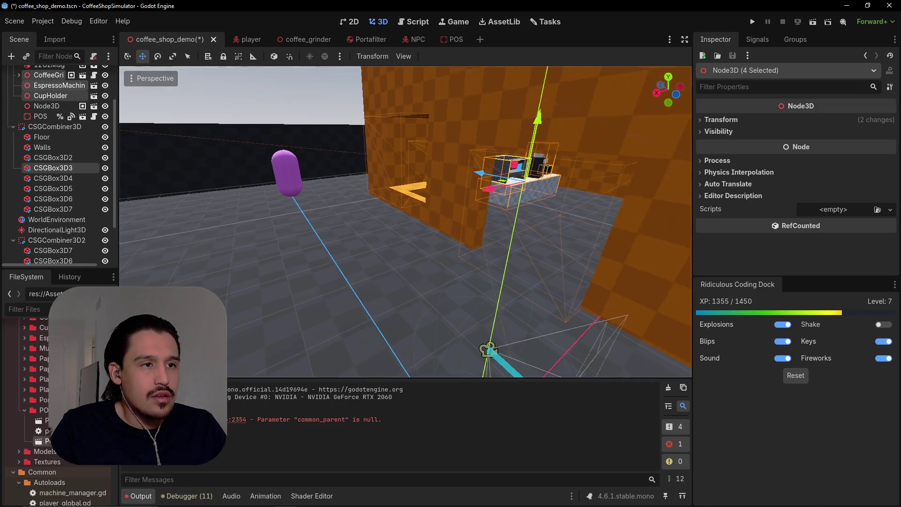
Make the CSGBox3D8 cut-out 5.725 m tall and view the wall openings from outside.
click(433, 109)
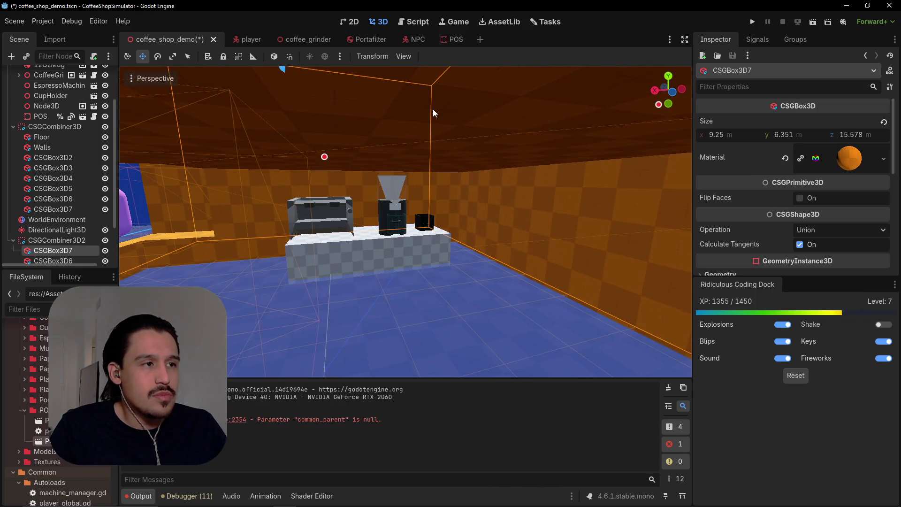
drag(345, 134, 472, 289)
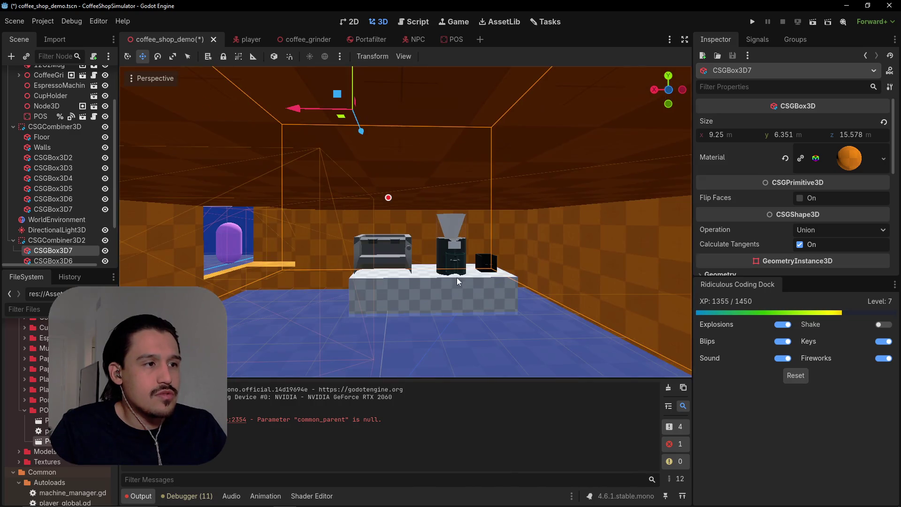
mouse_move(394, 208)
mouse_down()
mouse_move(394, 173)
mouse_move(390, 215)
mouse_move(416, 194)
mouse_move(422, 148)
mouse_up()
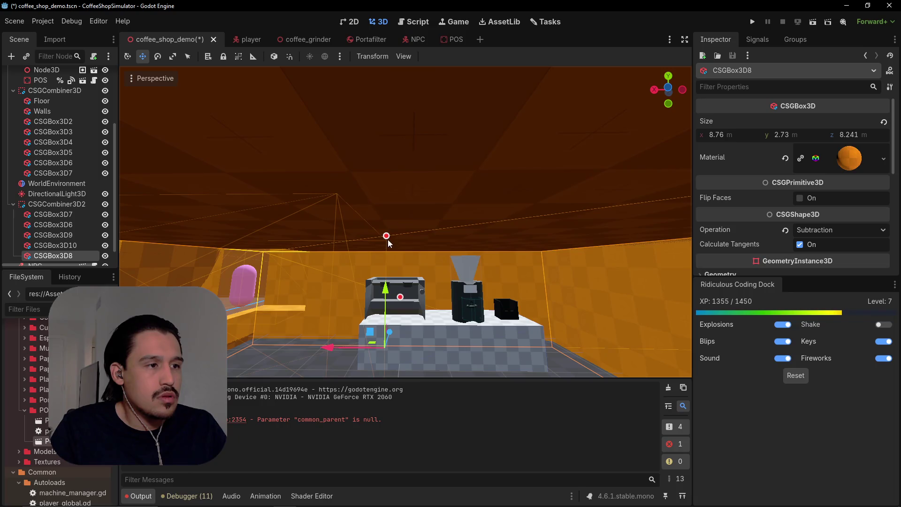
mouse_move(388, 240)
mouse_down()
mouse_move(403, 98)
mouse_move(434, 4)
mouse_move(458, 66)
mouse_up()
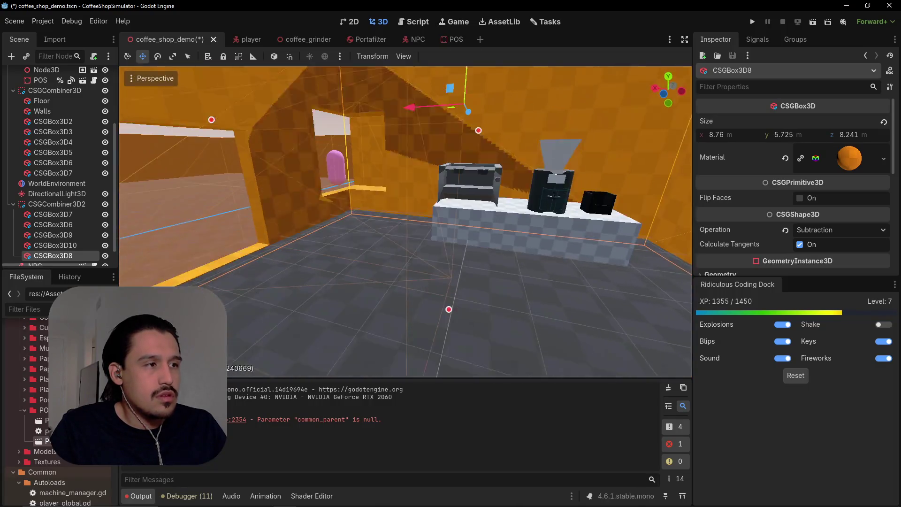
key(w)
key(s)
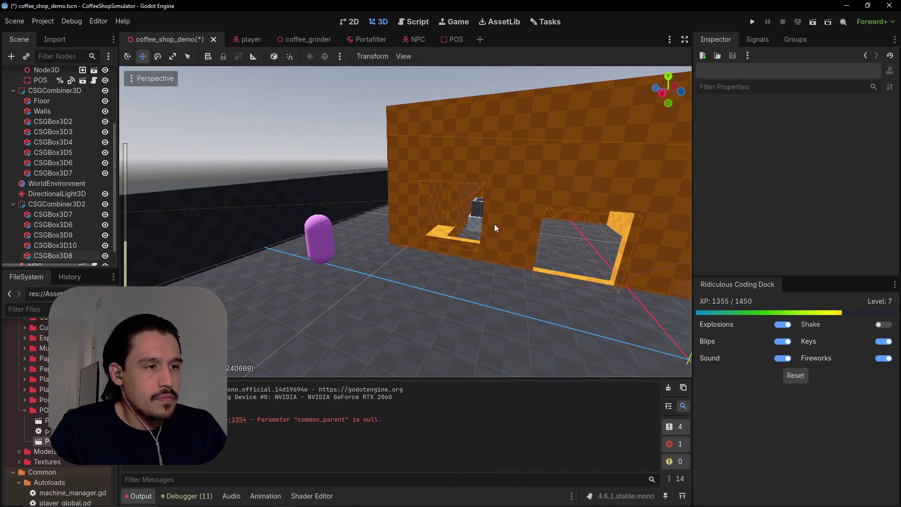
Widen the CSGBox3D9 window opening in the orange room's wall.
click(459, 214)
key(f)
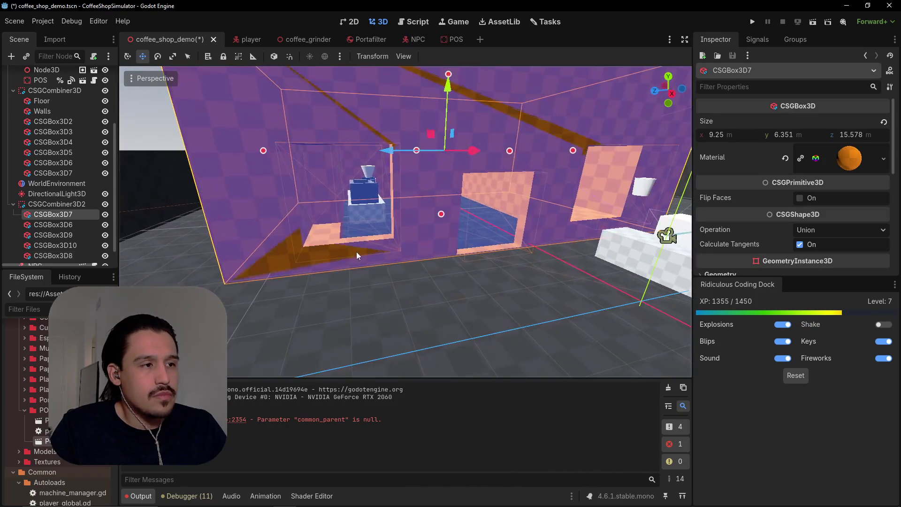
click(341, 193)
mouse_move(296, 199)
mouse_down()
mouse_move(189, 200)
mouse_move(203, 206)
mouse_up()
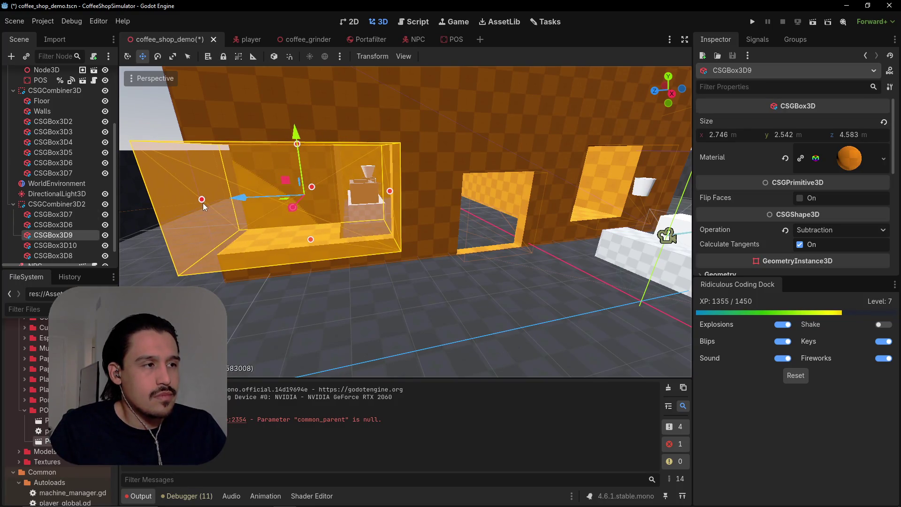
Orbit and fly around the room to inspect the doorway and CSGBox3D8 cut-out.
click(335, 209)
scroll(345, 197, up, 5)
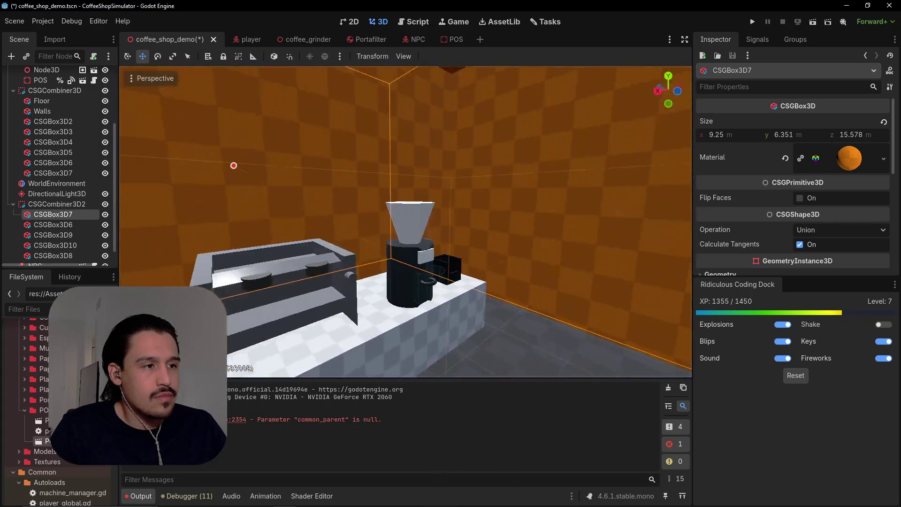
scroll(343, 188, down, 5)
click(268, 180)
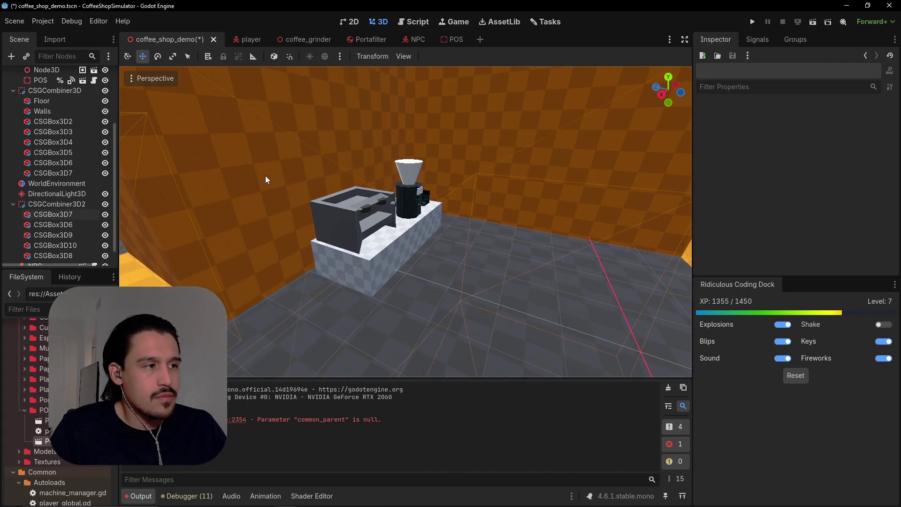
drag(335, 184, 392, 175)
drag(636, 246, 592, 235)
click(504, 204)
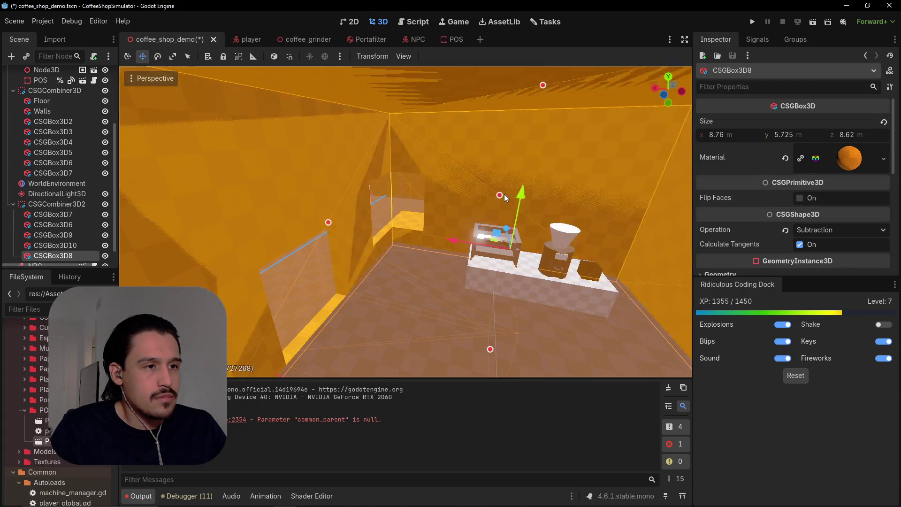
drag(429, 264, 429, 264)
drag(452, 231, 405, 222)
Select the EspressoMachine, CoffeeGrinder, CupHolder and counter and frame the counter group.
click(365, 225)
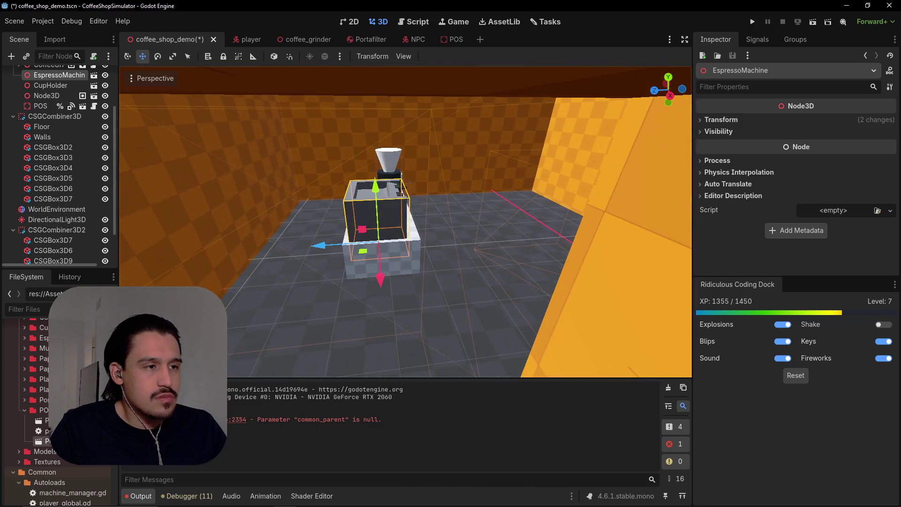
shift+click(396, 241)
drag(408, 190, 446, 188)
shift+click(450, 187)
shift+click(448, 207)
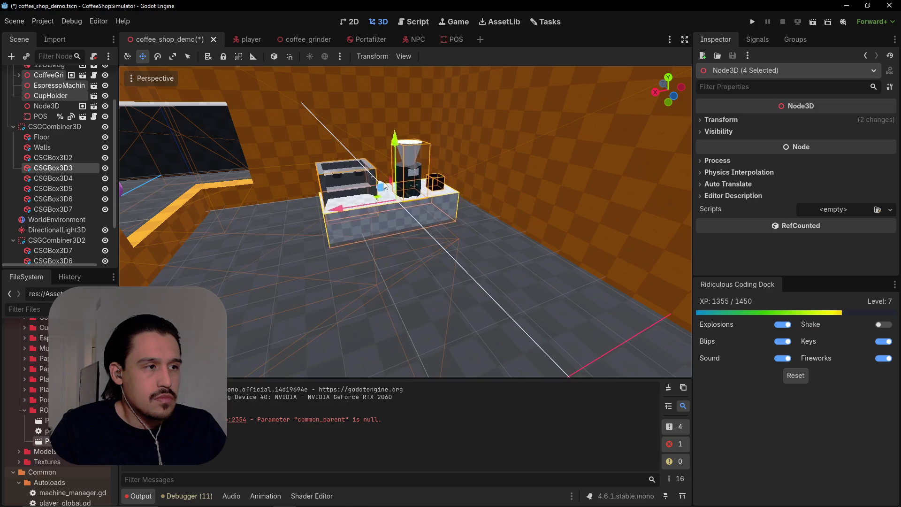
scroll(385, 189, up, 5)
key(f)
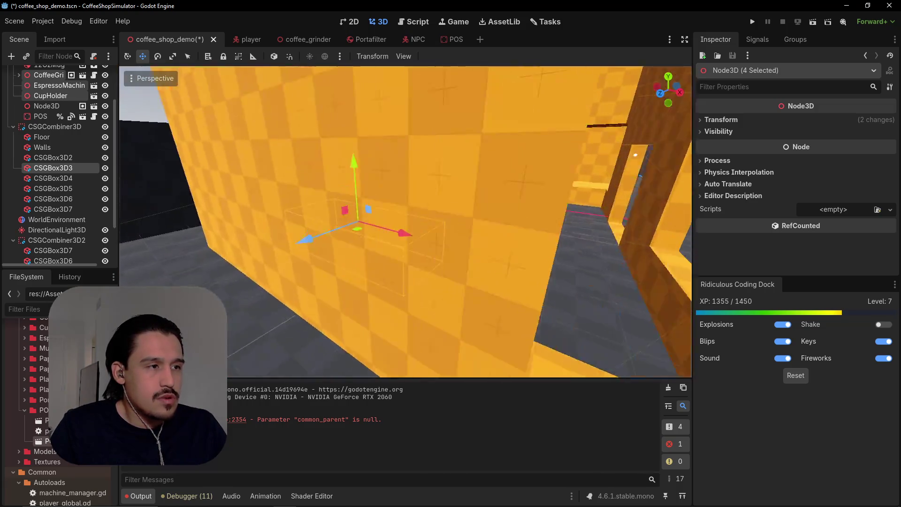
scroll(405, 222, up, 5)
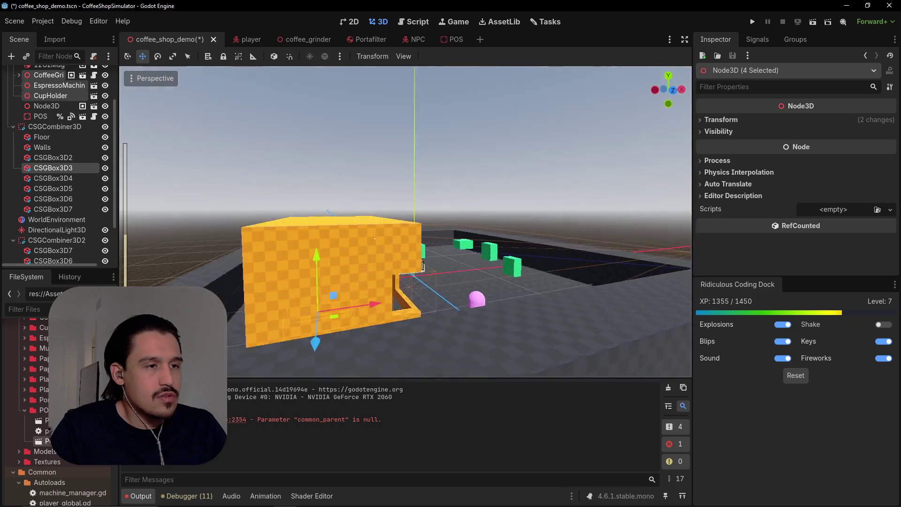
scroll(269, 212, down, 5)
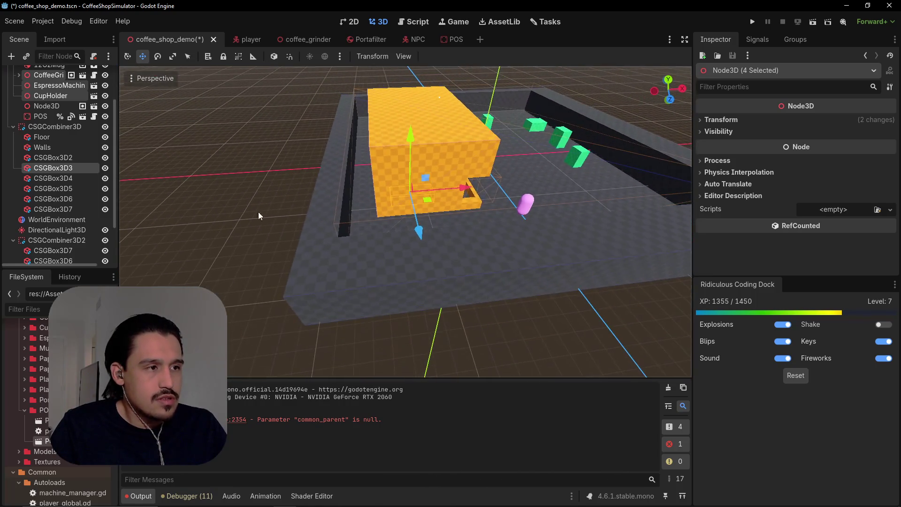
key(Escape)
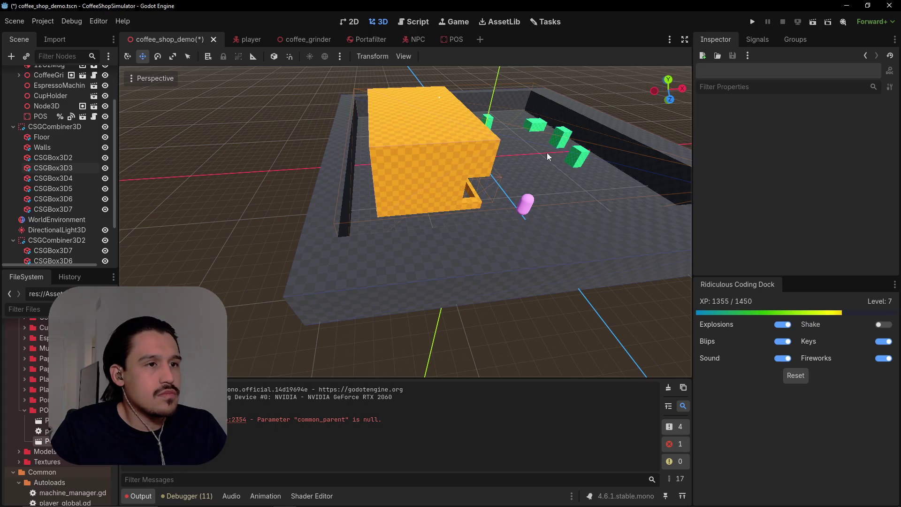
Widen the Walls box along x to a Size x of 58.99 m.
click(376, 158)
drag(352, 148, 344, 148)
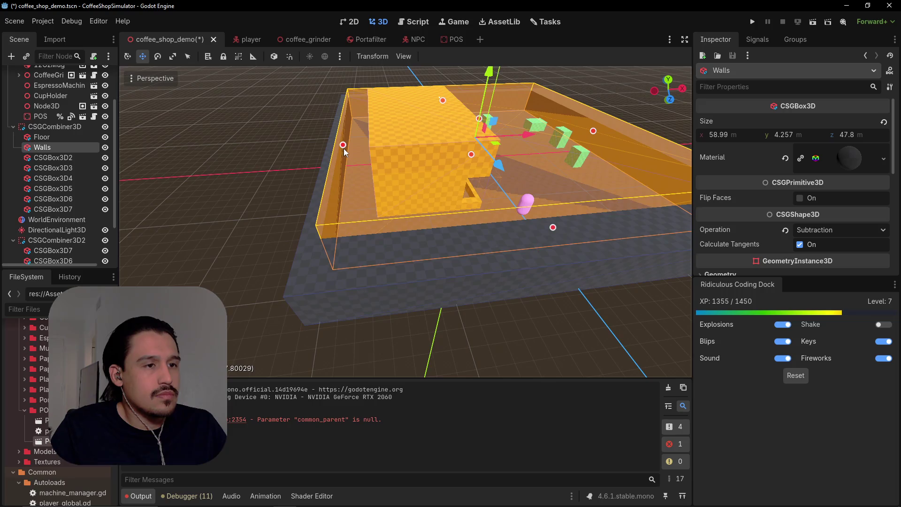
scroll(343, 149, up, 6)
click(482, 80)
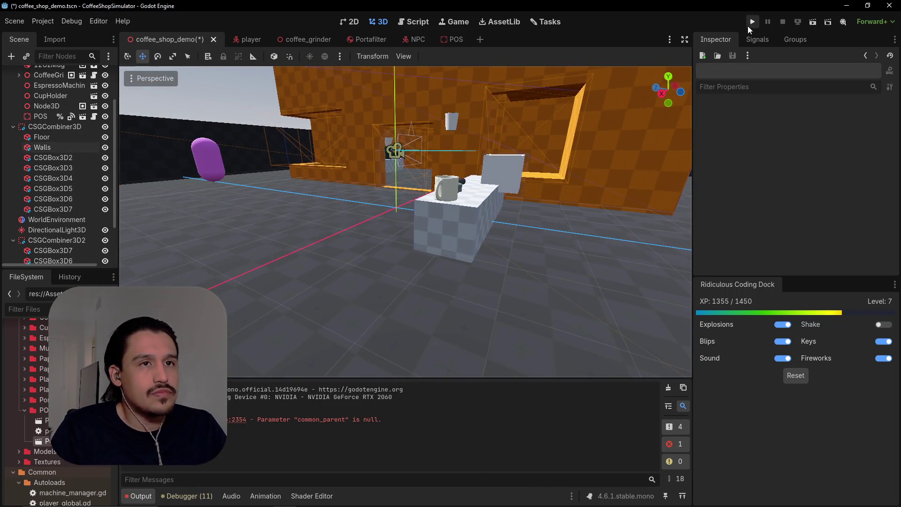
Save the coffee_shop_demo scene and run the game to test the shop.
click(451, 121)
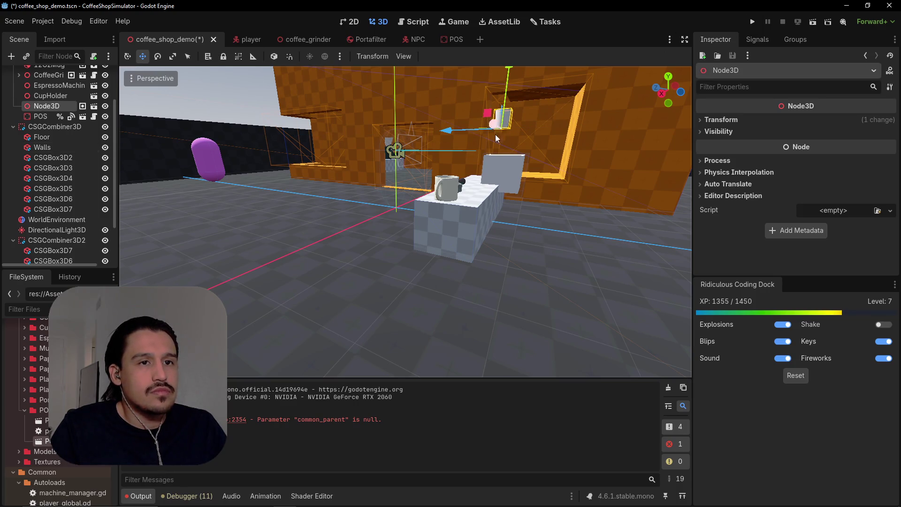
key(ctrl+s)
scroll(332, 129, down, 8)
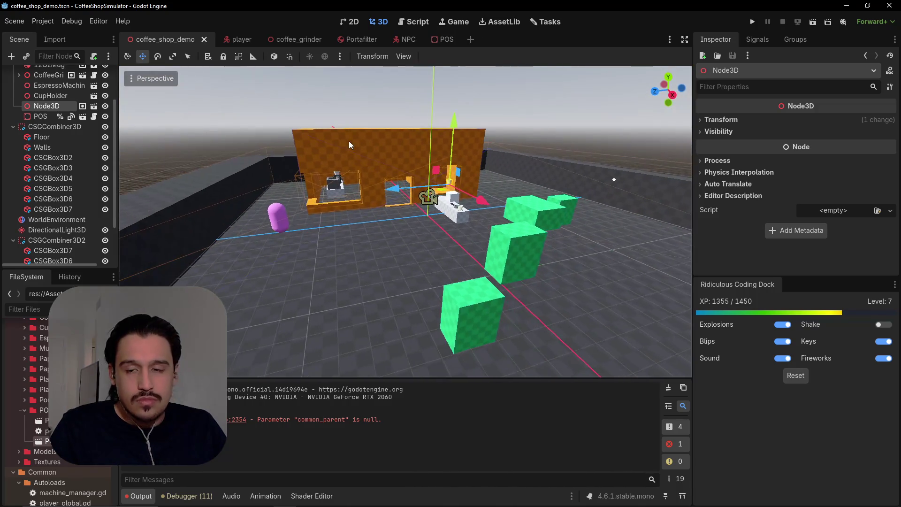
click(753, 22)
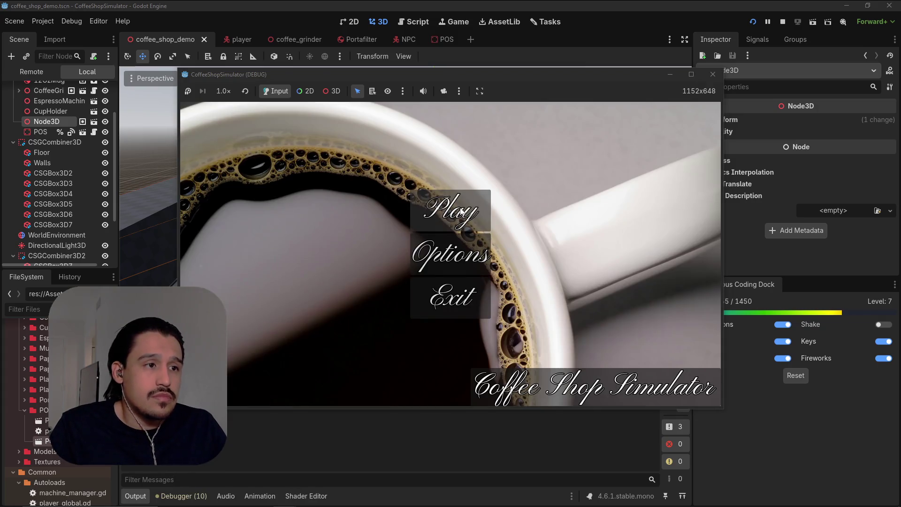
click(462, 212)
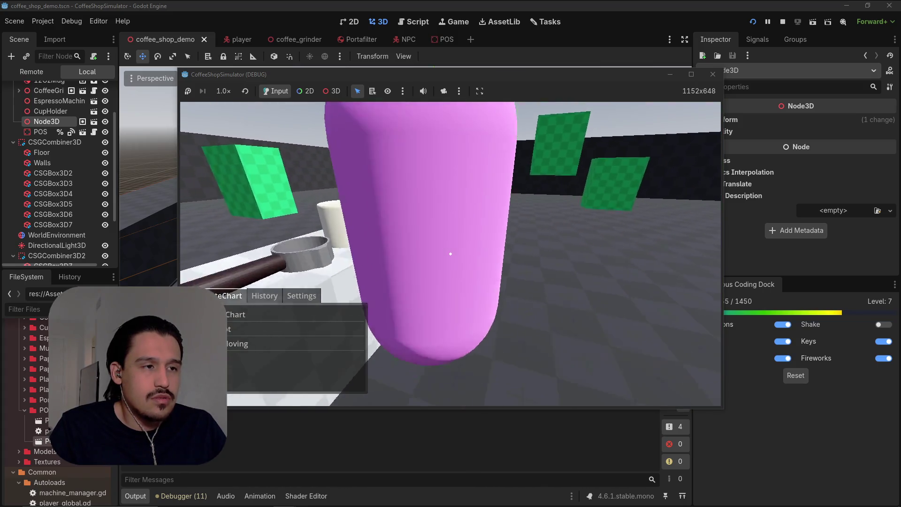
key(s)
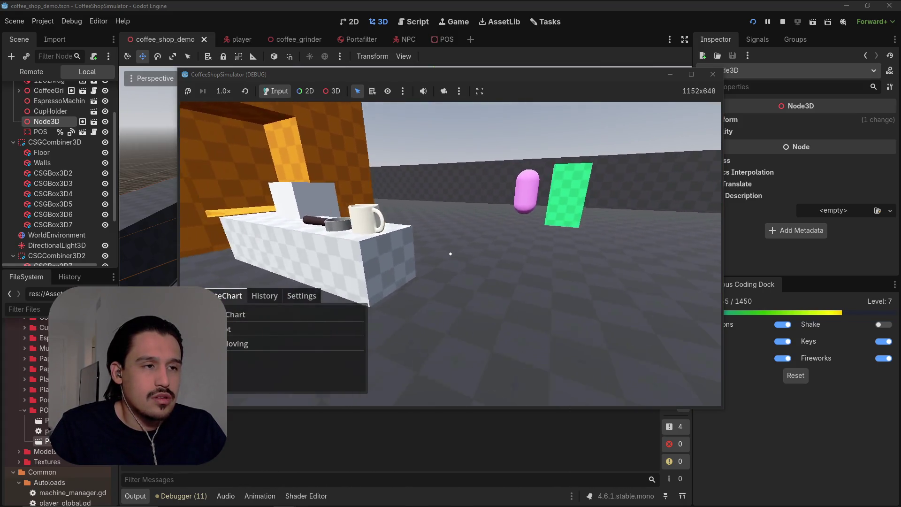
key(w)
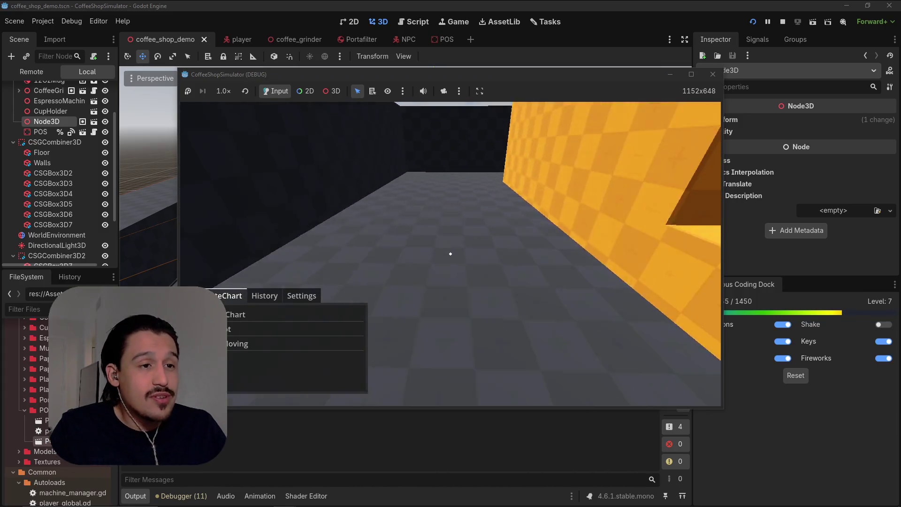
key(w)
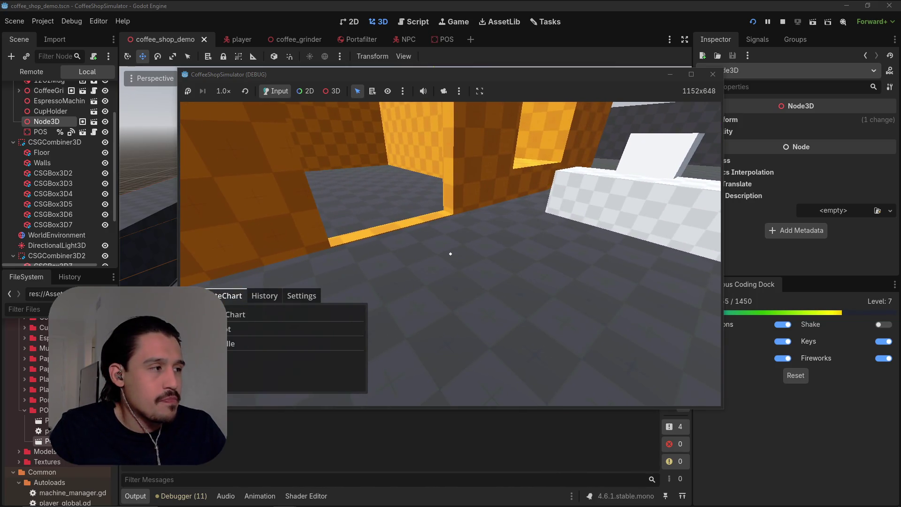
key(s)
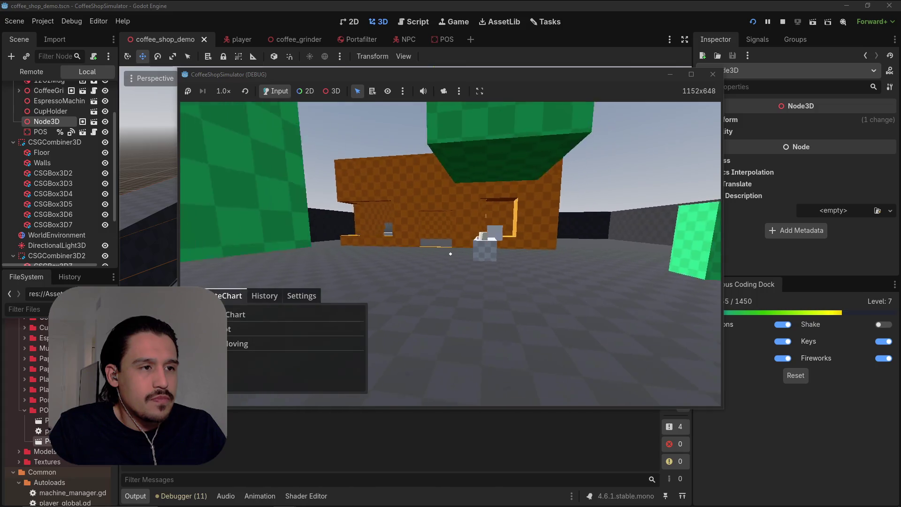
key(w)
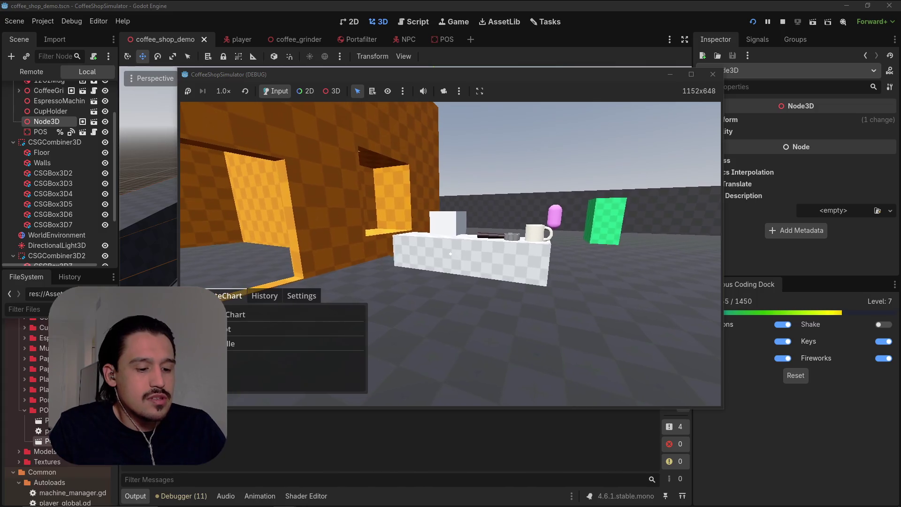
key(F8)
key(w)
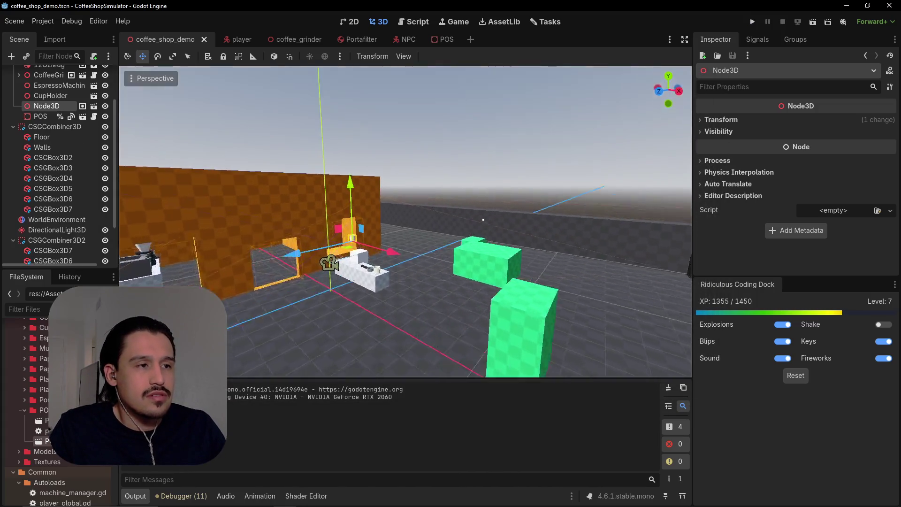
Box-select the player, portafilter, mug and POS, then save the coffee_shop_demo scene.
mouse_move(455, 211)
mouse_down()
mouse_move(269, 281)
mouse_move(257, 304)
mouse_up()
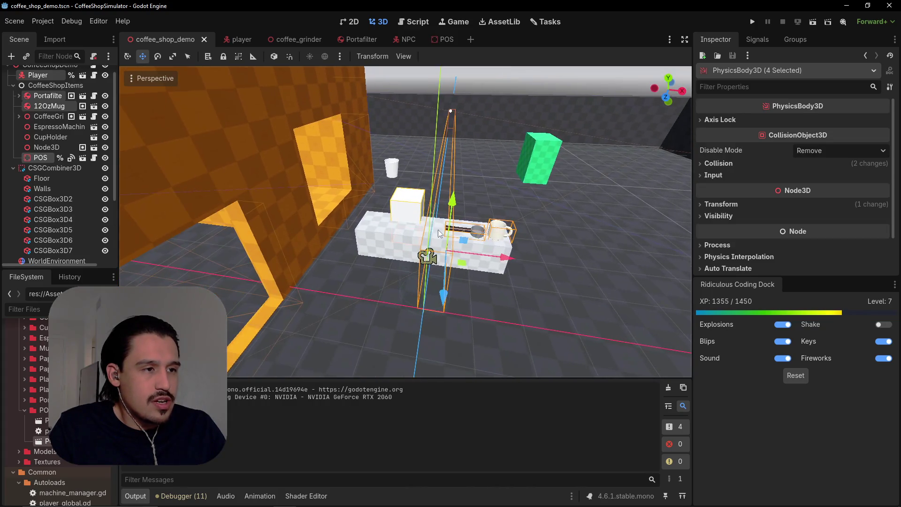
click(539, 191)
key(ctrl+s)
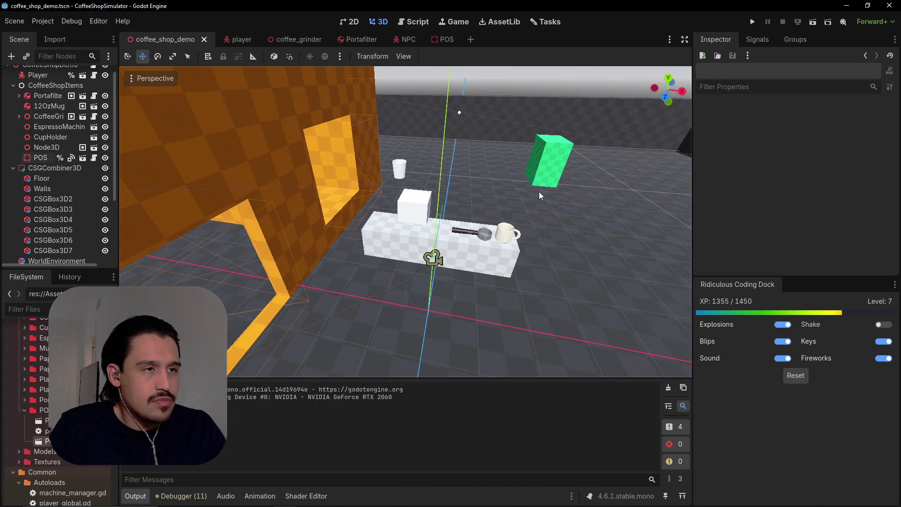
key(d)
Select the counter, mug, portafilter and POS box together and inspect them from the side.
shift+click(466, 224)
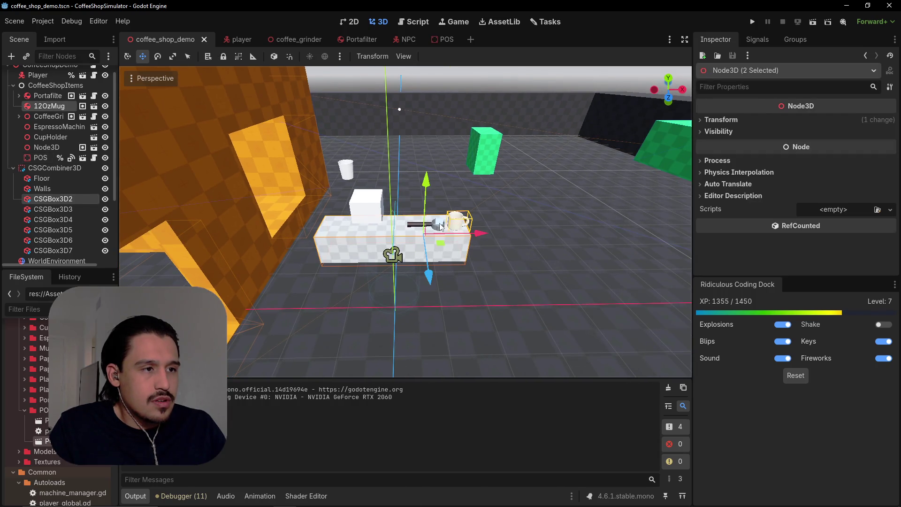
shift+click(417, 227)
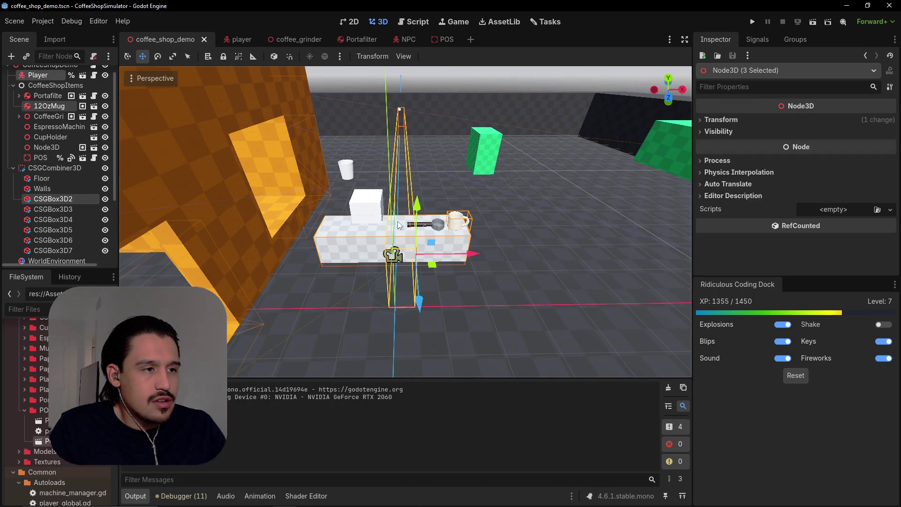
shift+click(395, 261)
mouse_move(399, 261)
mouse_down()
mouse_move(590, 142)
mouse_move(469, 173)
mouse_up()
shift+click(381, 242)
mouse_move(381, 243)
mouse_down()
mouse_move(409, 262)
mouse_move(422, 245)
mouse_move(469, 268)
mouse_move(347, 235)
mouse_up()
shift+click(413, 252)
mouse_move(350, 158)
mouse_down()
mouse_move(531, 197)
mouse_move(339, 239)
mouse_up()
mouse_move(413, 244)
mouse_down()
mouse_move(429, 272)
mouse_move(427, 188)
mouse_move(402, 258)
mouse_move(177, 285)
mouse_move(291, 273)
mouse_move(406, 235)
mouse_up()
click(431, 259)
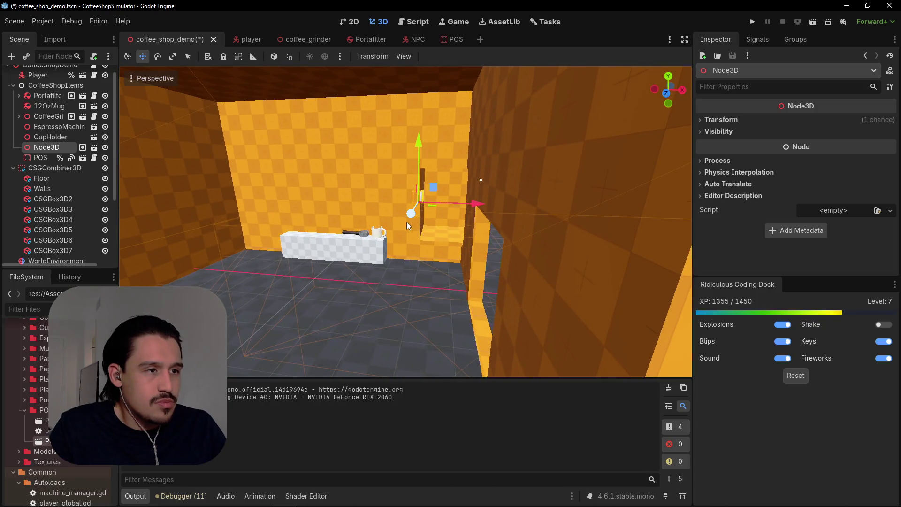
Deepen the CSGBox3D8 wall opening to a Size z of 14.847 m.
drag(474, 227, 422, 221)
click(489, 280)
drag(489, 280, 436, 267)
mouse_move(365, 214)
mouse_down()
mouse_move(348, 218)
mouse_move(365, 213)
mouse_up()
click(365, 214)
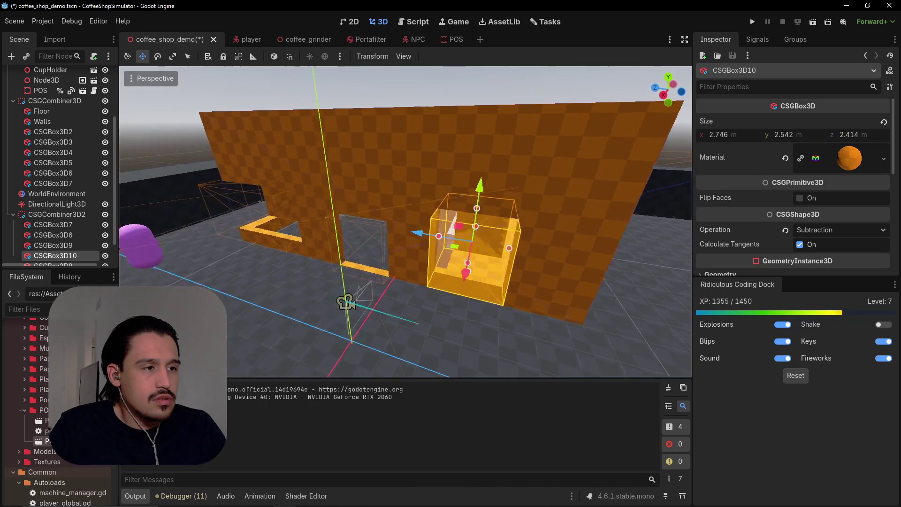
drag(433, 205, 455, 259)
drag(469, 143, 575, 147)
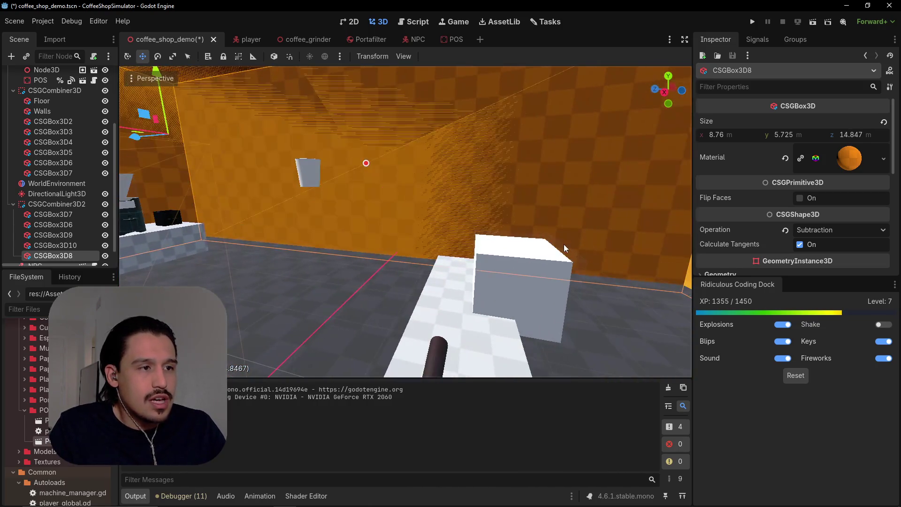
Select the POS machine and fly the view over the wall openings down to it.
click(564, 244)
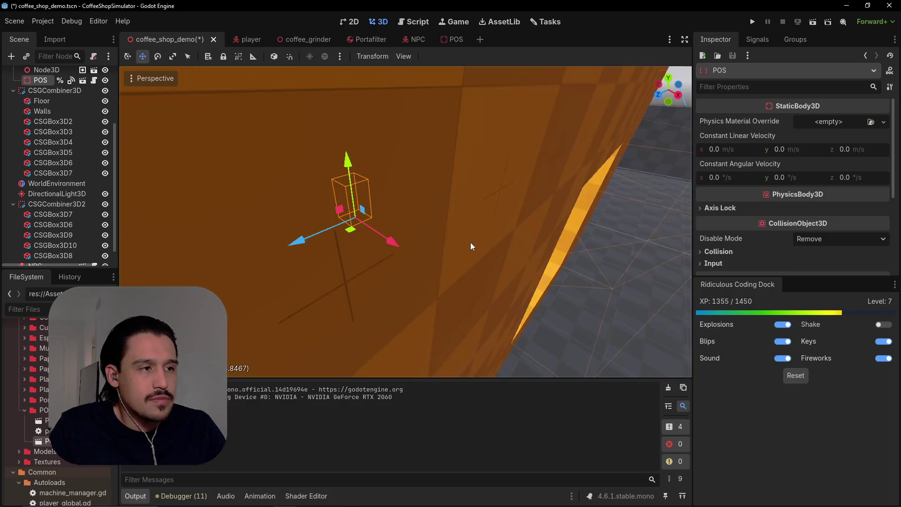
key(s)
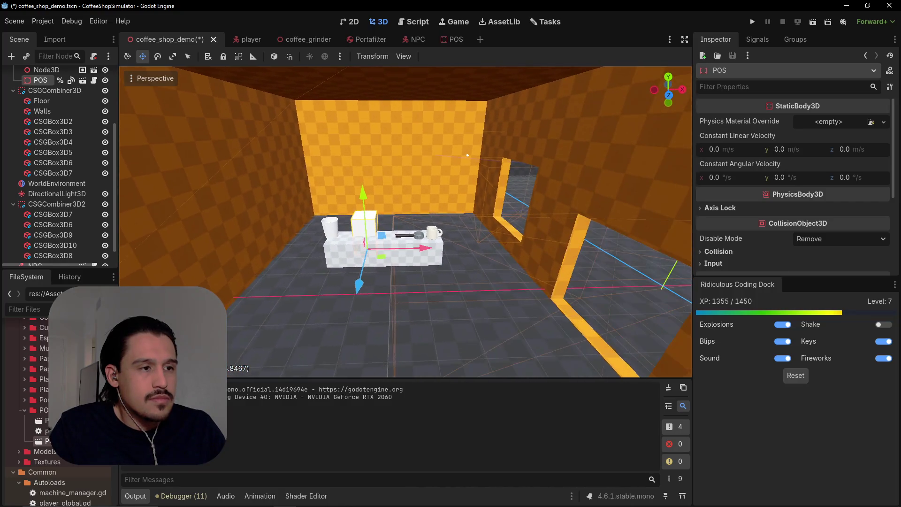
key(w)
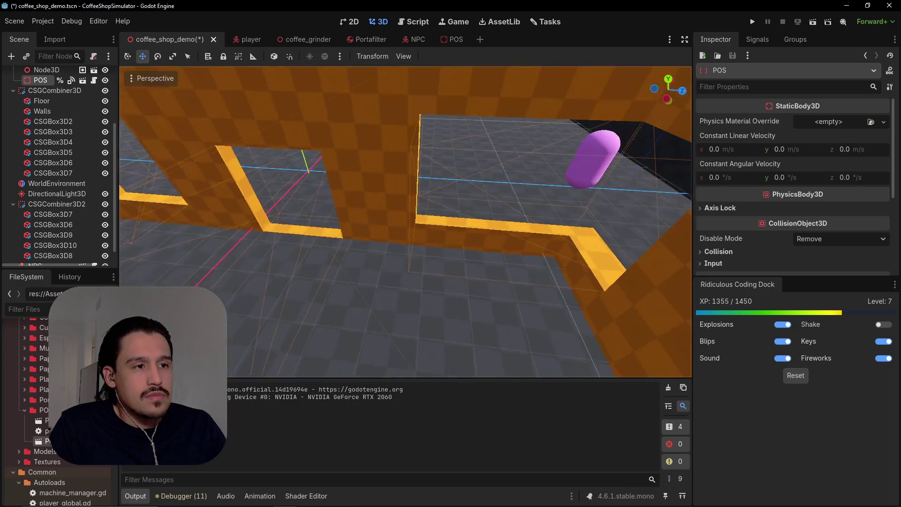
key(w)
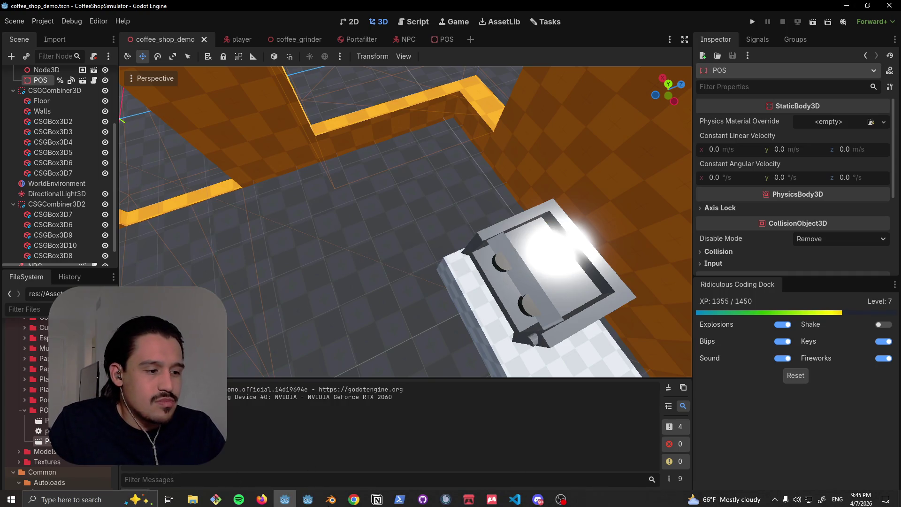
Switch to Blender and start a new General file.
click(331, 497)
right_click(216, 206)
right_click(241, 253)
click(18, 20)
mouse_move(40, 33)
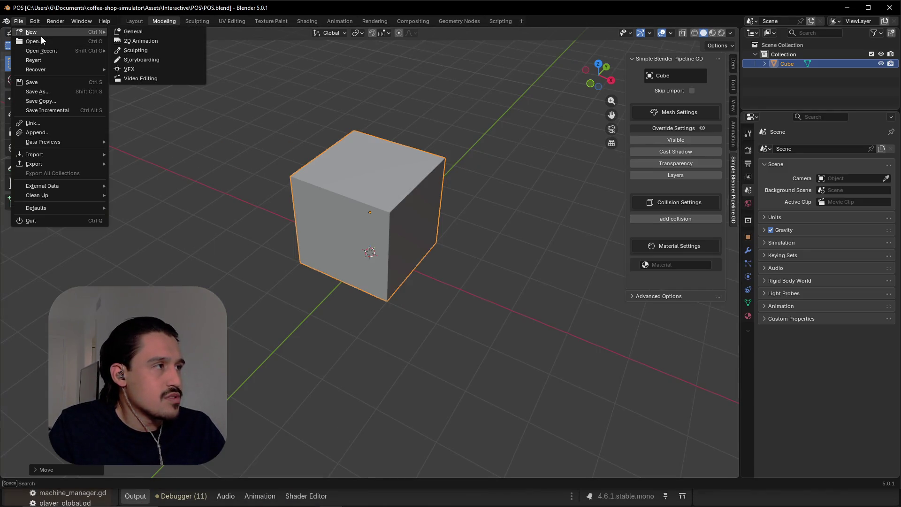
click(124, 32)
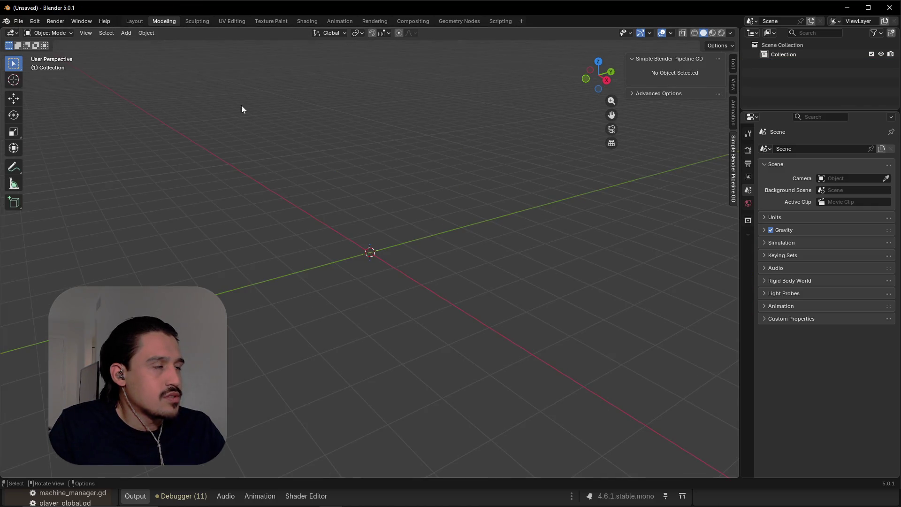
Add a Cylinder mesh at the origin of the new file.
right_click(328, 166)
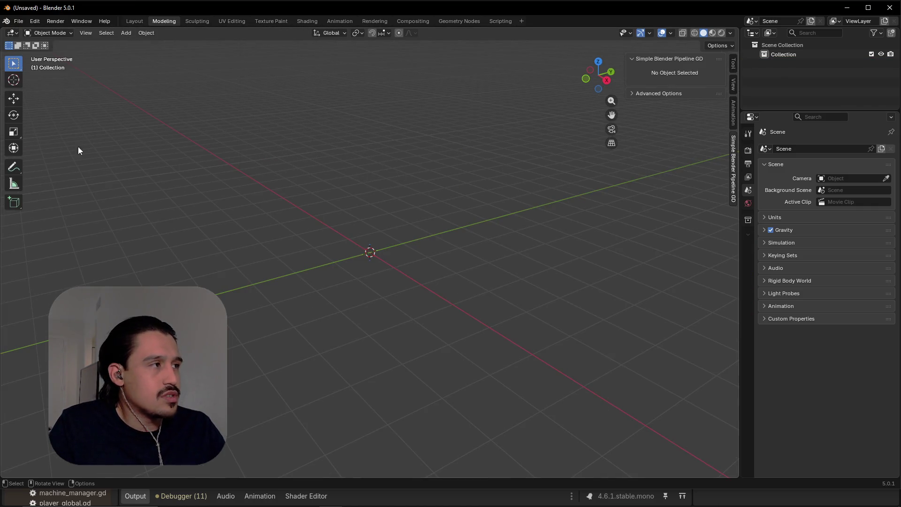
click(126, 33)
mouse_move(148, 44)
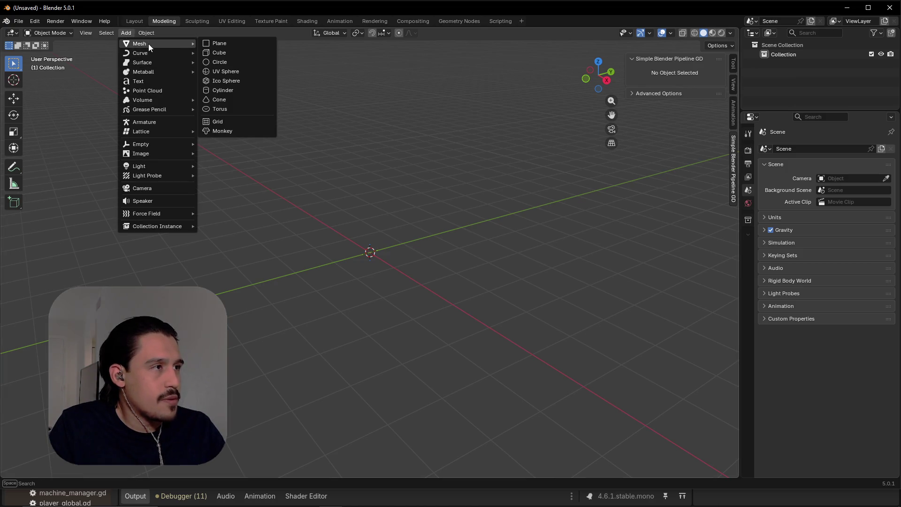
click(241, 88)
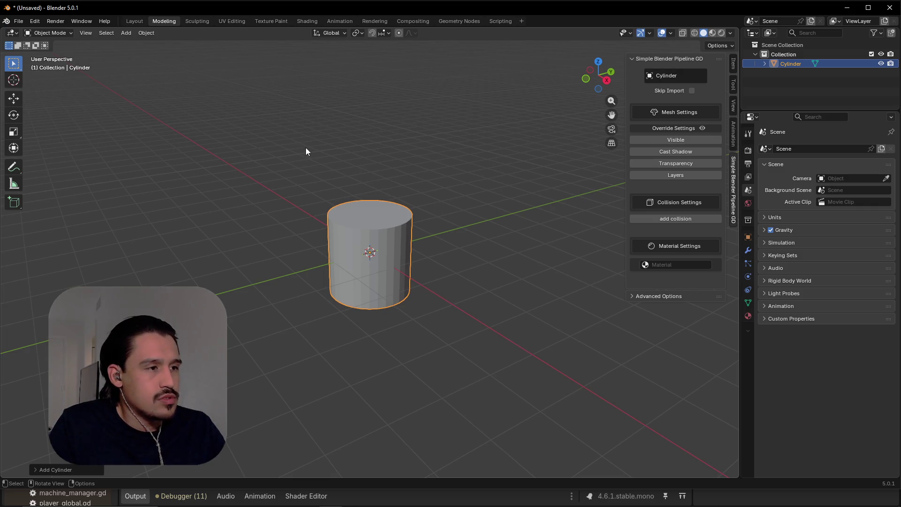
Raise the cylinder 1 unit onto the grid with gz1 and switch to Edit Mode.
text(gz1)
key(Return)
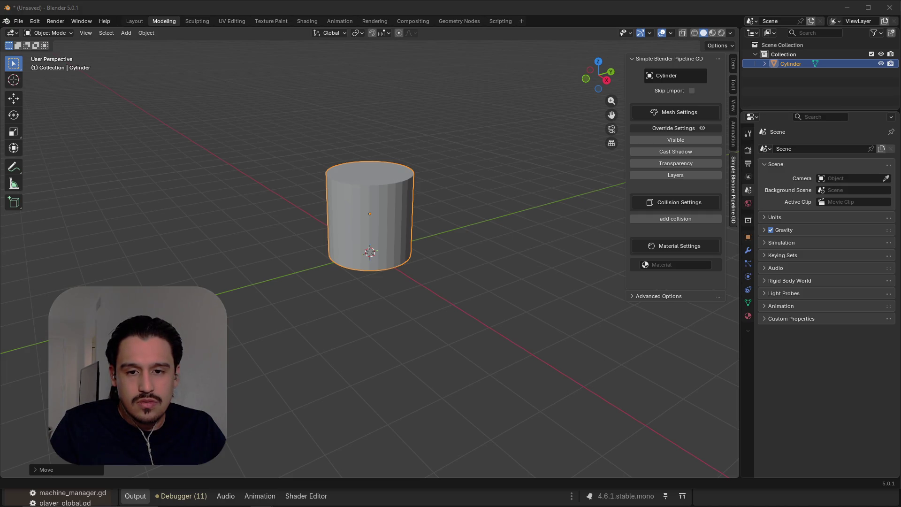
click(514, 321)
click(389, 210)
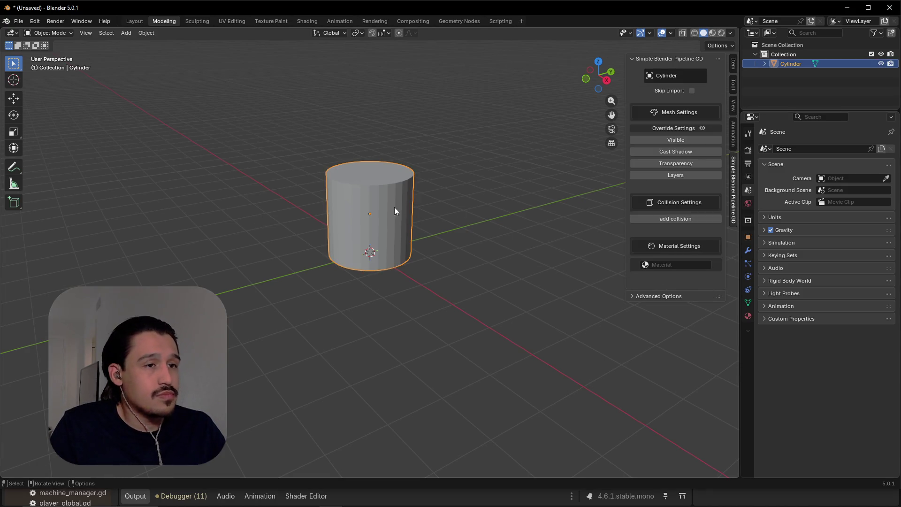
click(47, 33)
click(46, 52)
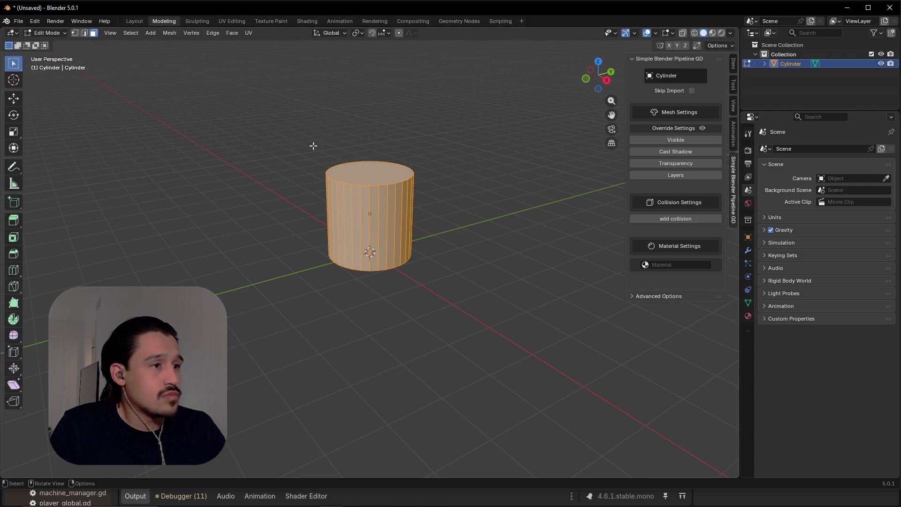
Scale the cylinder's width down in the XY plane into a slender upright post.
right_click(290, 171)
mouse_move(416, 107)
mouse_down()
mouse_move(405, 131)
mouse_move(408, 173)
mouse_up()
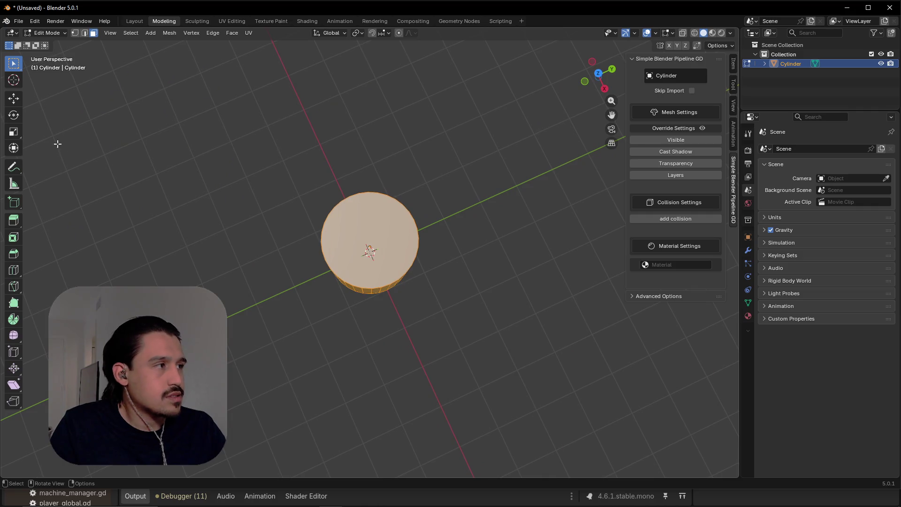
click(14, 132)
drag(396, 257, 374, 249)
mouse_move(446, 252)
mouse_down()
mouse_move(423, 167)
mouse_move(430, 181)
mouse_move(588, 214)
mouse_up()
click(424, 168)
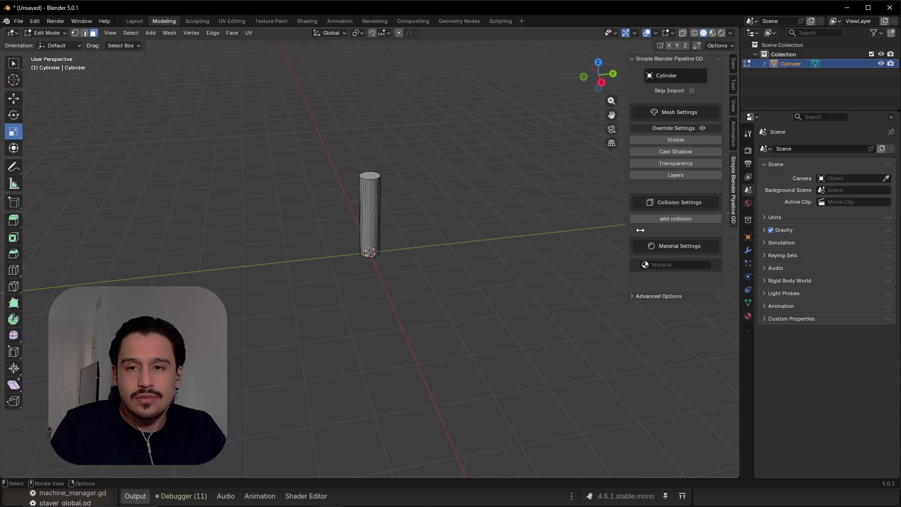
key(alt+Tab)
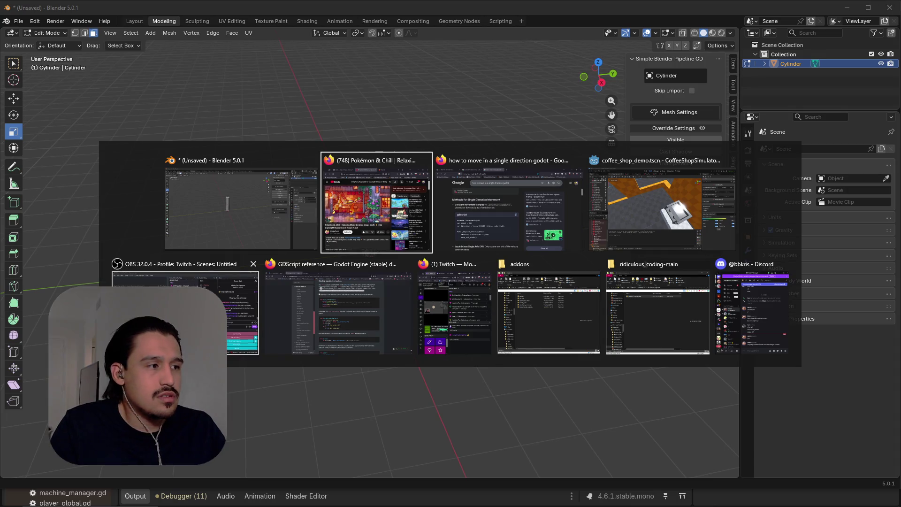
Deselect the cylinder in the outliner and bring up the Add menu of mesh shapes.
key(Escape)
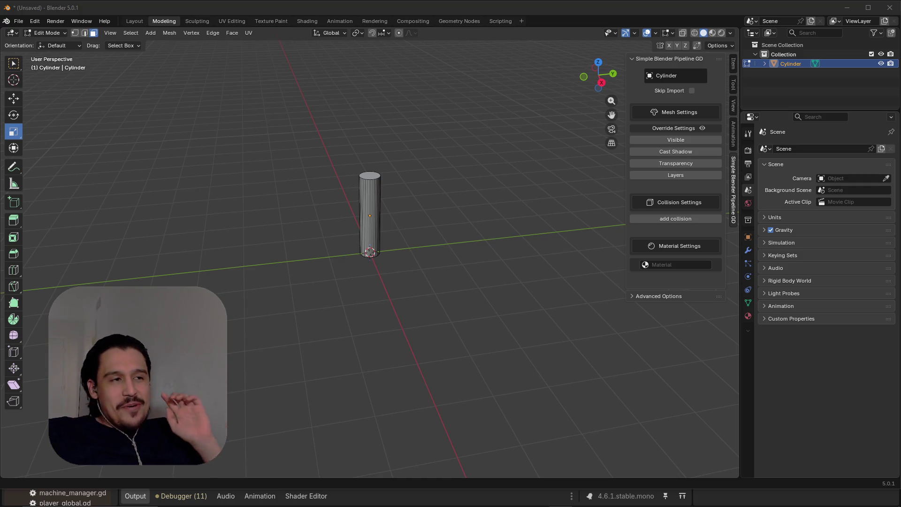
click(824, 83)
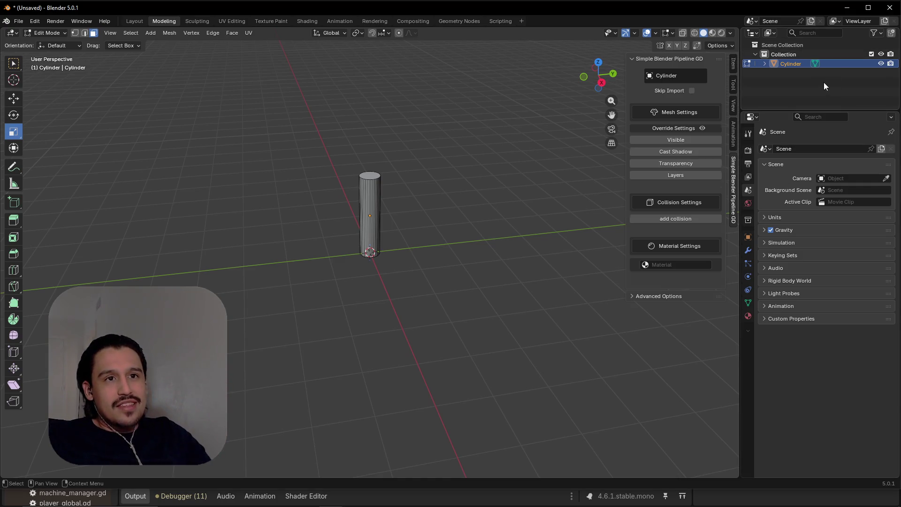
click(153, 33)
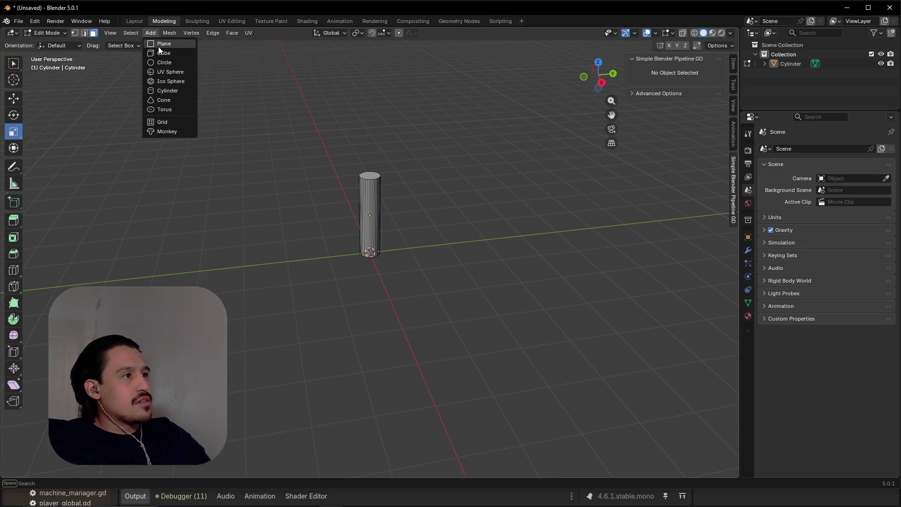
Add a cylinder, raise it, and scale it flat on Z and wide on X and Y.
click(167, 90)
click(14, 99)
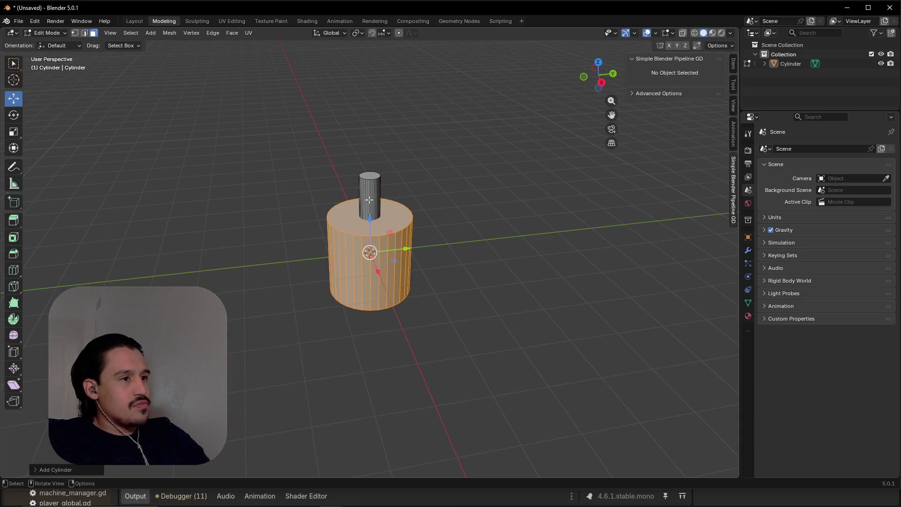
mouse_move(370, 220)
mouse_down()
mouse_move(373, 197)
mouse_move(443, 144)
mouse_up()
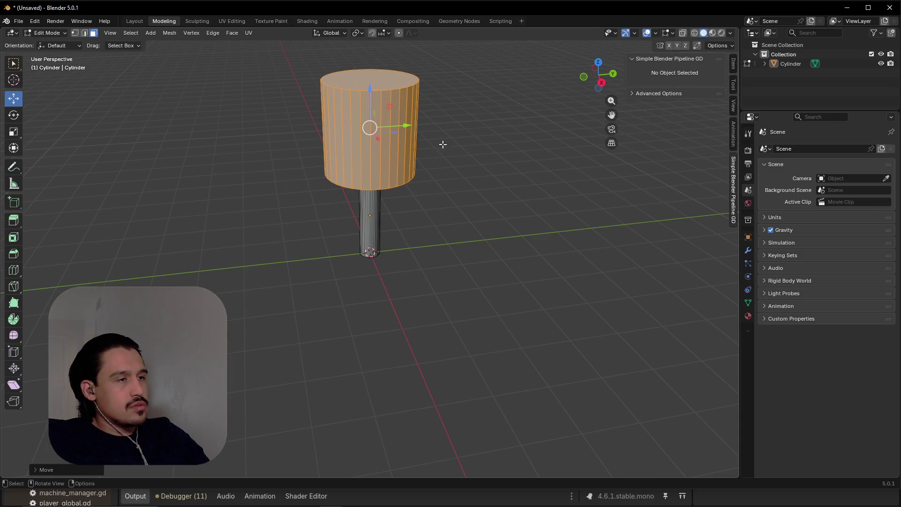
click(13, 131)
drag(370, 89, 370, 126)
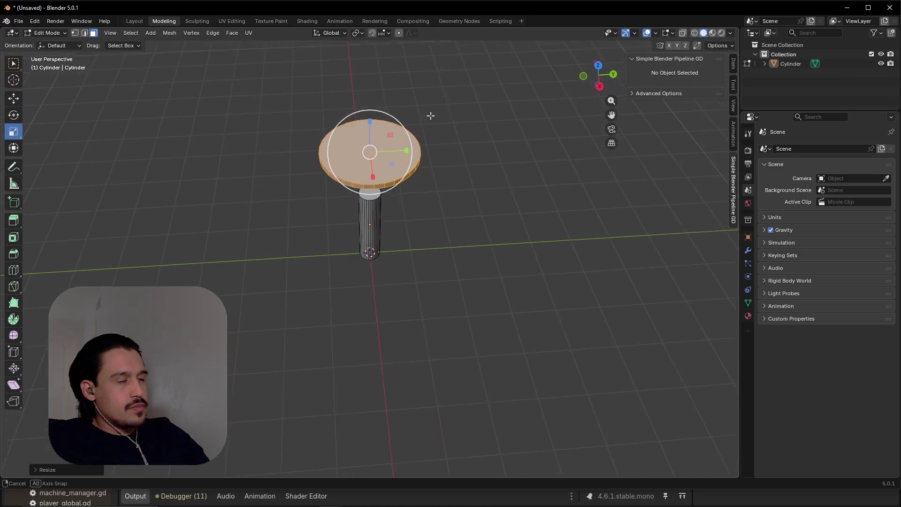
key(s)
key(shift+z)
click(475, 195)
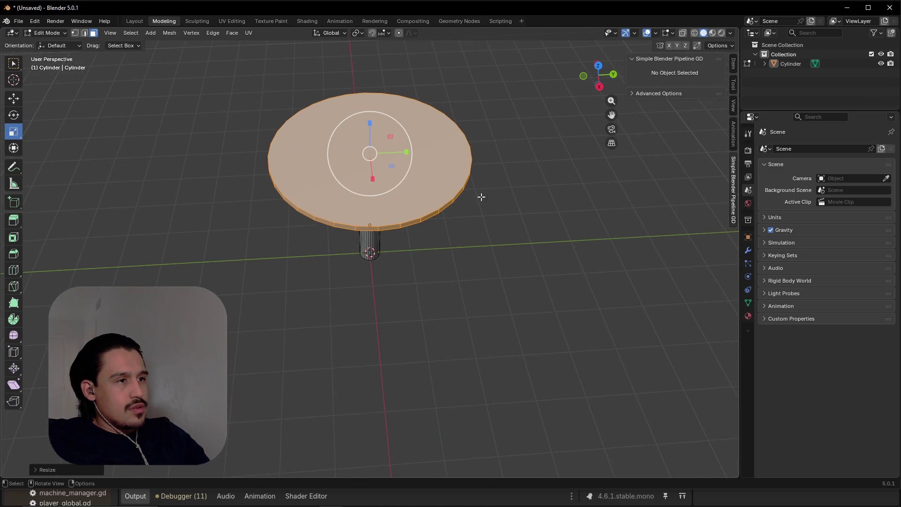
Lower the disc onto the top of the post and open the save browser at the Interactive folder.
click(14, 98)
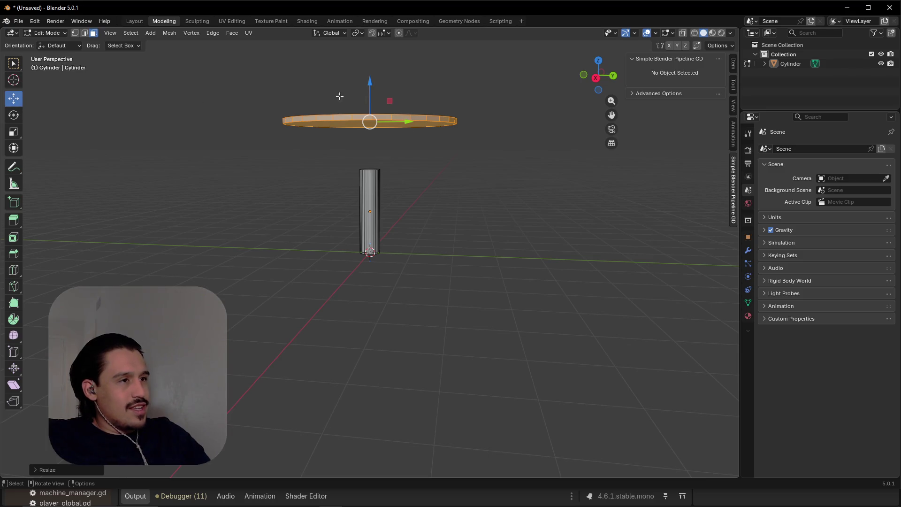
drag(368, 85, 369, 126)
right_click(409, 138)
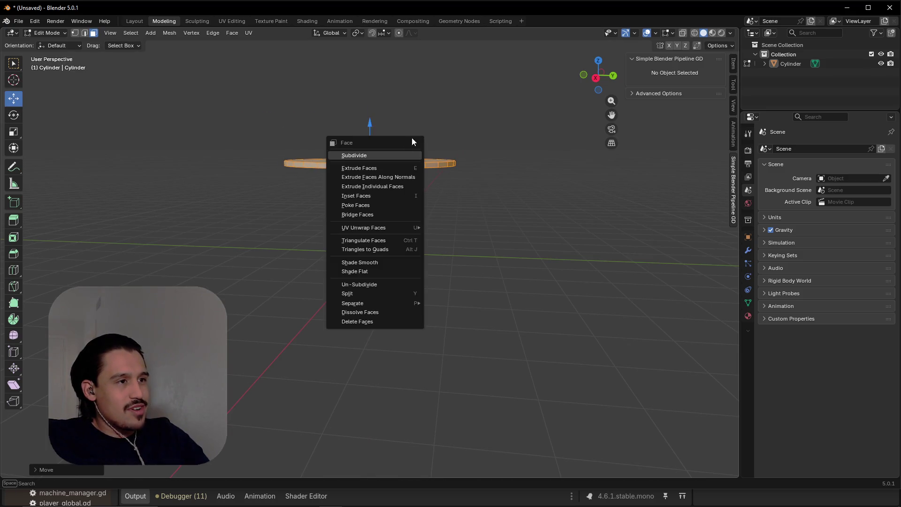
scroll(435, 113, up, 5)
mouse_move(434, 109)
mouse_down()
mouse_move(447, 144)
mouse_move(453, 147)
mouse_move(463, 126)
mouse_up()
right_click(464, 126)
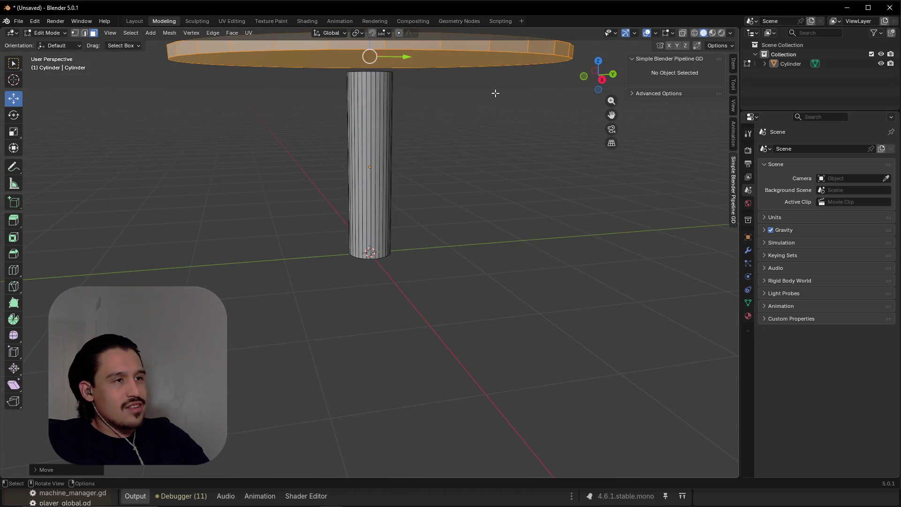
mouse_move(606, 112)
mouse_down()
mouse_move(493, 102)
mouse_move(479, 116)
mouse_up()
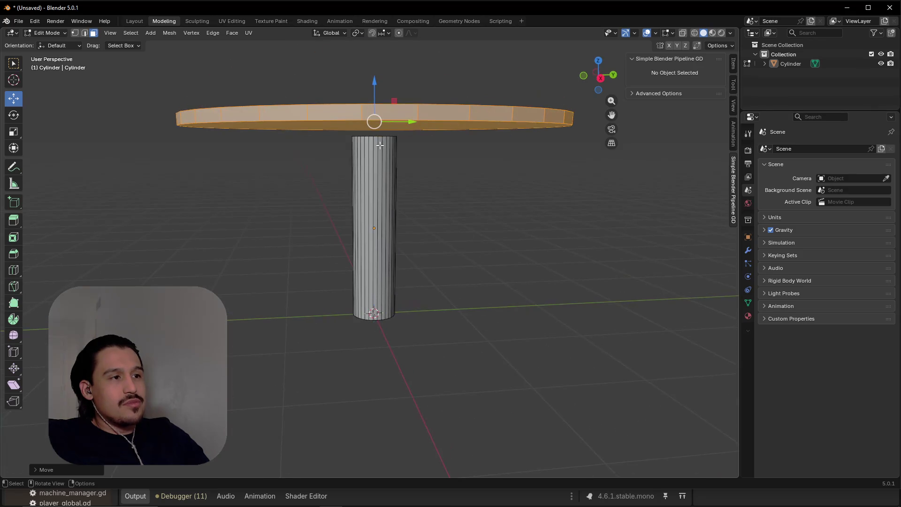
drag(378, 89, 379, 107)
click(601, 78)
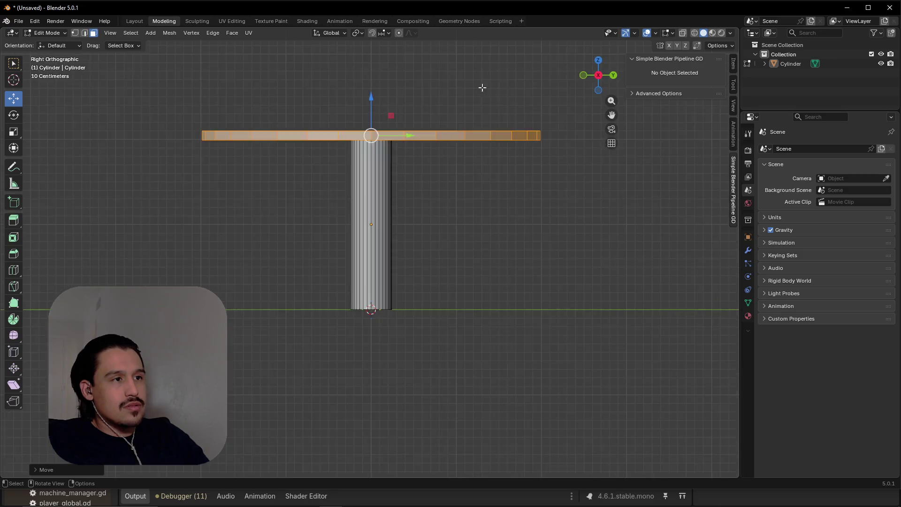
scroll(402, 93, up, 6)
mouse_move(612, 115)
mouse_down()
mouse_move(590, 420)
mouse_move(594, 378)
mouse_up()
mouse_move(360, 222)
mouse_down()
mouse_move(365, 199)
mouse_move(360, 264)
mouse_move(450, 203)
mouse_move(449, 225)
mouse_move(467, 187)
mouse_move(473, 230)
mouse_move(568, 215)
mouse_move(369, 207)
mouse_up()
scroll(469, 187, down, 5)
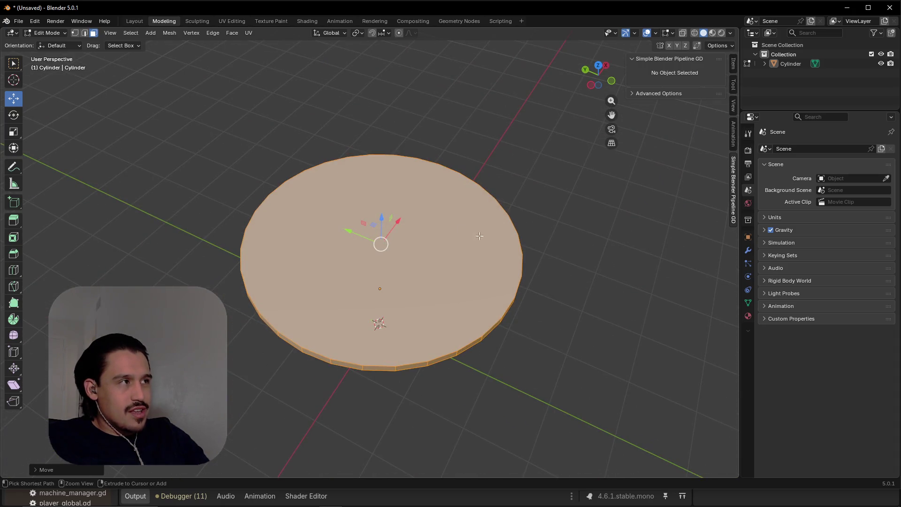
key(ctrl+s)
key(BackSpace)
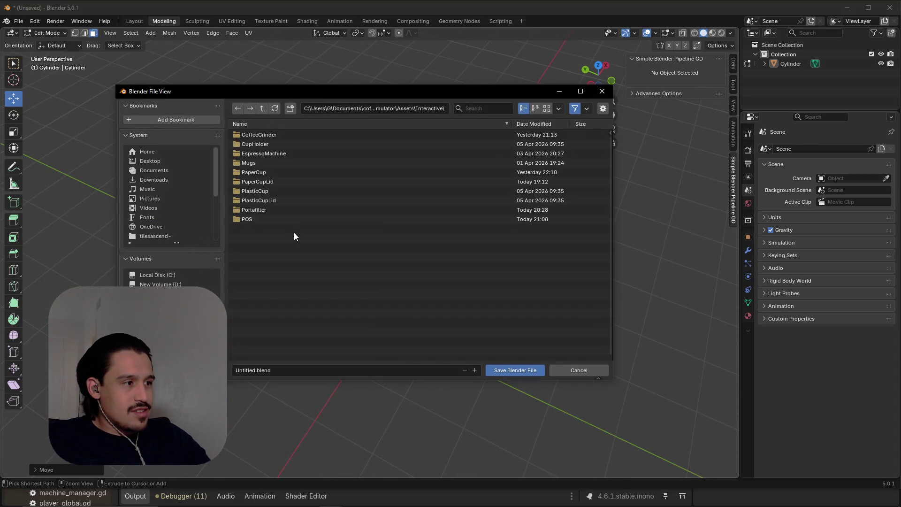
Create a Table folder, save the model inside it as Table.blend, and switch to Godot.
click(291, 109)
text(Table)
key(Return)
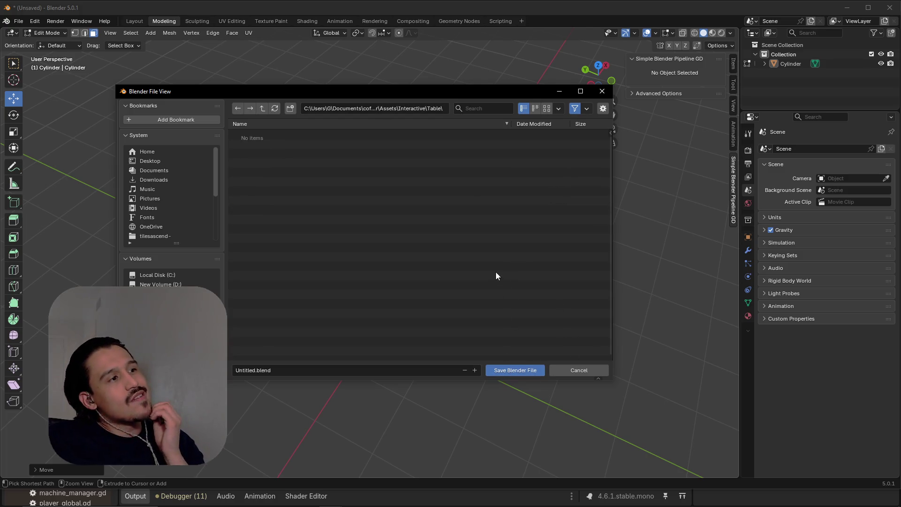
click(506, 371)
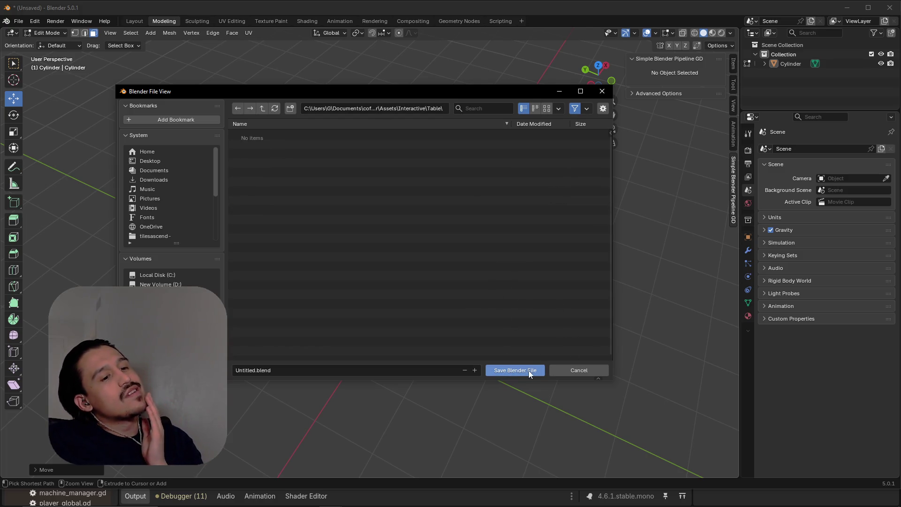
click(254, 370)
text(Tab)
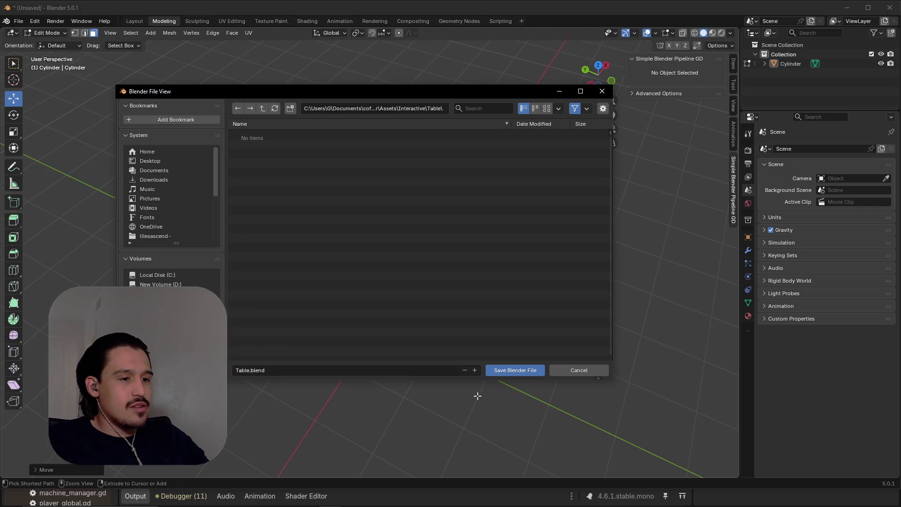
click(509, 370)
key(alt+Tab)
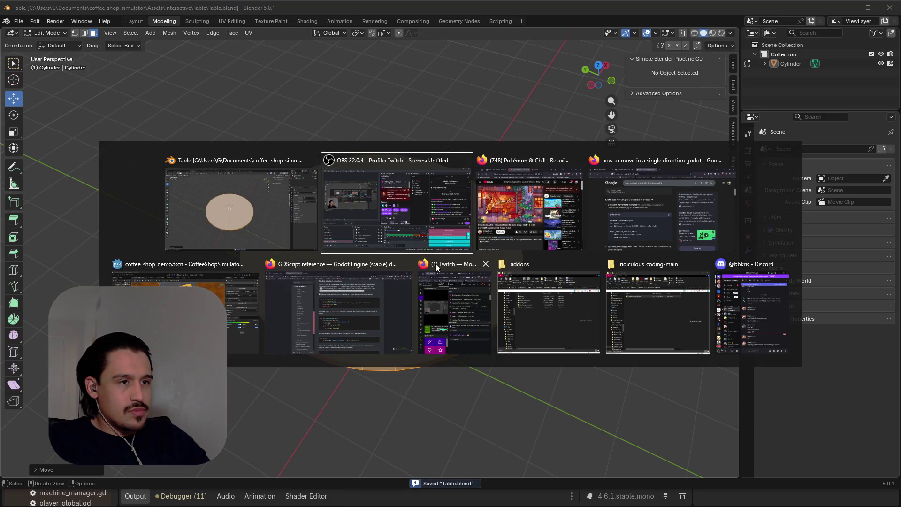
click(236, 269)
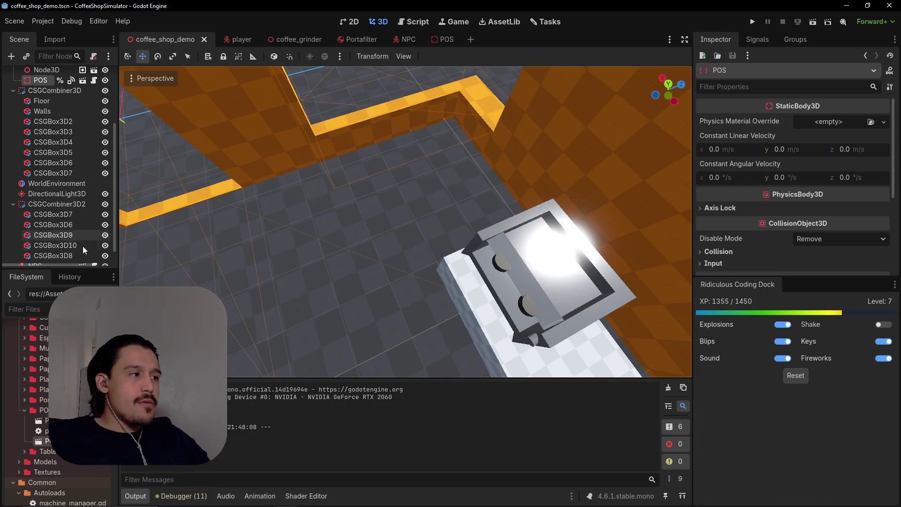
In the Tables folder, create a new scene named Table with a StaticBody3D root.
scroll(41, 383, down, 2)
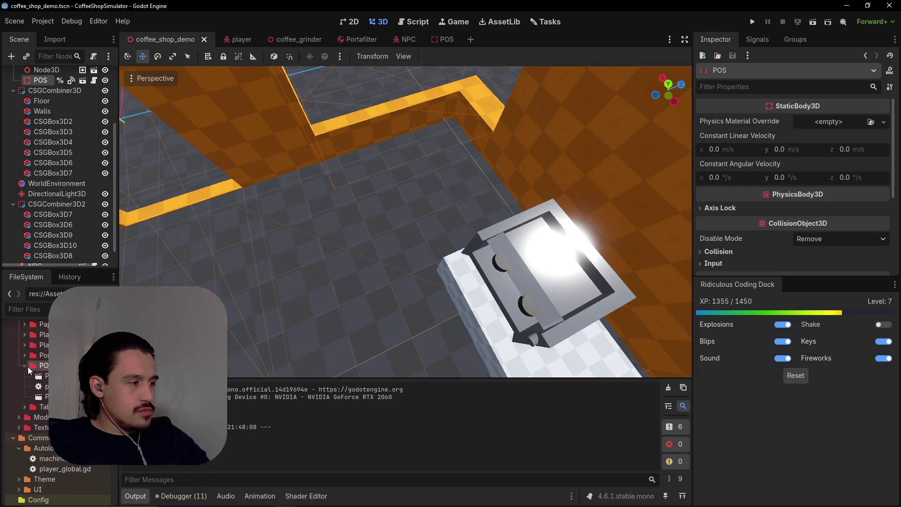
click(24, 366)
click(25, 376)
right_click(94, 376)
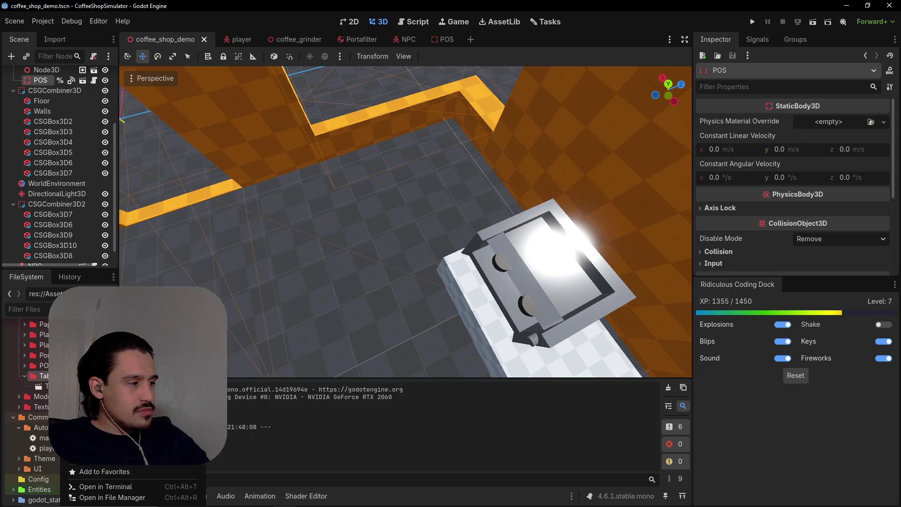
mouse_move(187, 338)
click(249, 355)
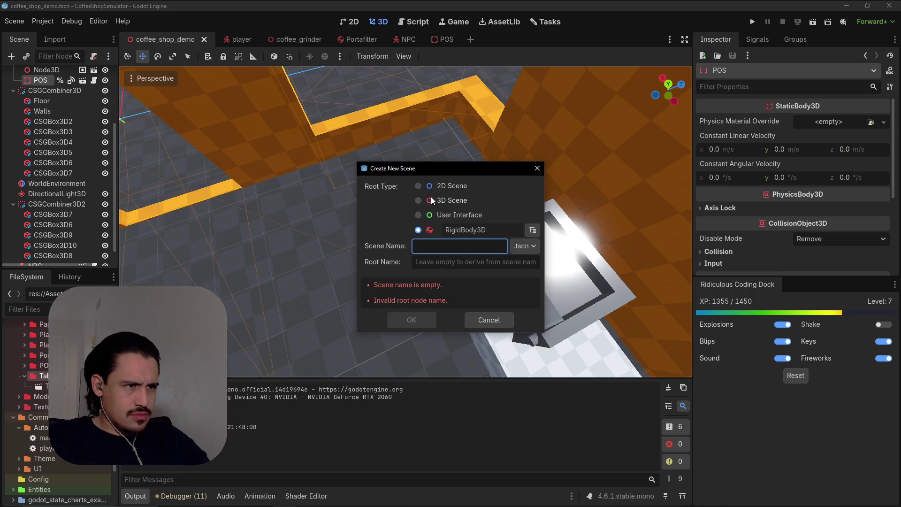
click(536, 234)
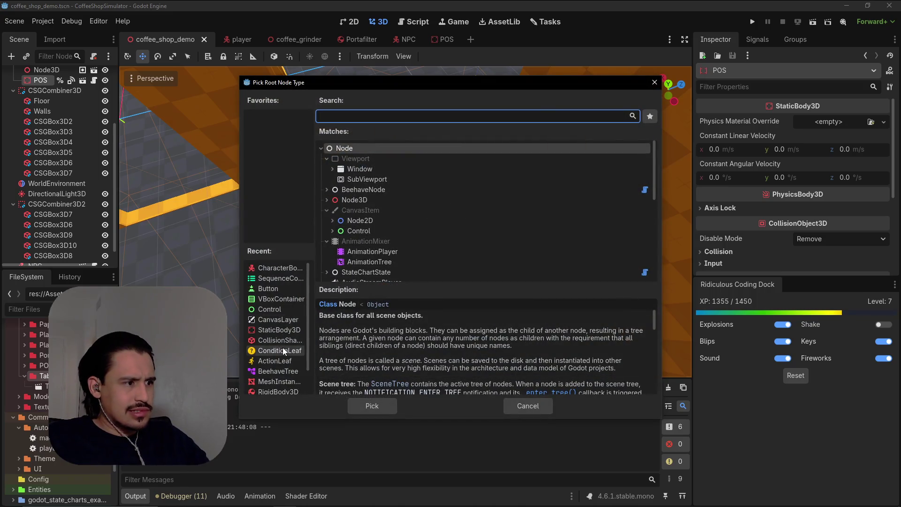
double_click(280, 329)
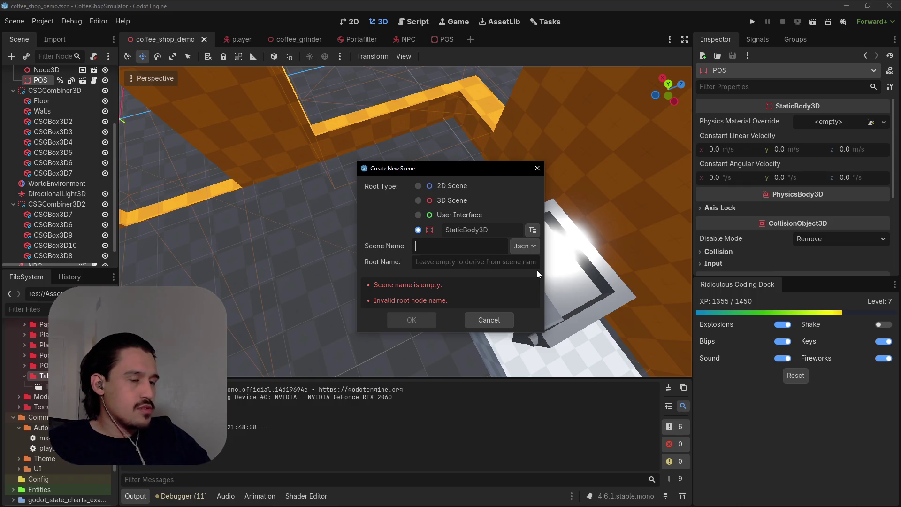
text(Table)
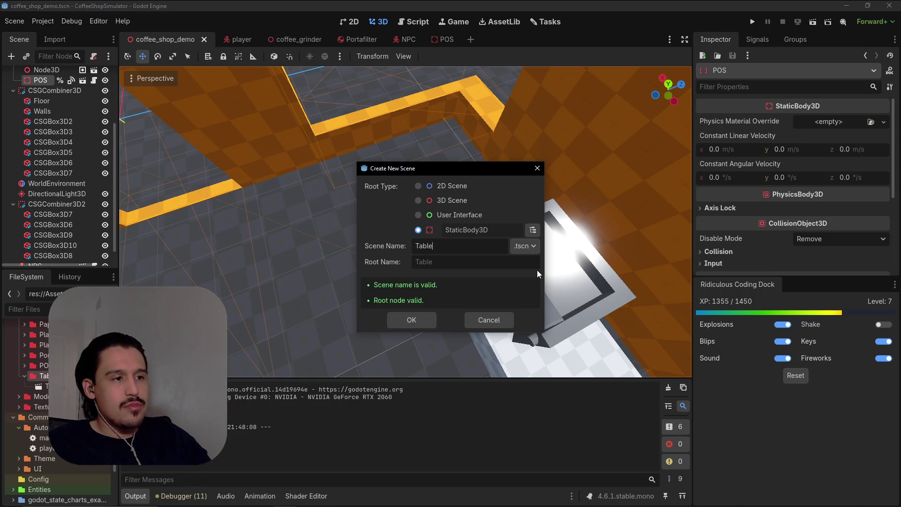
click(424, 319)
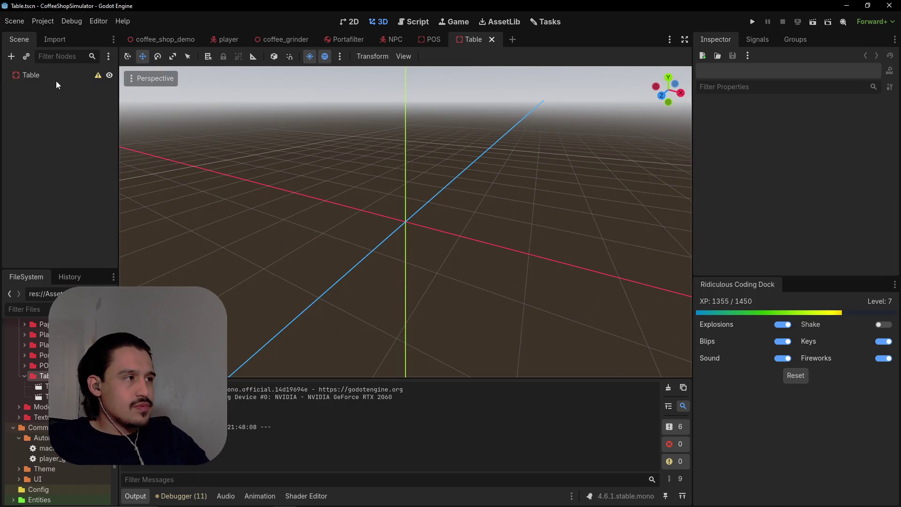
Add Table.blend under the Table root, scale it to about 0.39, save, and return to coffee_shop_demo.
drag(46, 397, 31, 75)
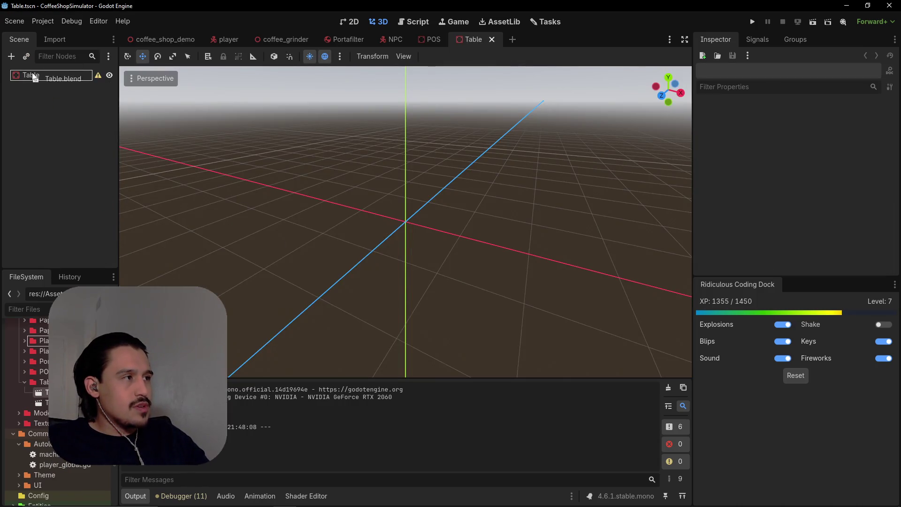
scroll(358, 202, down, 8)
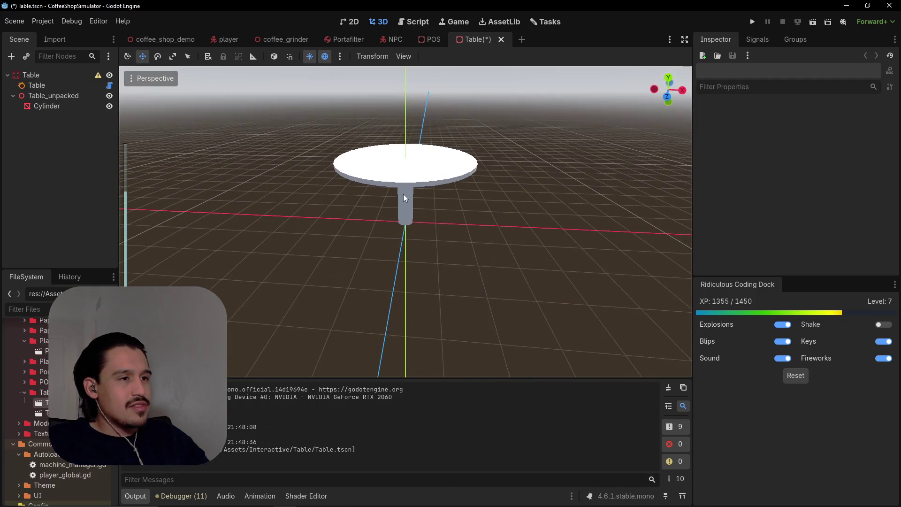
click(31, 75)
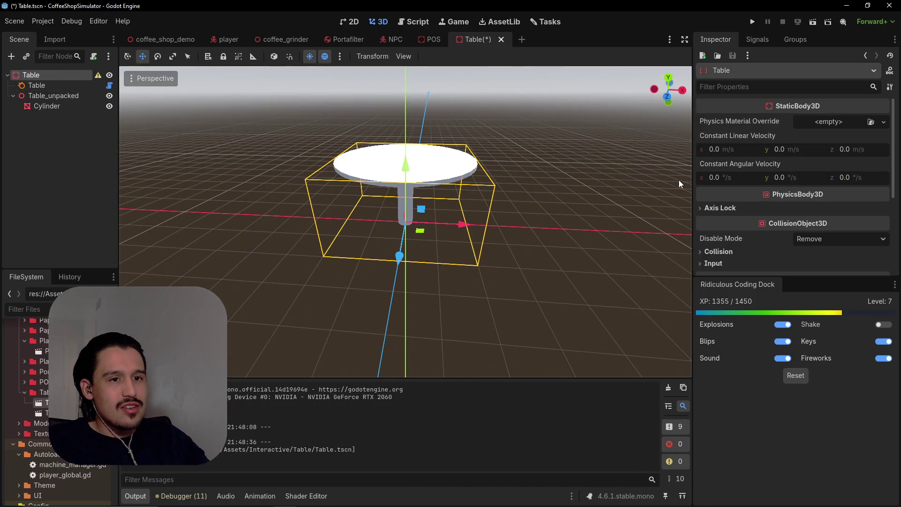
scroll(743, 253, down, 5)
click(735, 188)
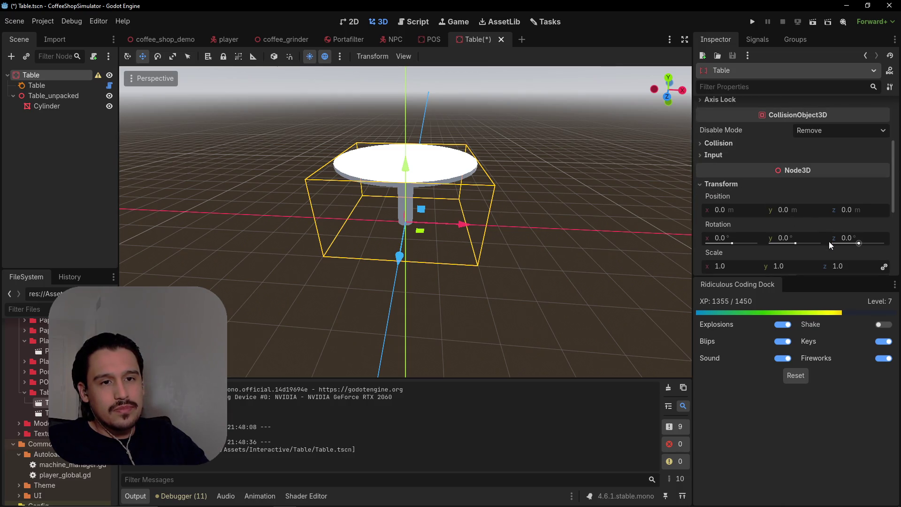
scroll(829, 241, down, 1)
drag(845, 245, 802, 246)
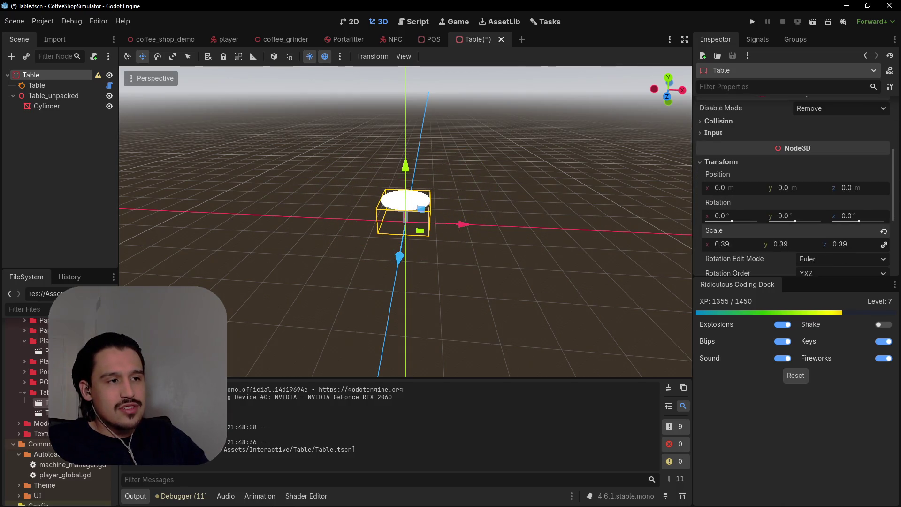
key(ctrl+s)
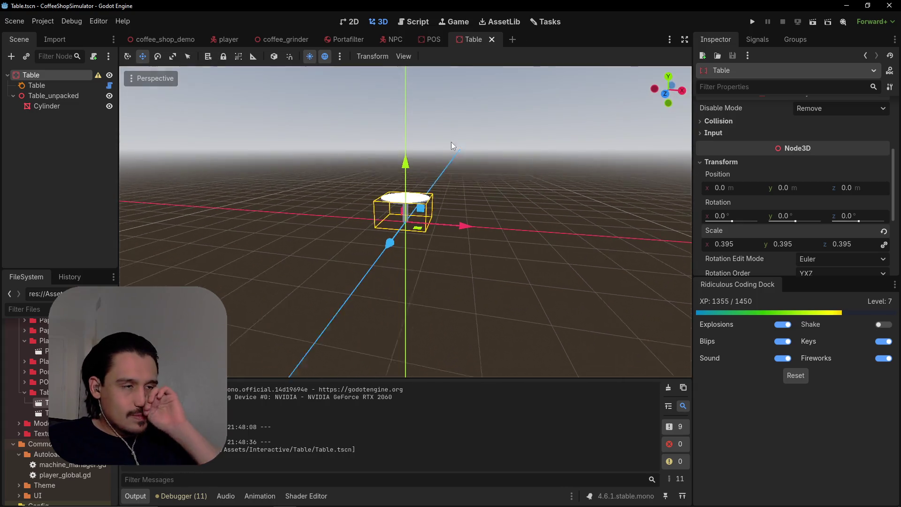
click(177, 43)
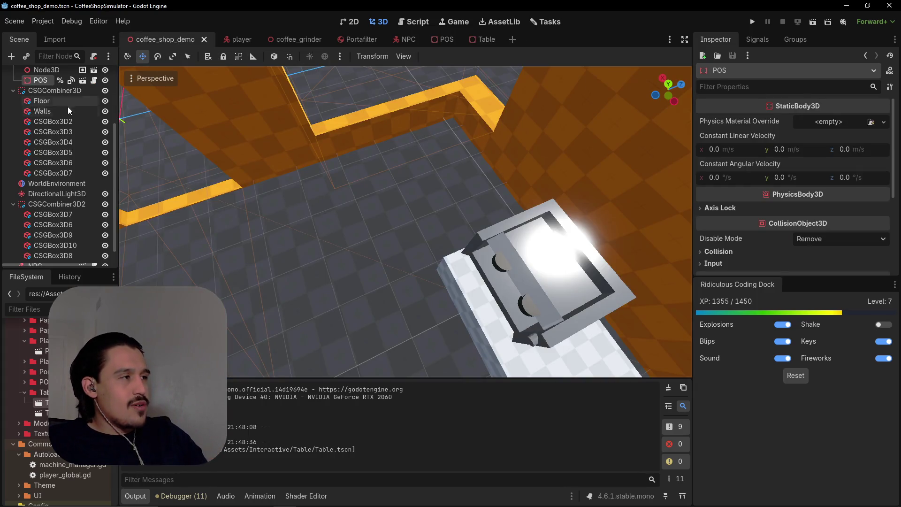
Instance Table.tscn as a child of CoffeeShopItems.
scroll(19, 104, up, 3)
click(37, 76)
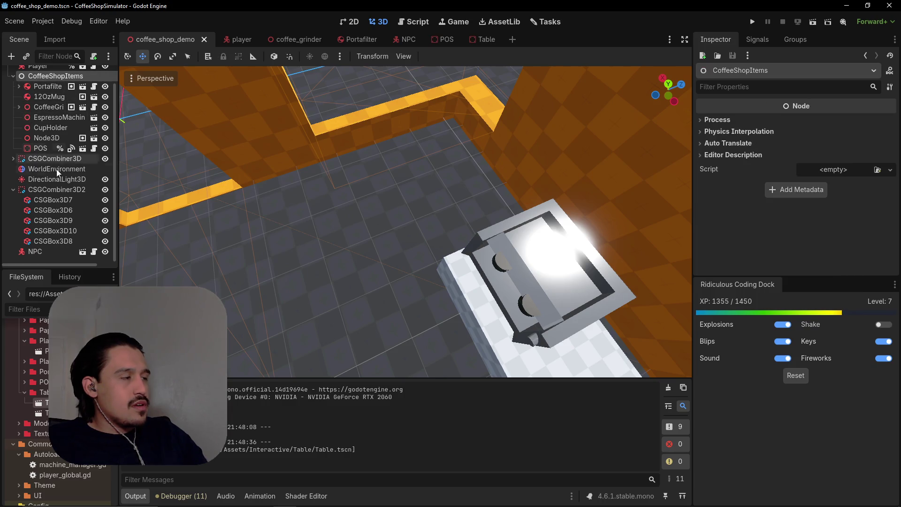
click(25, 56)
text(tab)
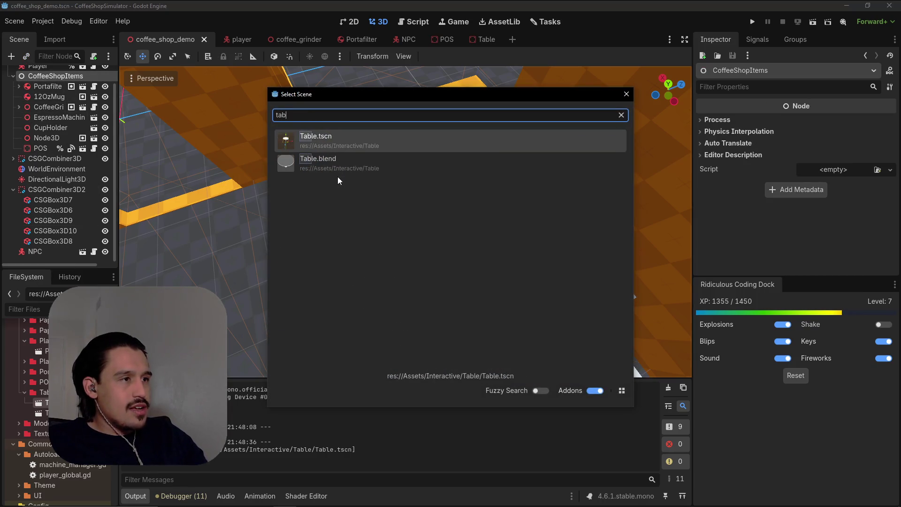
double_click(319, 136)
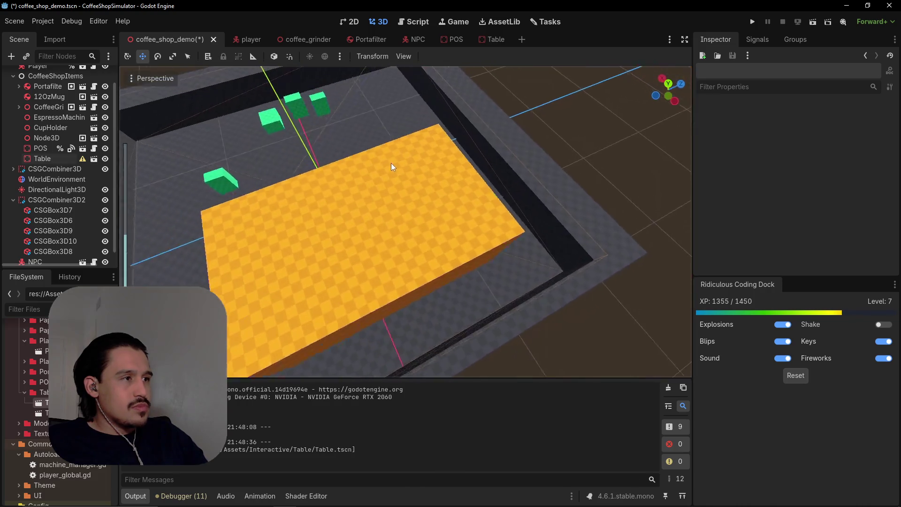
Focus the view on the new table and duplicate it as Table2.
key(f)
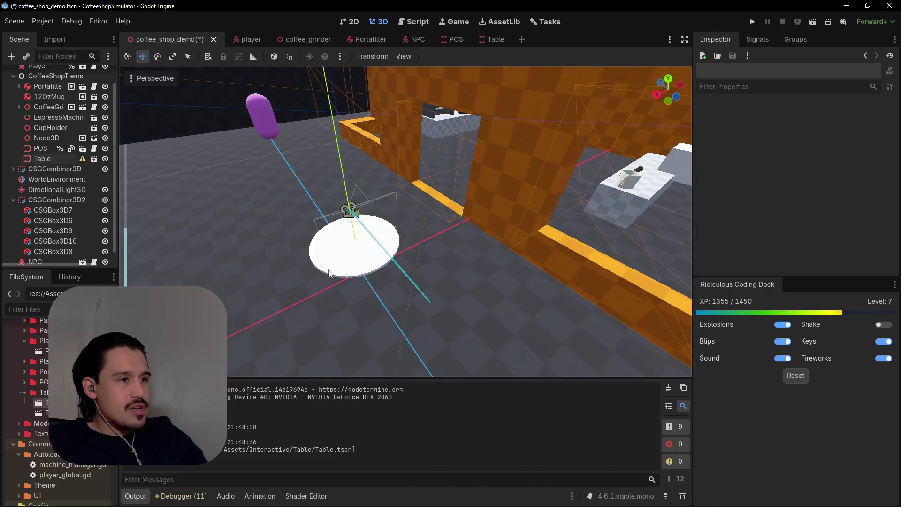
drag(282, 226, 328, 238)
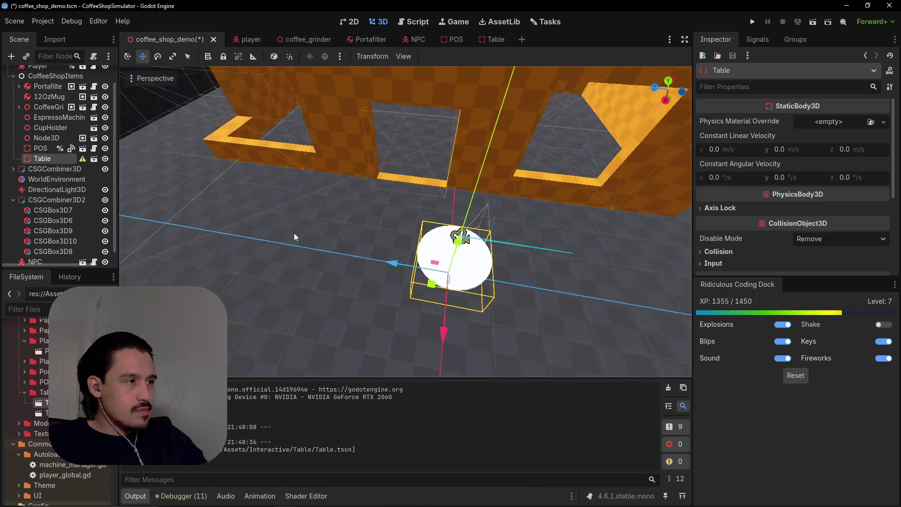
scroll(406, 221, up, 5)
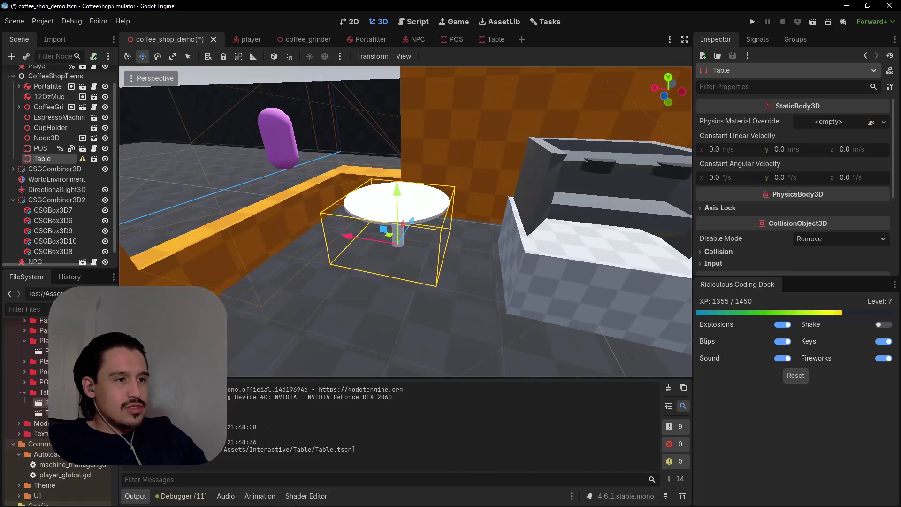
key(s)
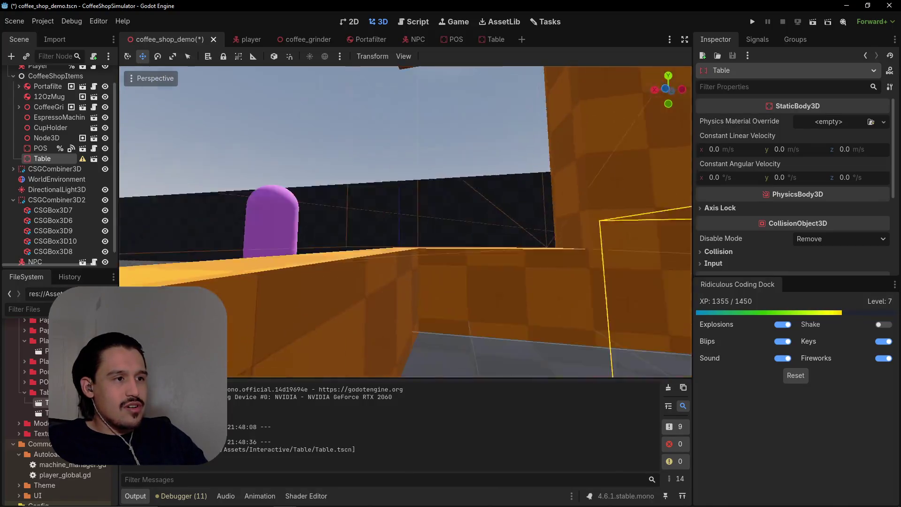
key(w)
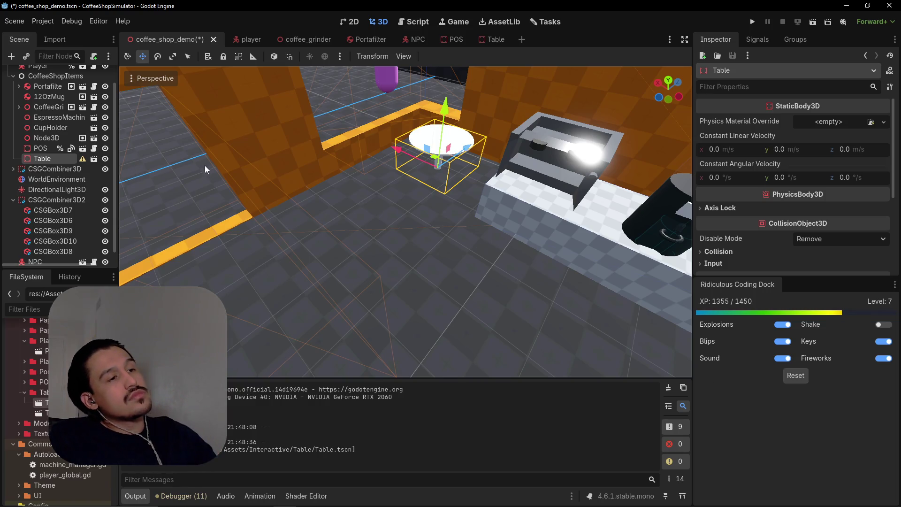
key(ctrl+d)
Lengthen the counter box CSGBox3D2 along X to 4.342 m.
mouse_move(439, 149)
mouse_down()
mouse_move(429, 224)
mouse_move(437, 217)
mouse_move(312, 235)
mouse_move(400, 233)
mouse_move(397, 218)
mouse_up()
click(397, 218)
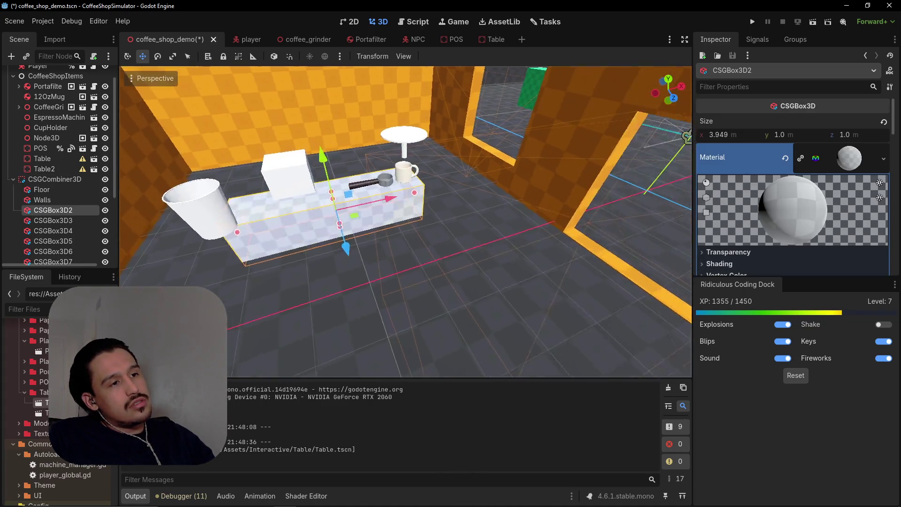
key(f)
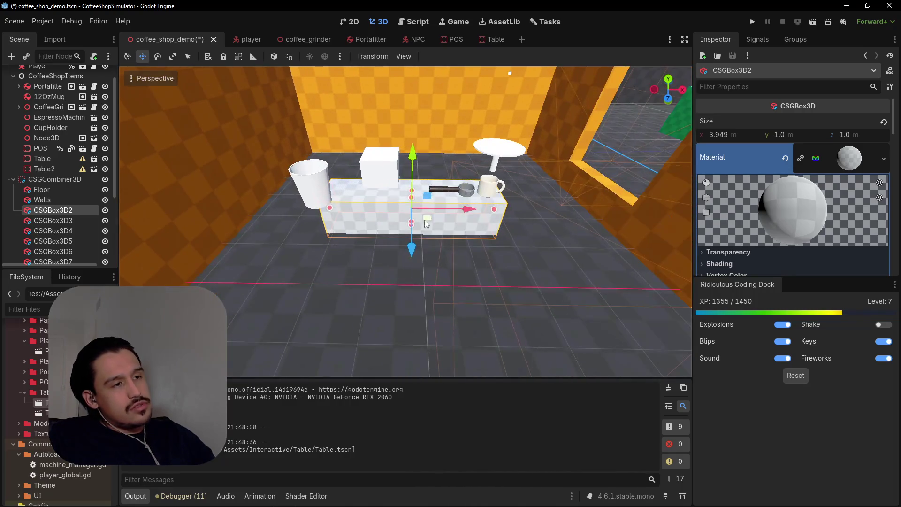
mouse_move(427, 223)
mouse_down()
mouse_move(422, 309)
mouse_move(310, 229)
mouse_move(406, 148)
mouse_move(490, 144)
mouse_move(516, 132)
mouse_move(537, 91)
mouse_move(502, 69)
mouse_up()
key(e)
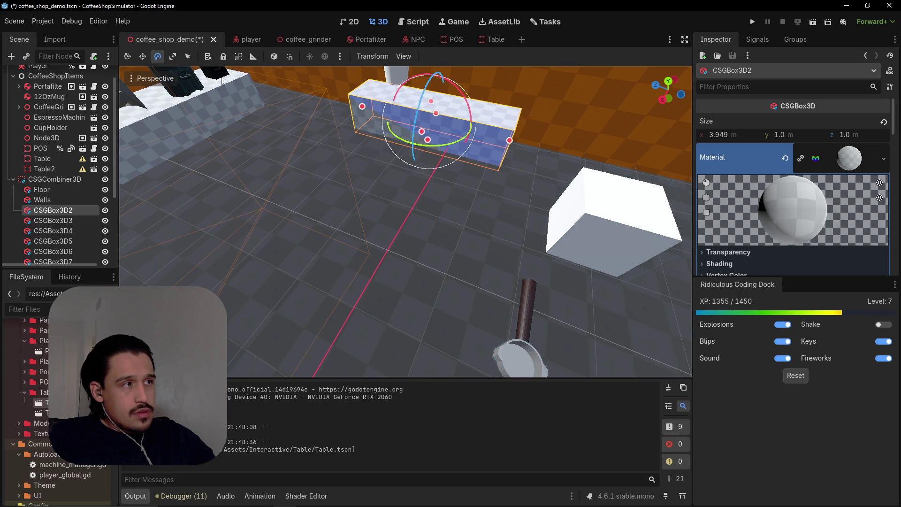
click(142, 57)
scroll(384, 116, down, 5)
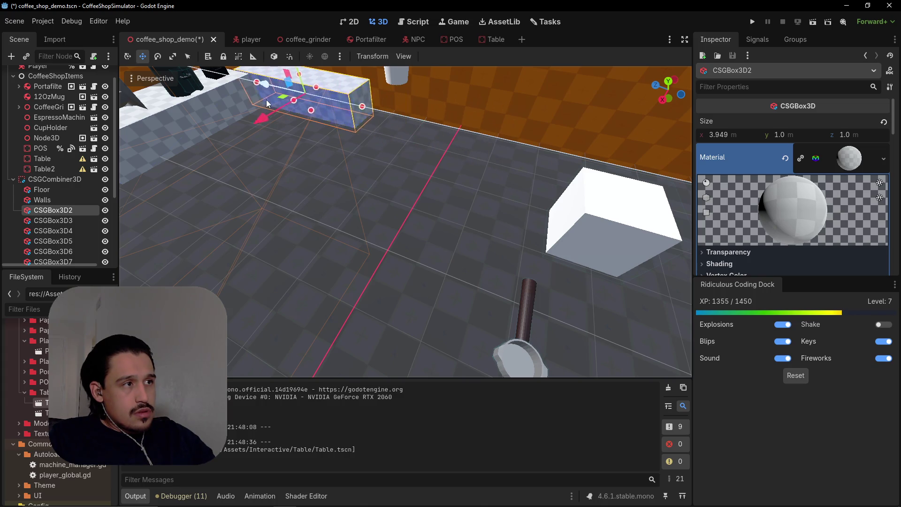
key(f)
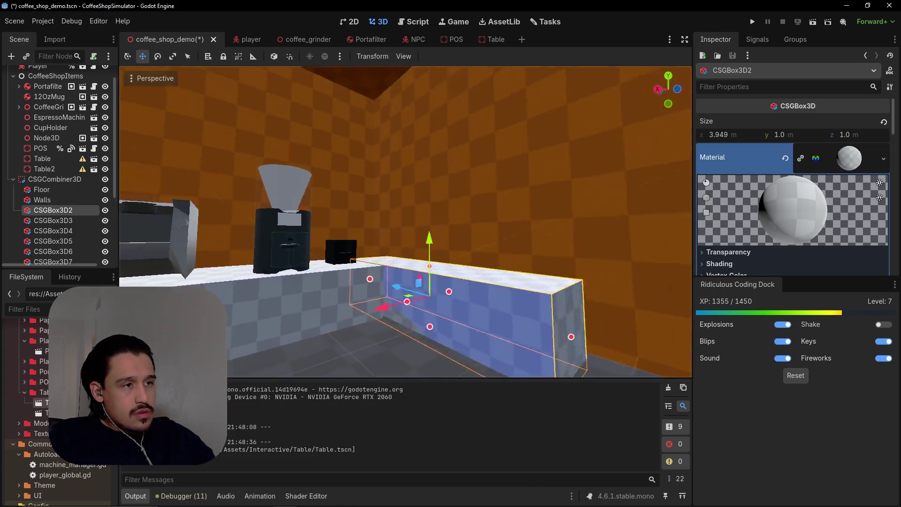
right_click(358, 189)
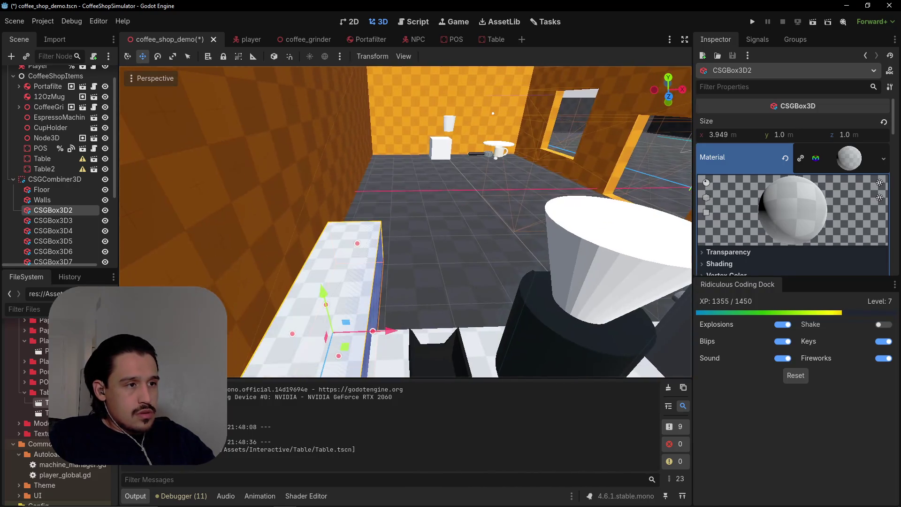
mouse_move(357, 247)
mouse_down()
mouse_move(370, 181)
mouse_move(369, 239)
mouse_up()
right_click(441, 199)
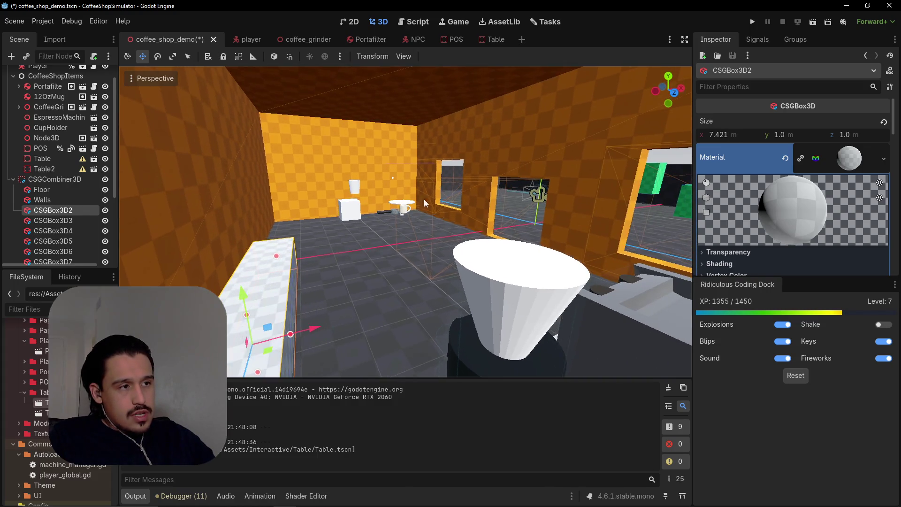
Move the POS box forward and left toward the counter.
click(345, 213)
drag(362, 253, 440, 333)
mouse_move(435, 273)
mouse_down()
mouse_move(328, 305)
mouse_move(341, 300)
mouse_move(270, 306)
mouse_up()
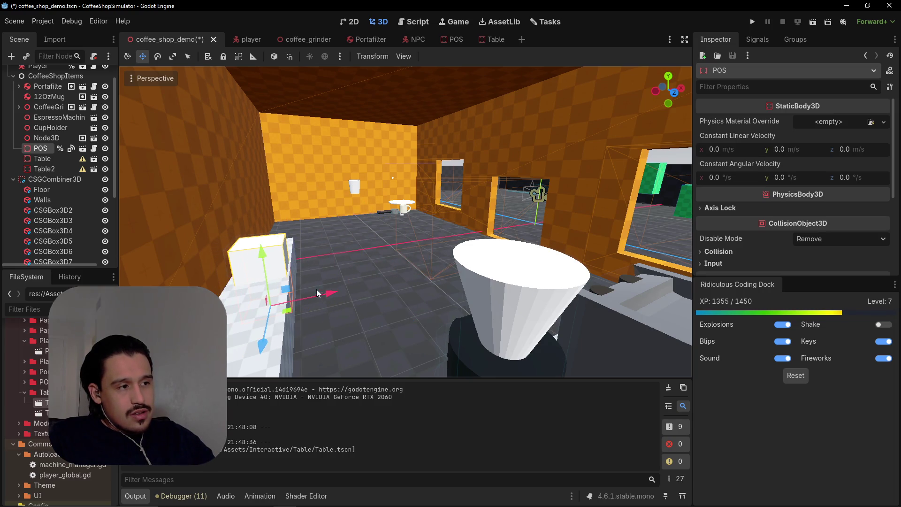
right_click(317, 293)
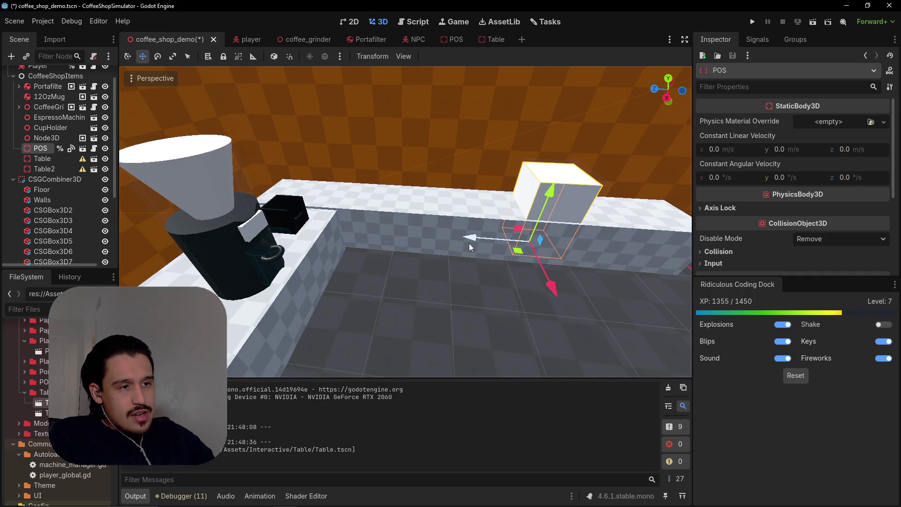
right_click(469, 243)
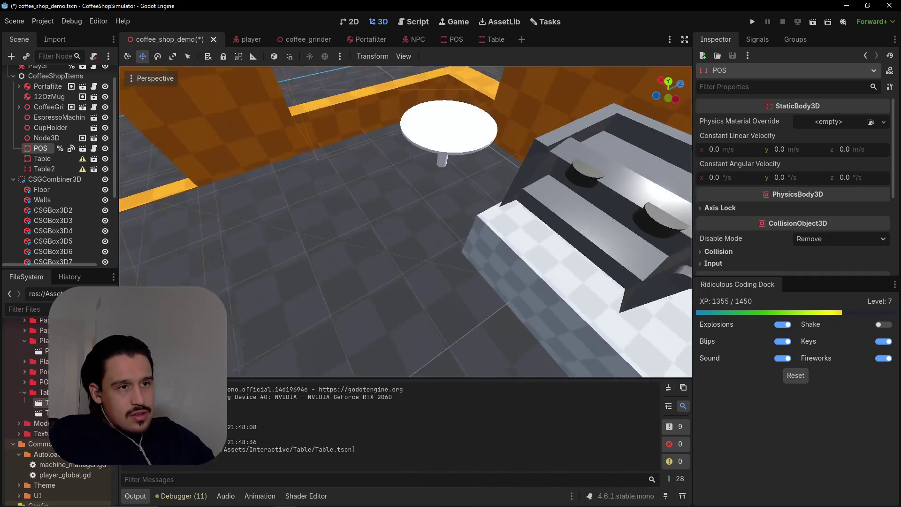
right_click(406, 221)
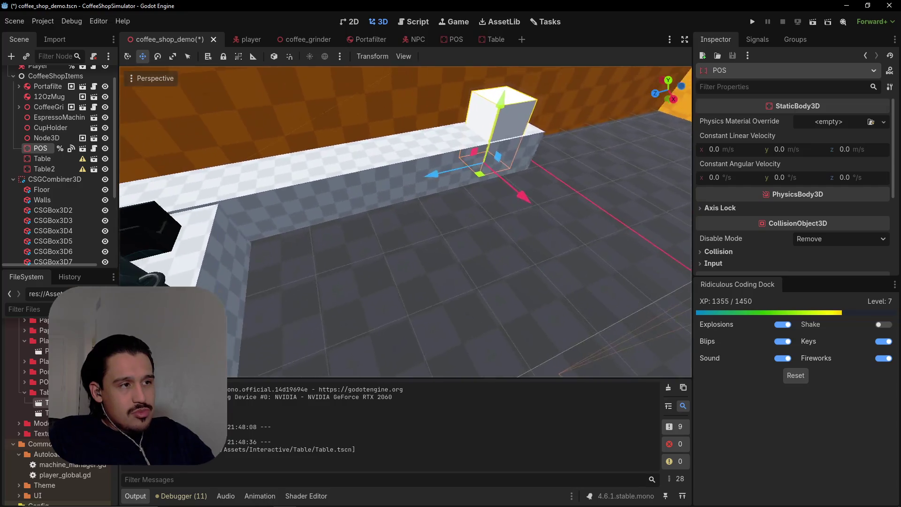
Slide the POS box further along its X axis beside the counter.
click(386, 132)
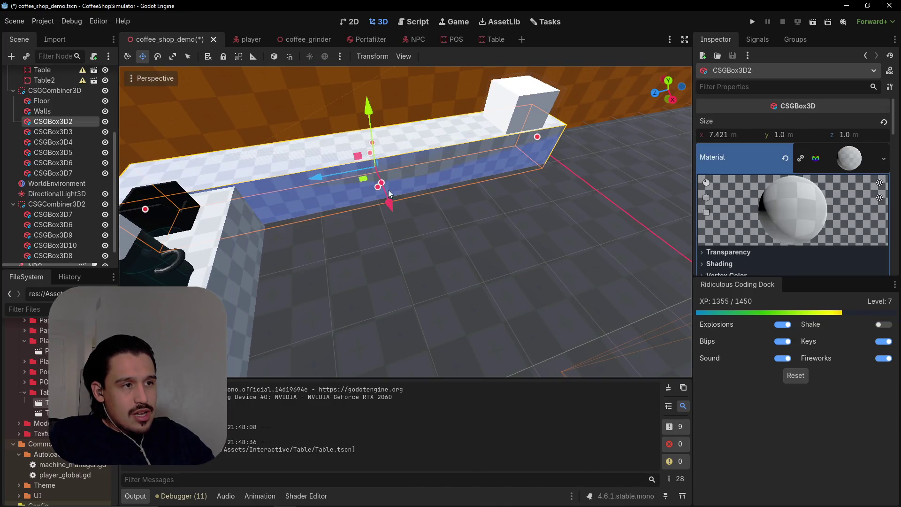
right_click(387, 190)
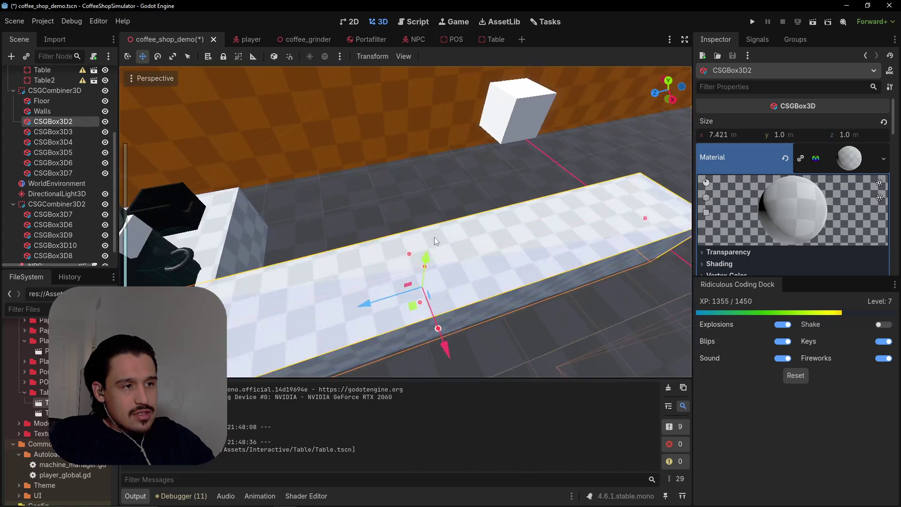
right_click(435, 237)
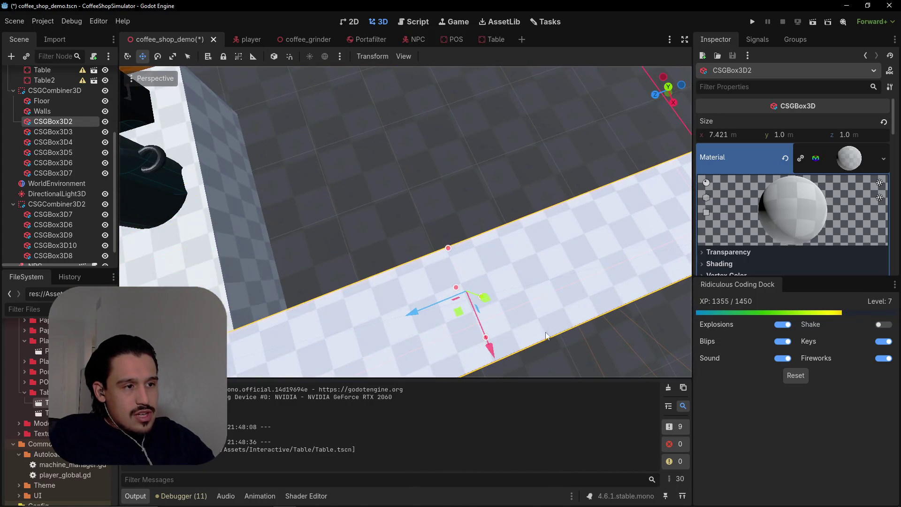
right_click(546, 336)
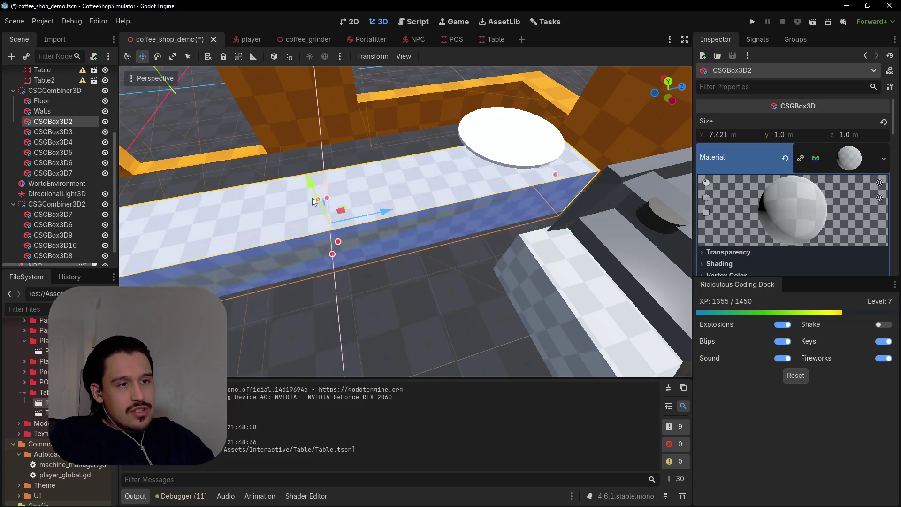
right_click(342, 291)
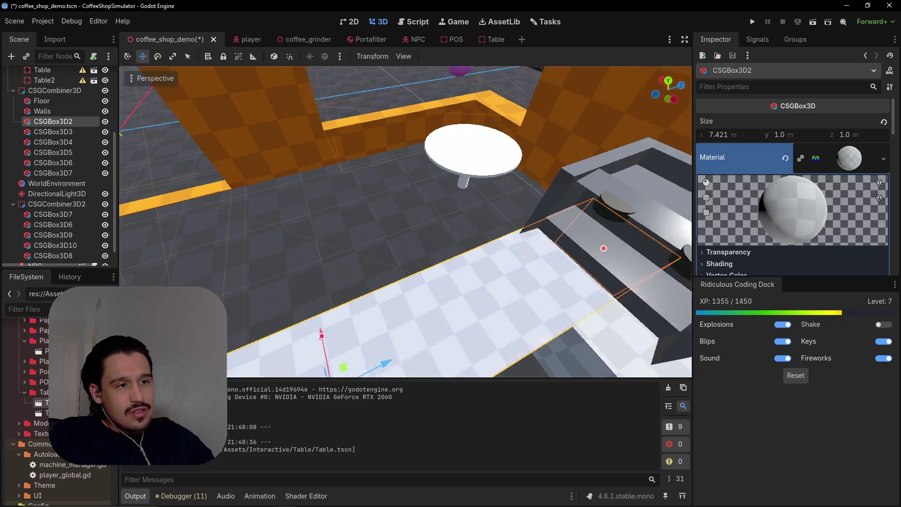
click(413, 217)
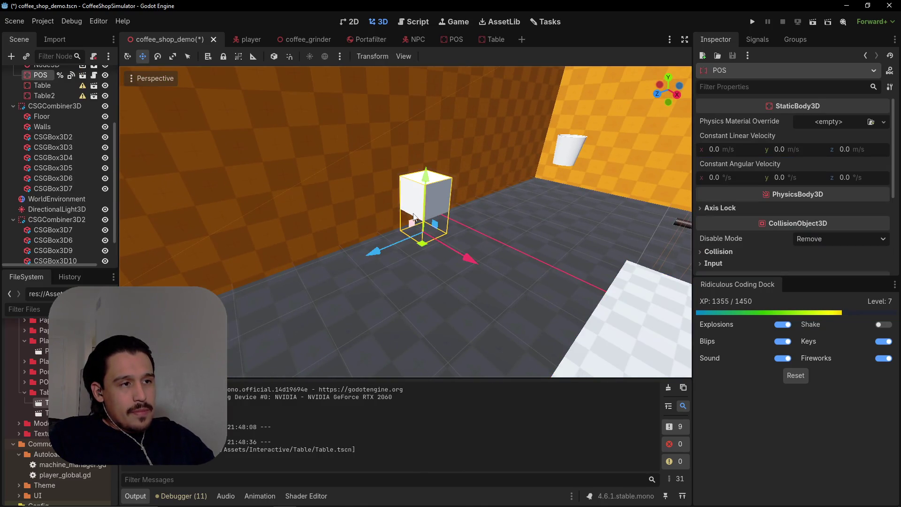
mouse_move(464, 260)
mouse_down()
mouse_move(610, 319)
mouse_move(879, 381)
mouse_up()
right_click(685, 308)
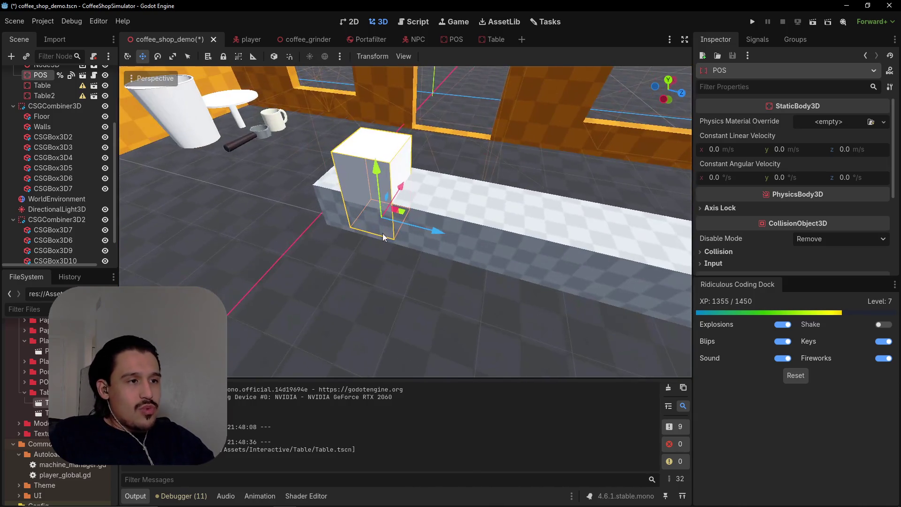
Set the cup node onto the white box, rename it Cup, and open paper_cup.
click(178, 115)
mouse_move(221, 151)
mouse_down()
mouse_move(422, 188)
mouse_move(563, 235)
mouse_up()
right_click(572, 241)
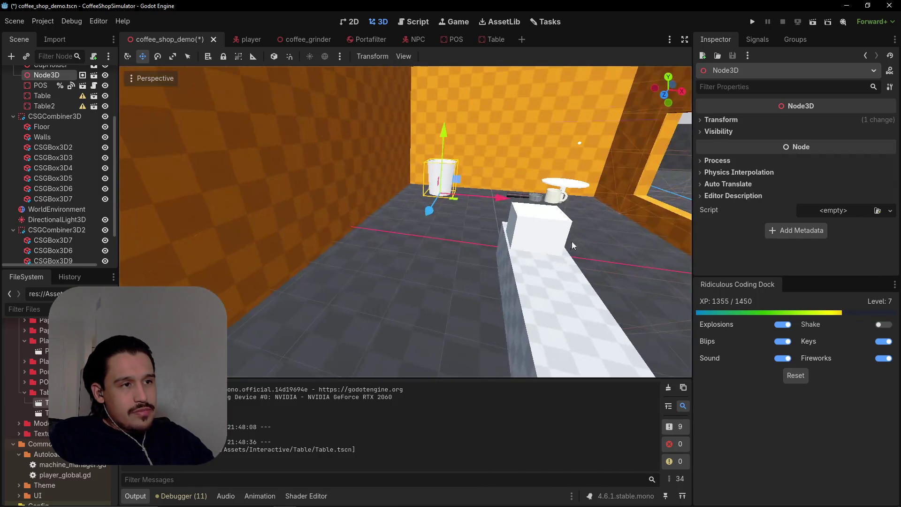
drag(497, 203, 646, 223)
mouse_move(594, 151)
mouse_down()
mouse_move(607, 254)
mouse_move(613, 249)
mouse_up()
scroll(89, 106, up, 2)
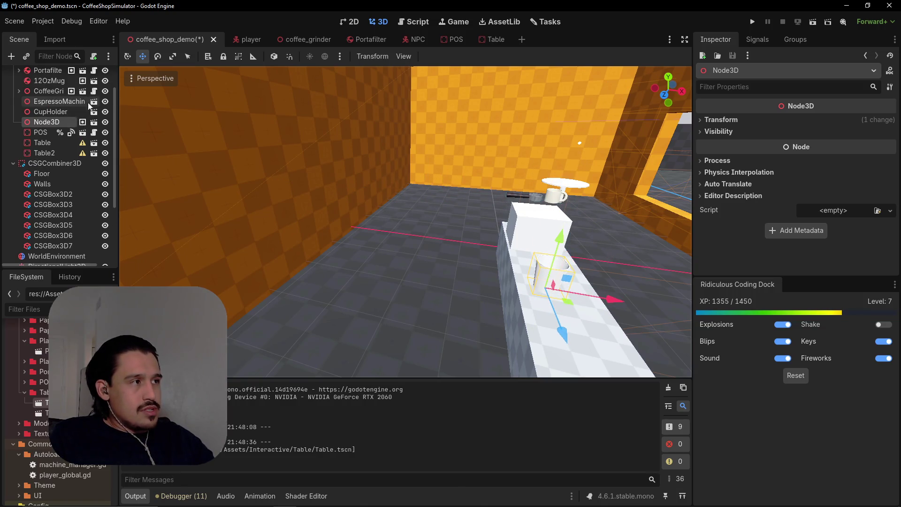
key(F2)
text(Cu)
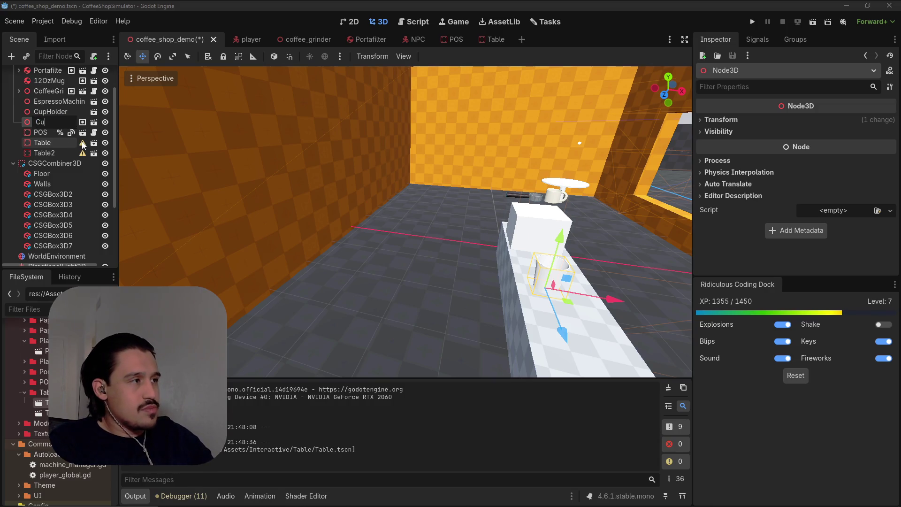
text(p)
key(Return)
click(94, 122)
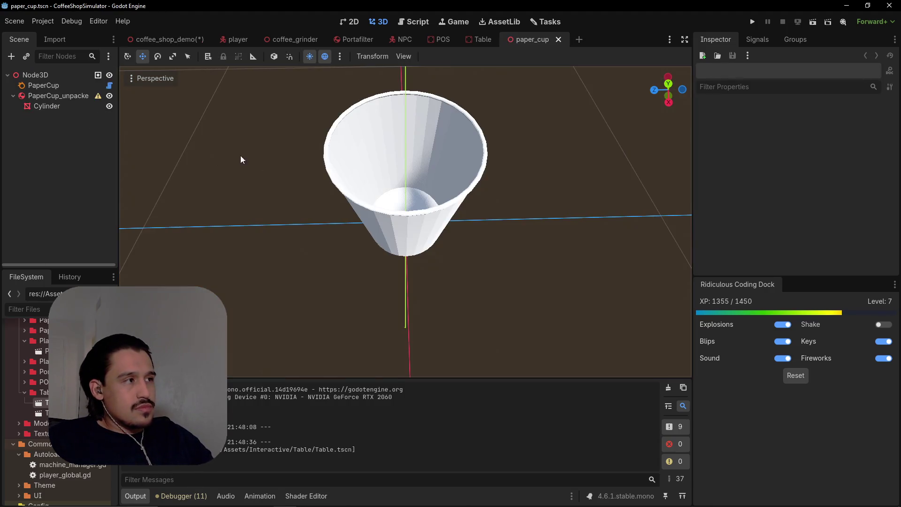
Add a CollisionShape3D under PaperCup_unpacked with a new CylinderShape3D shape.
mouse_move(96, 100)
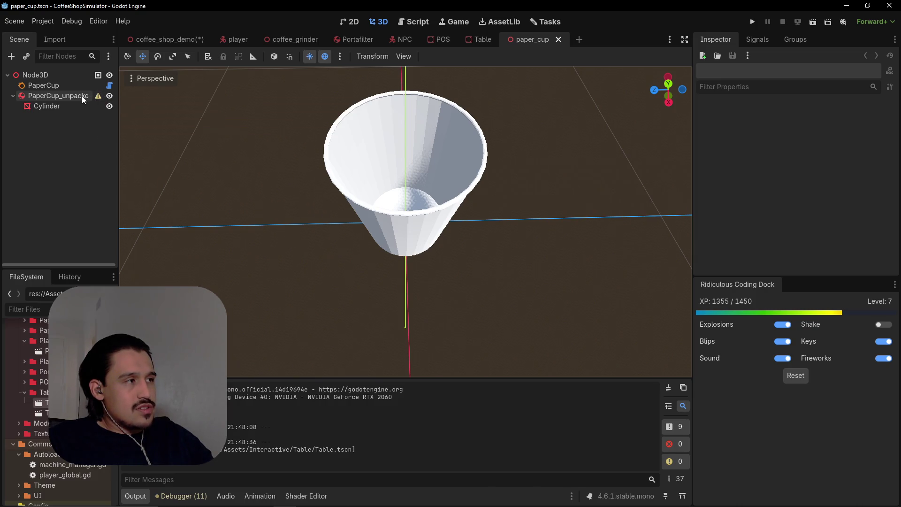
click(82, 96)
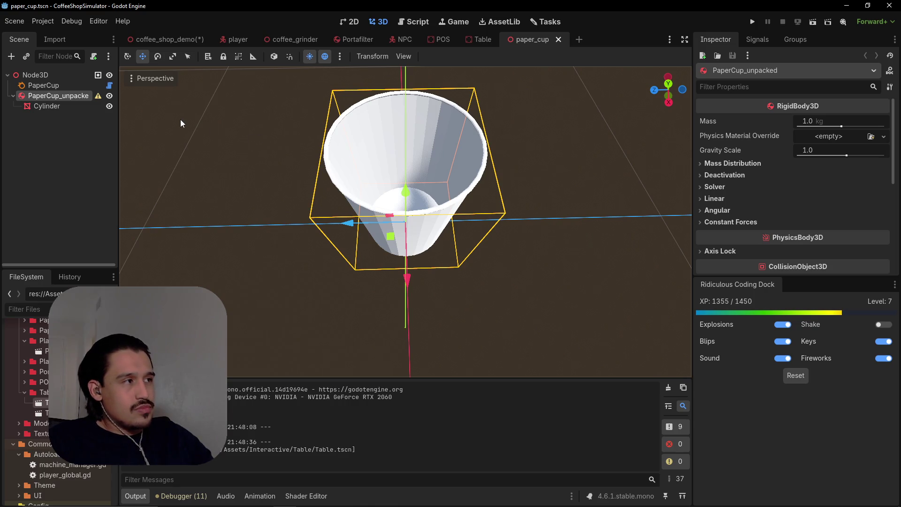
key(ctrl+a)
click(278, 343)
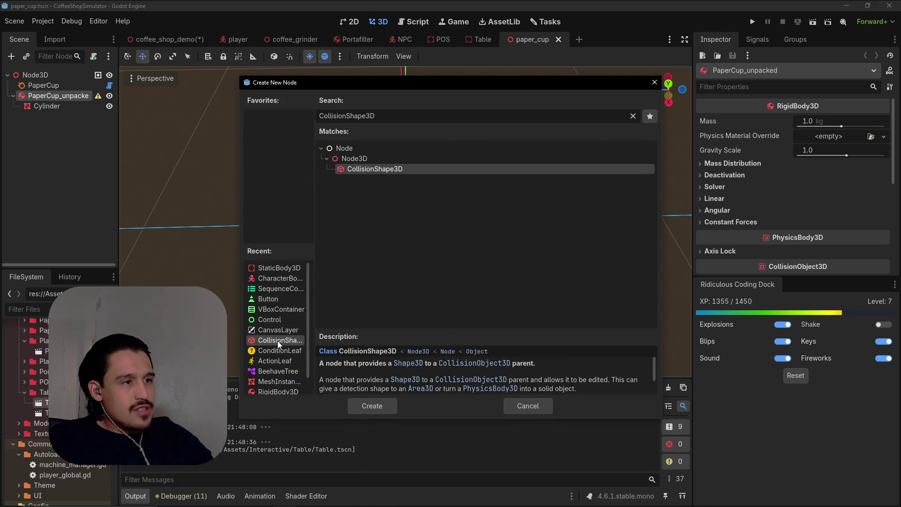
double_click(278, 343)
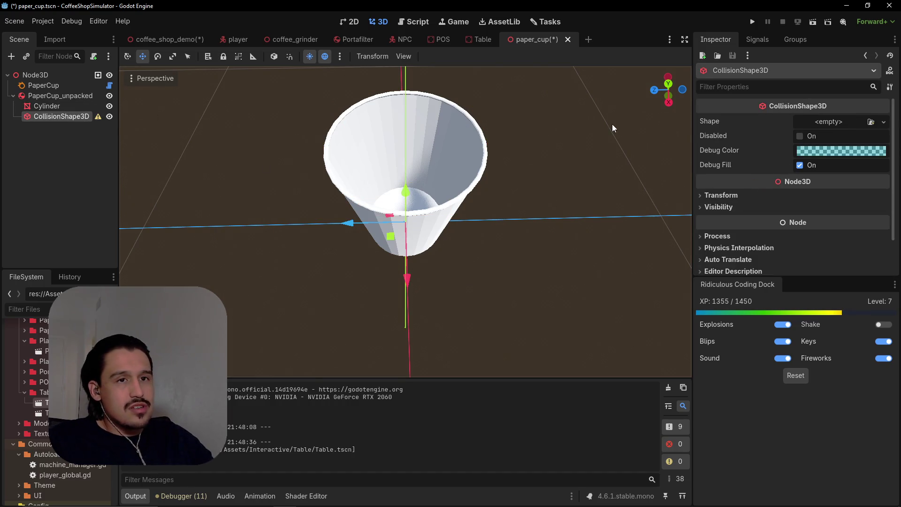
click(807, 121)
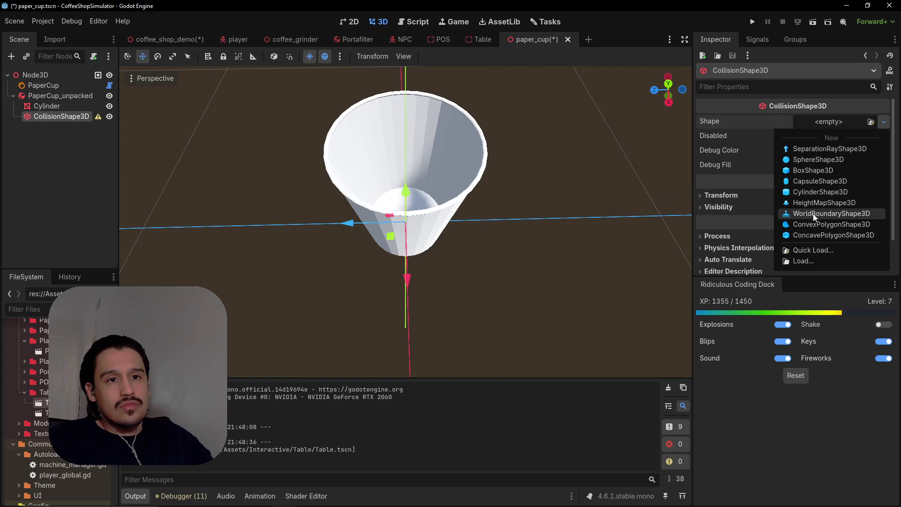
click(813, 193)
Raise the cylinder collision shape around the cup, save the scene, and run the project.
drag(483, 205, 483, 206)
drag(399, 162, 405, 151)
scroll(393, 196, up, 3)
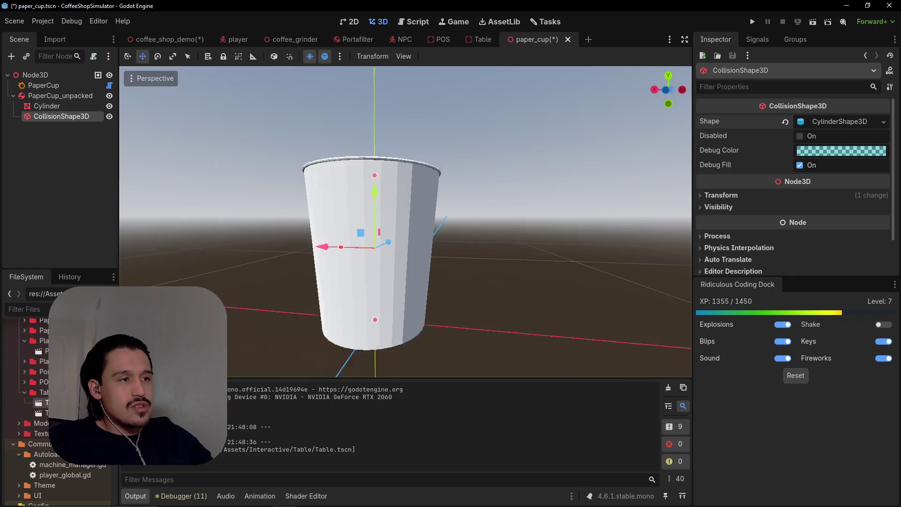
scroll(393, 196, down, 1)
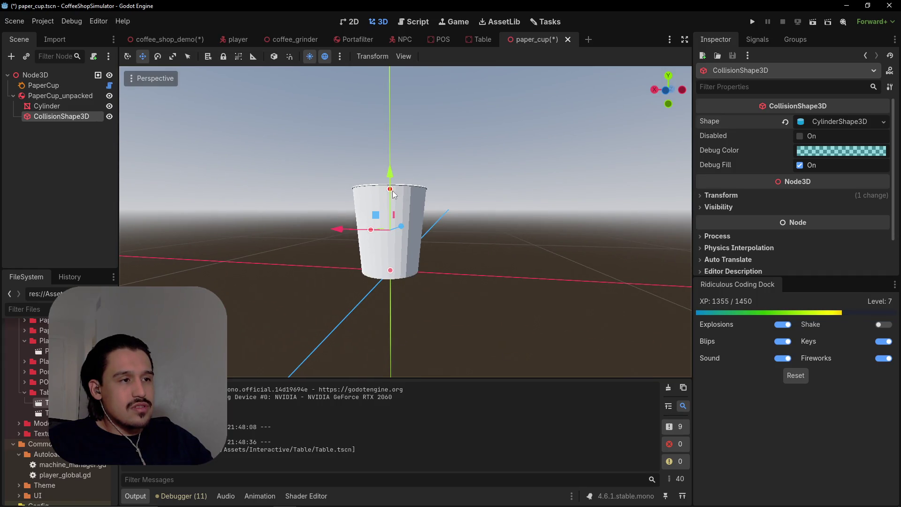
drag(394, 194, 406, 216)
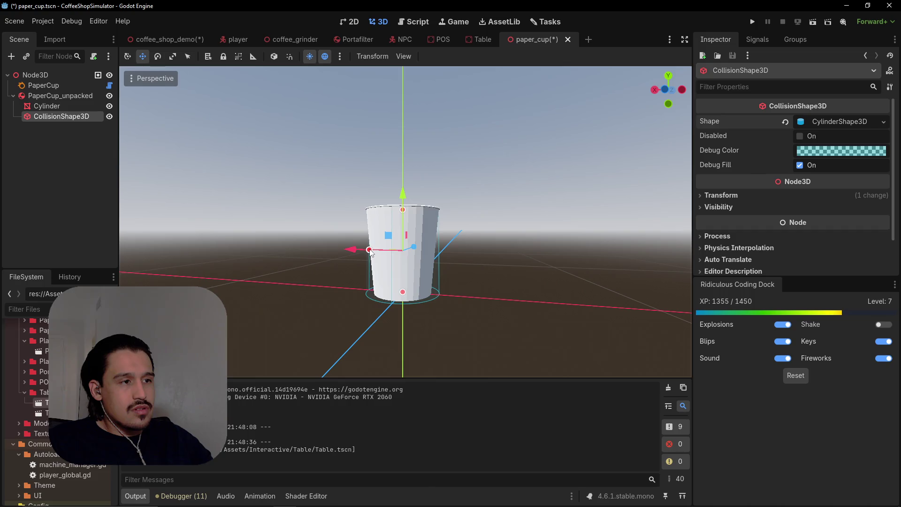
key(ctrl+s)
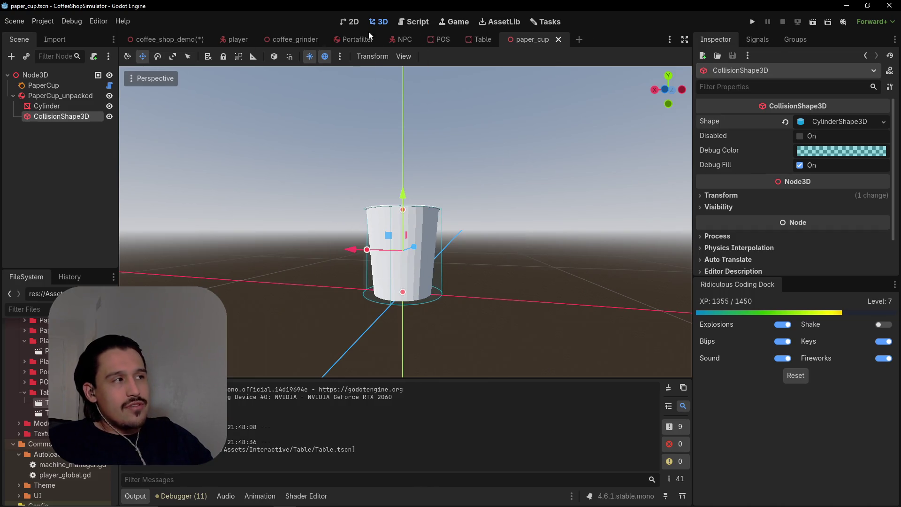
click(750, 22)
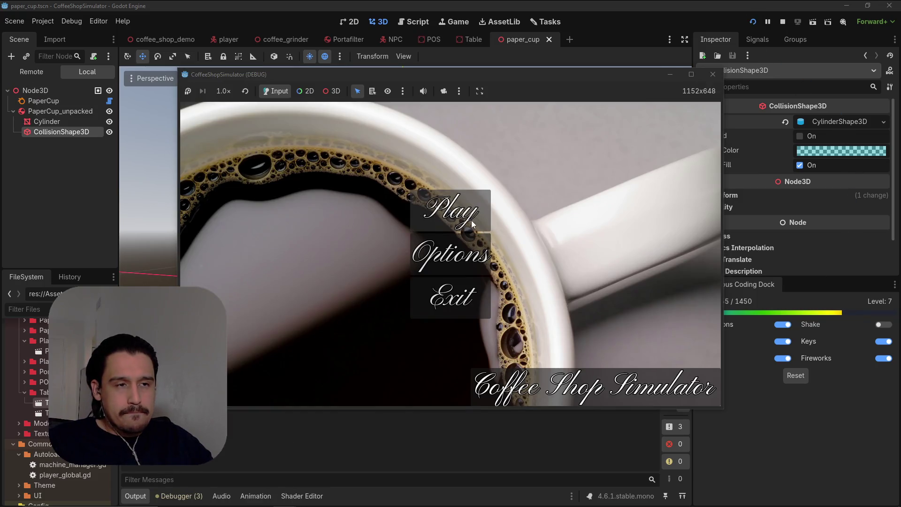
Play the game, walk around the coffee shop to the booth, then quit back to the coffee shop scene.
click(474, 225)
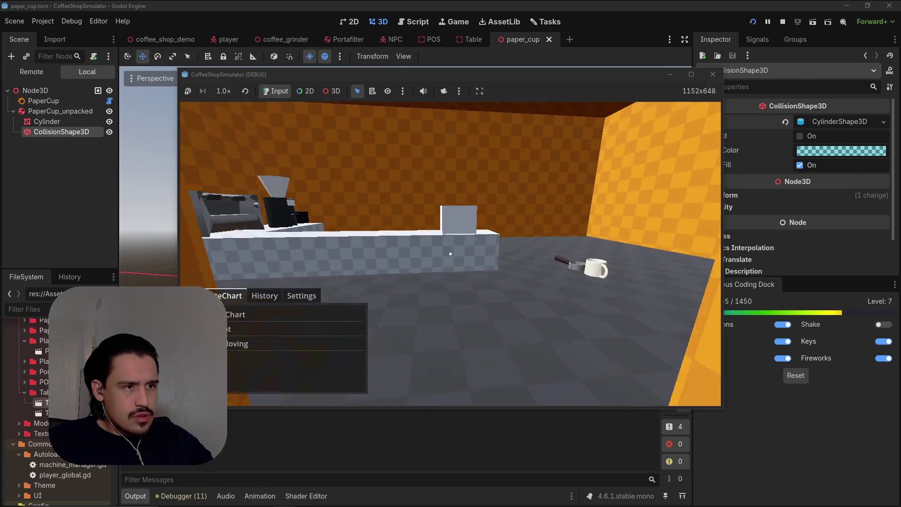
key(w)
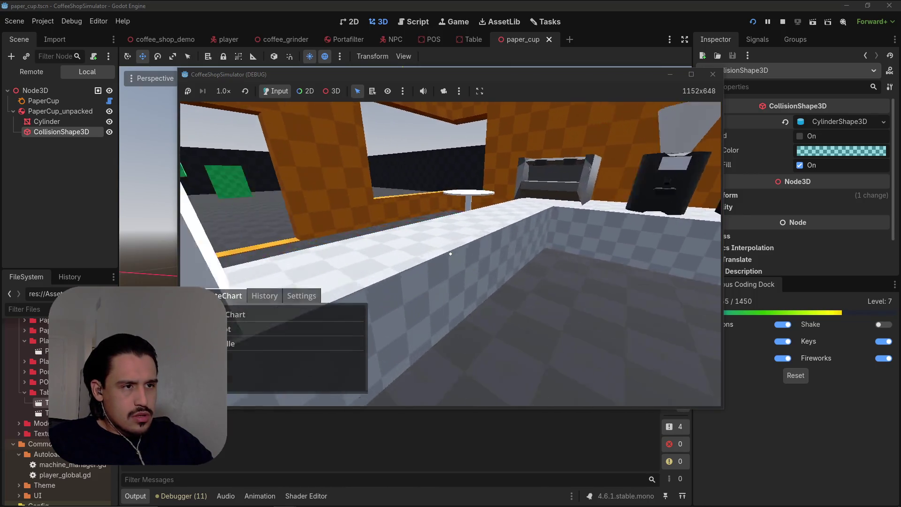
key(w)
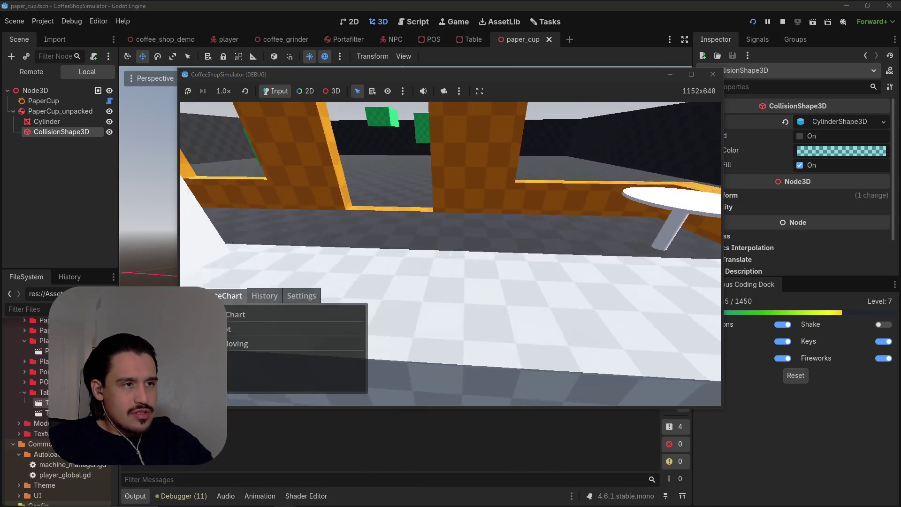
key(w)
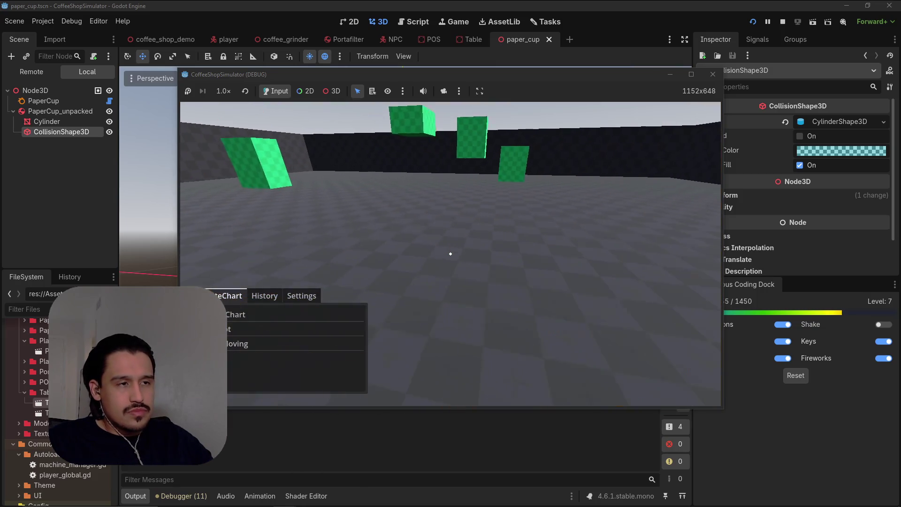
key(w)
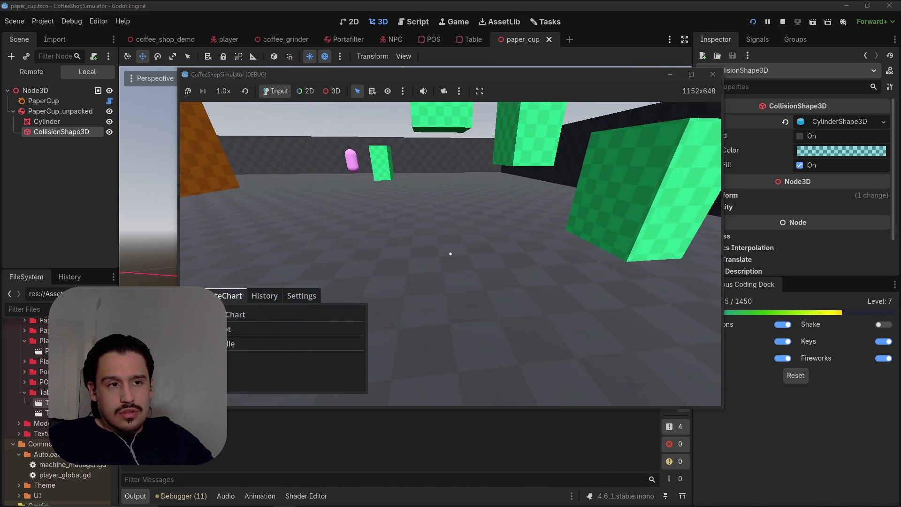
key(w)
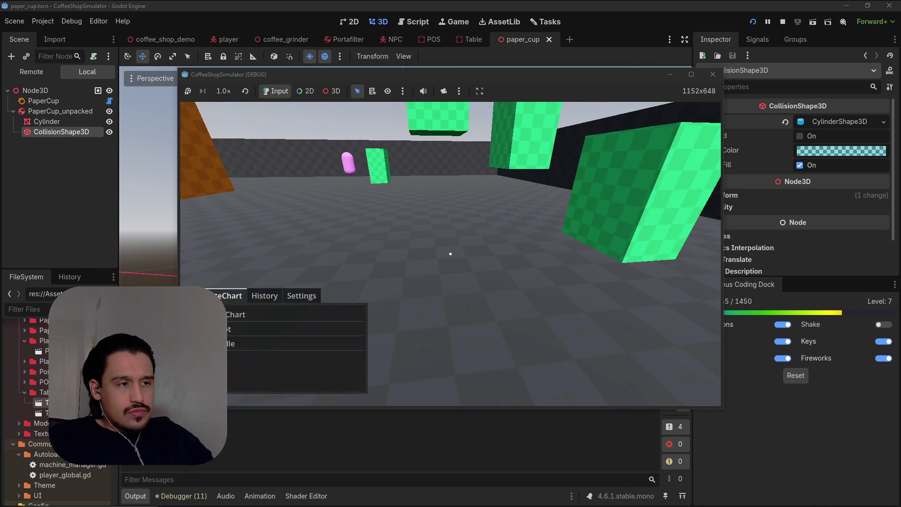
key(w)
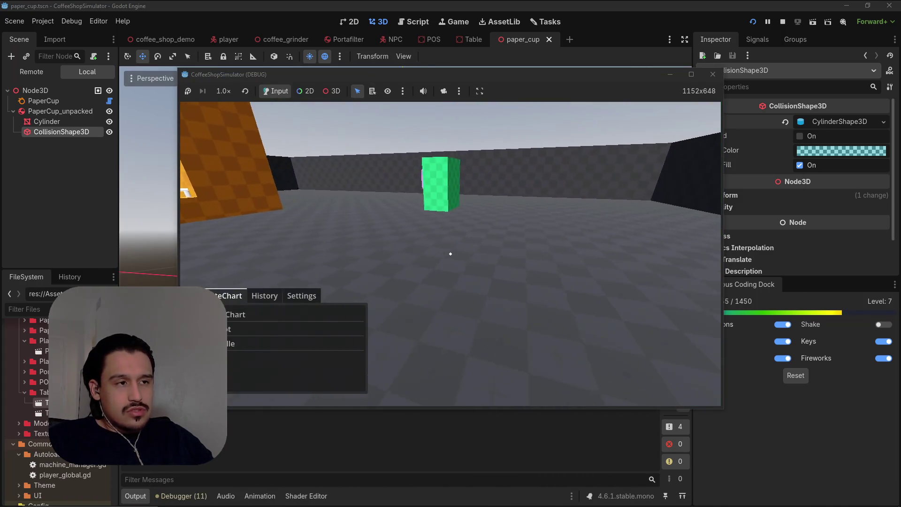
key(w)
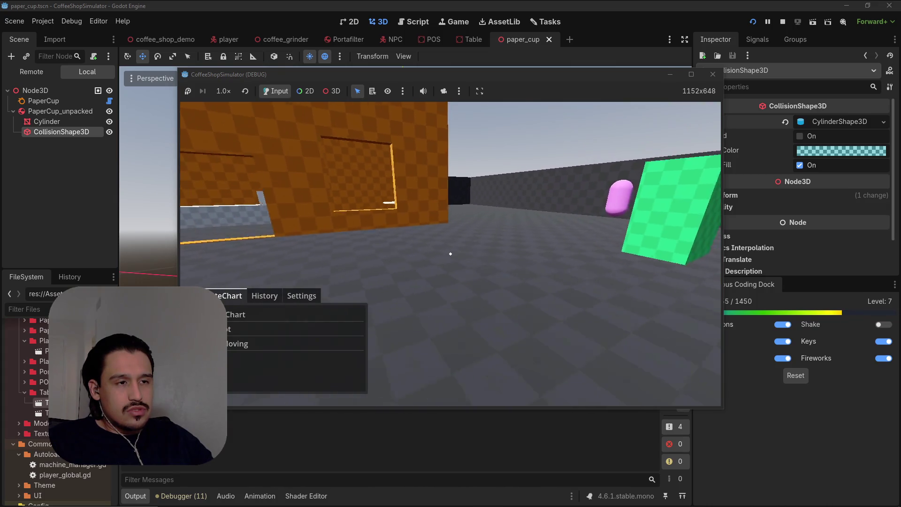
key(Escape)
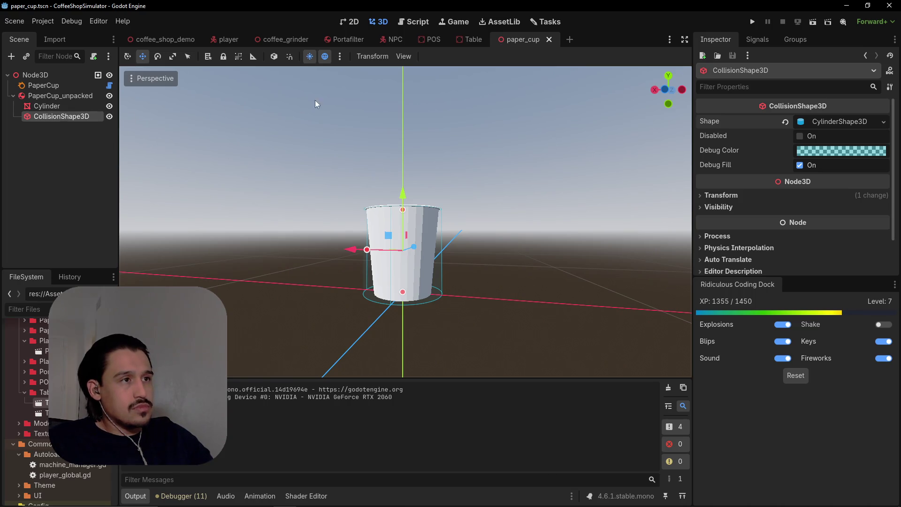
click(169, 39)
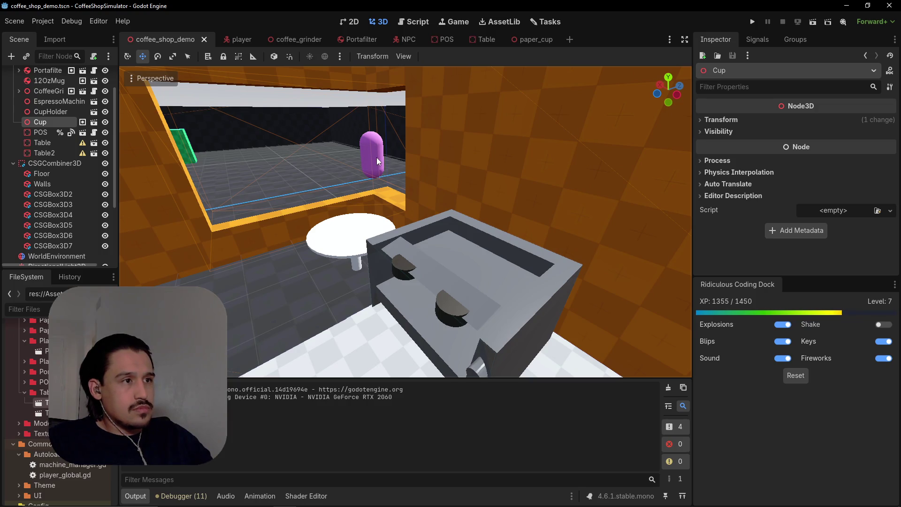
Move the Player beside the counter near the Cup and run the game again.
right_click(377, 157)
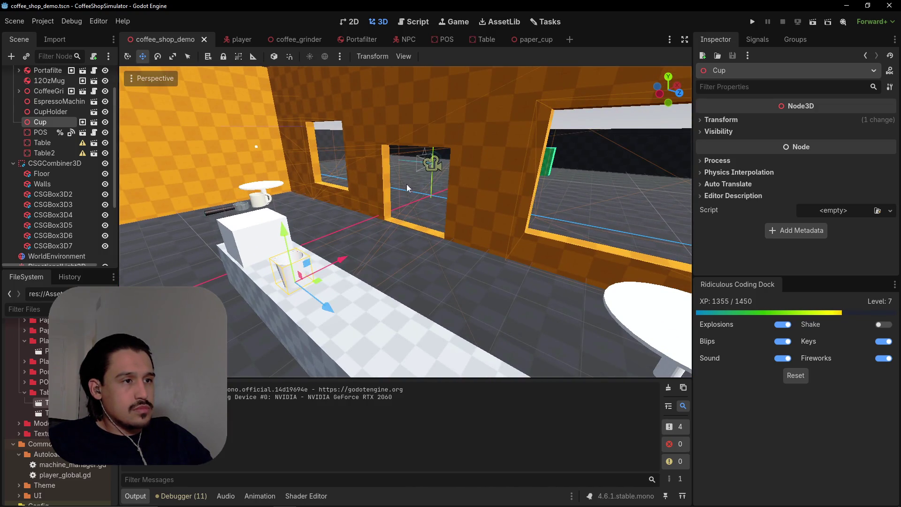
click(432, 163)
drag(411, 189, 311, 255)
right_click(339, 235)
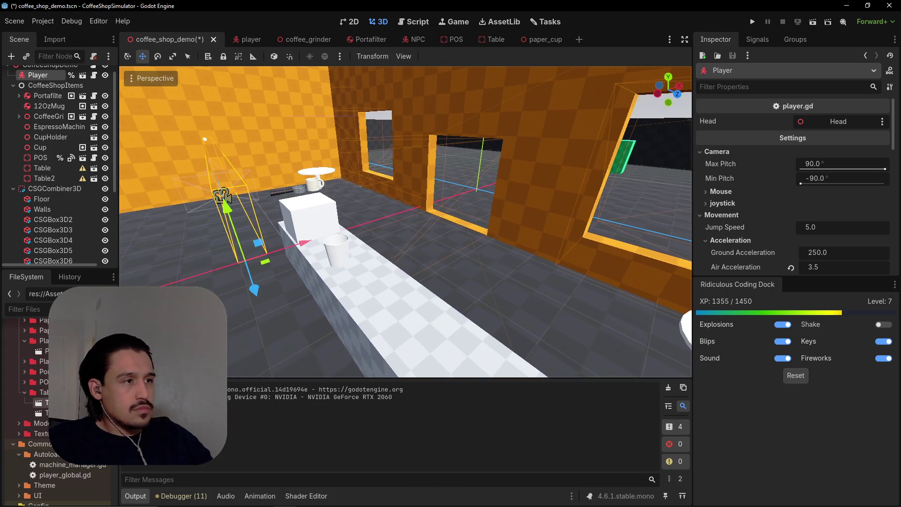
right_click(340, 238)
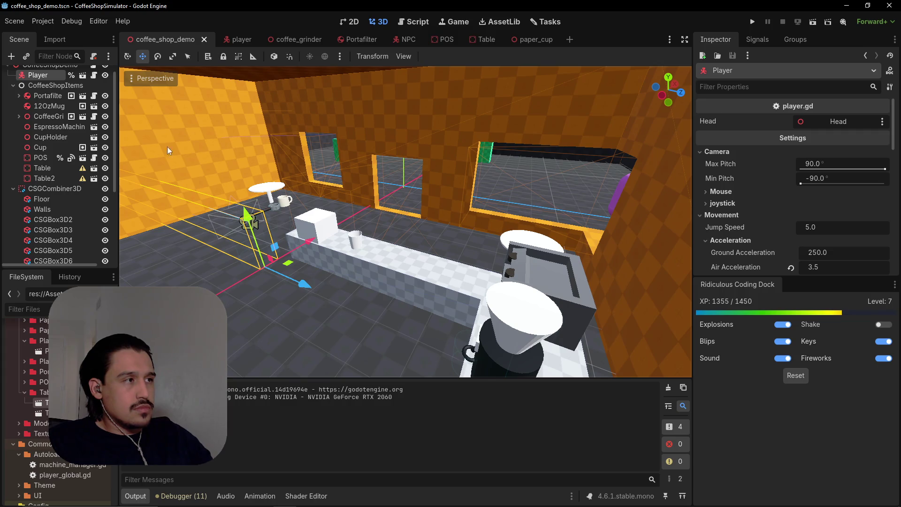
drag(127, 84, 265, 144)
click(753, 22)
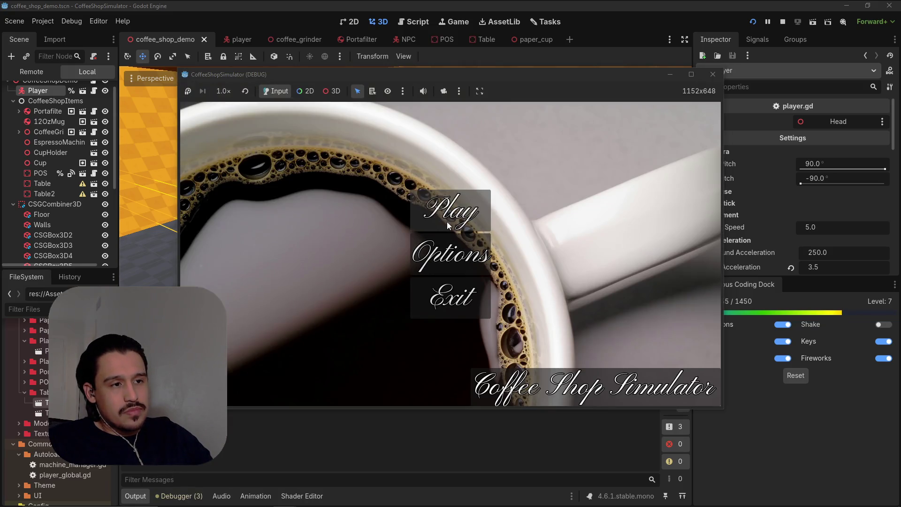
Start the game and test picking up and dropping the portafilter, cup and 12OzMug.
click(447, 222)
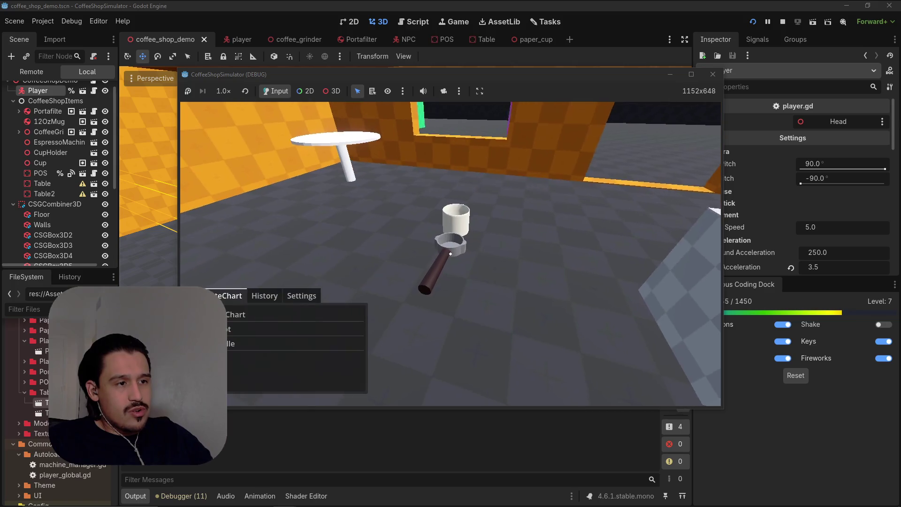
click(451, 254)
click(451, 254)
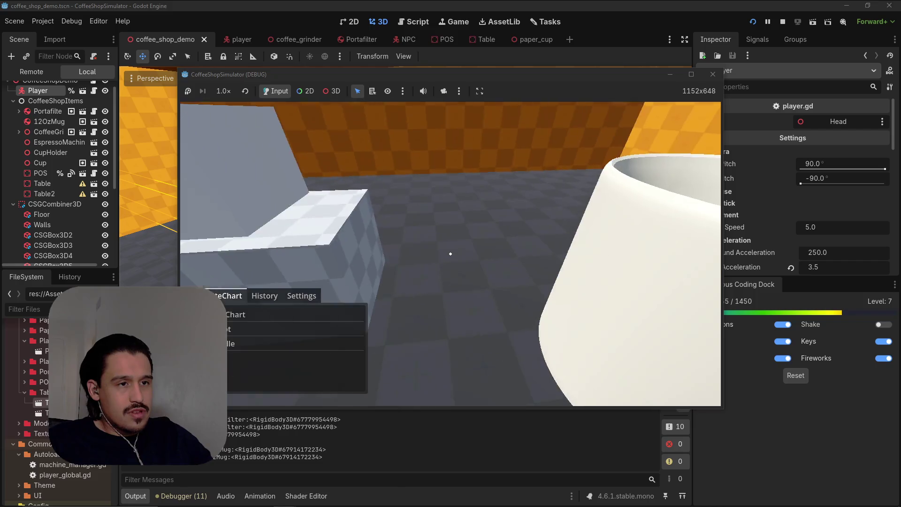
click(450, 254)
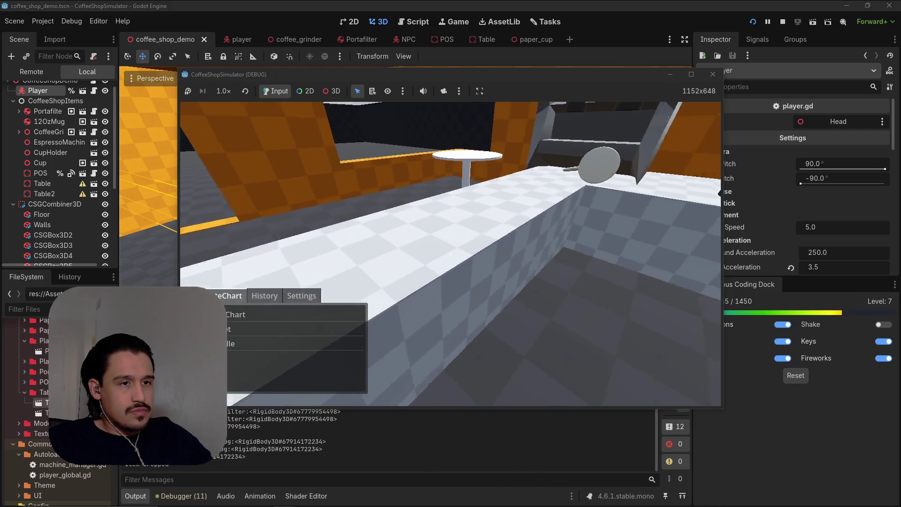
click(450, 253)
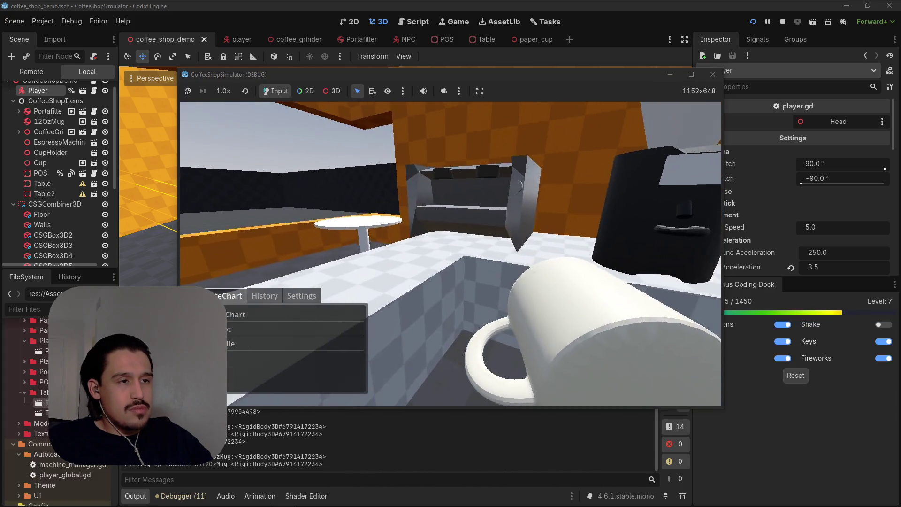
Walk between the grinder and counter, dropping the mug and picking it back up.
key(s)
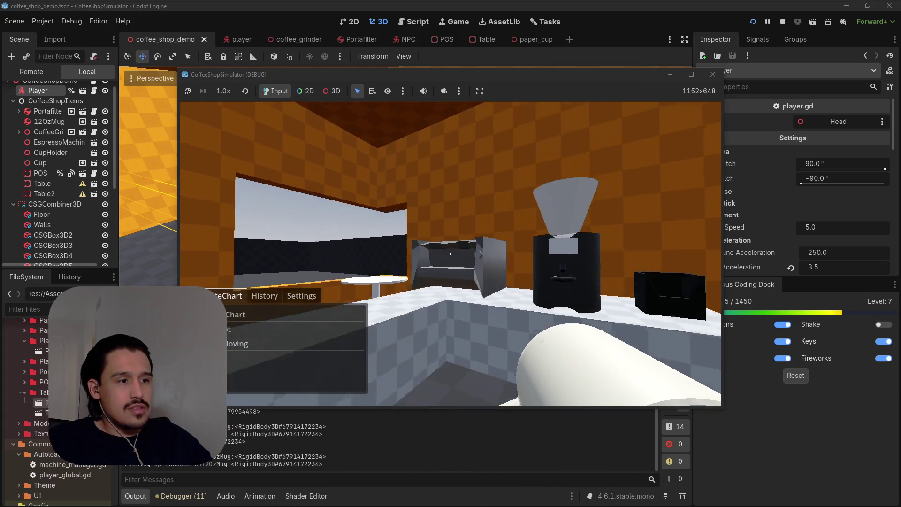
key(q)
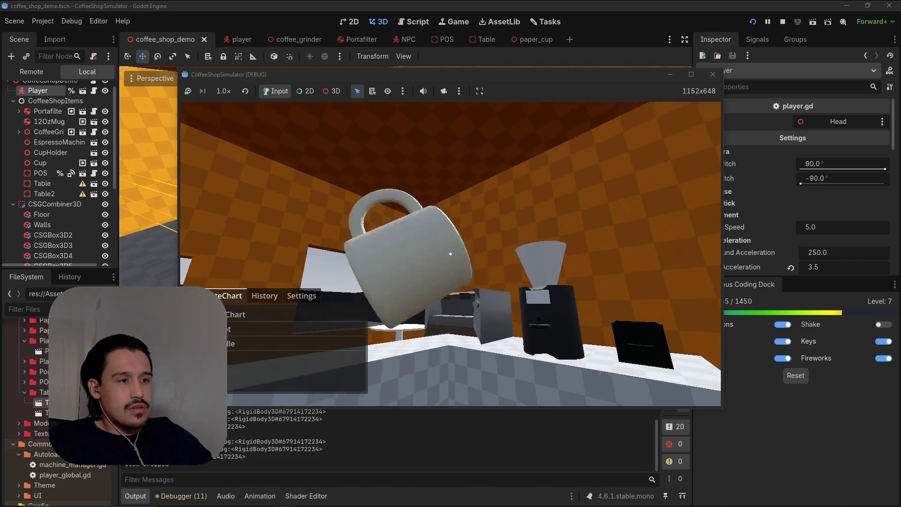
key(w)
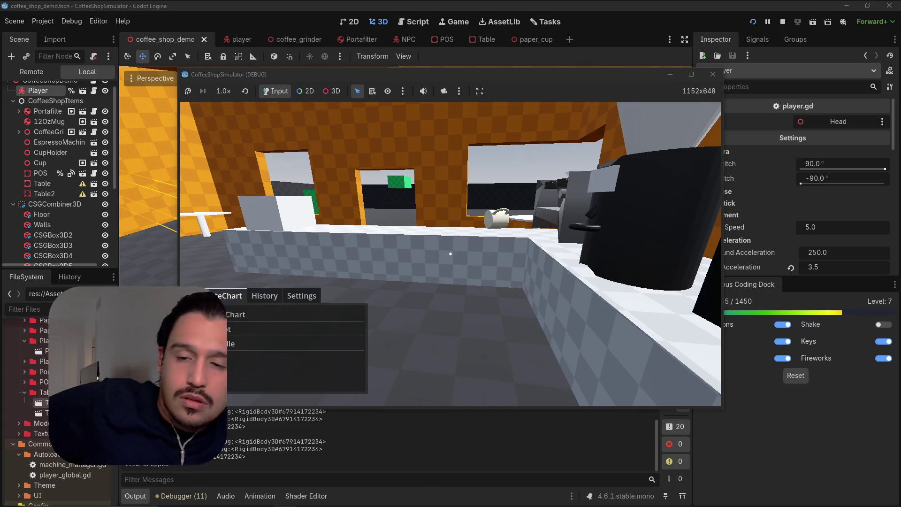
key(w)
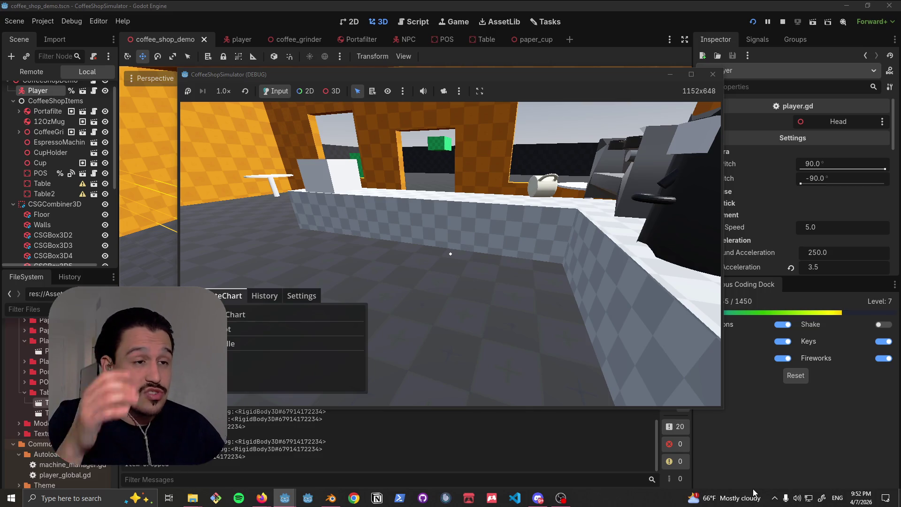
key(w)
key(e)
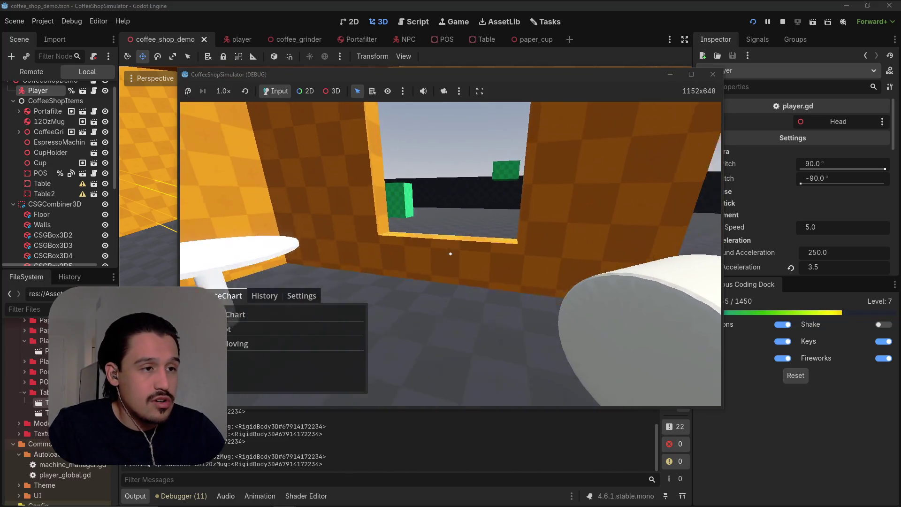
key(q)
key(w)
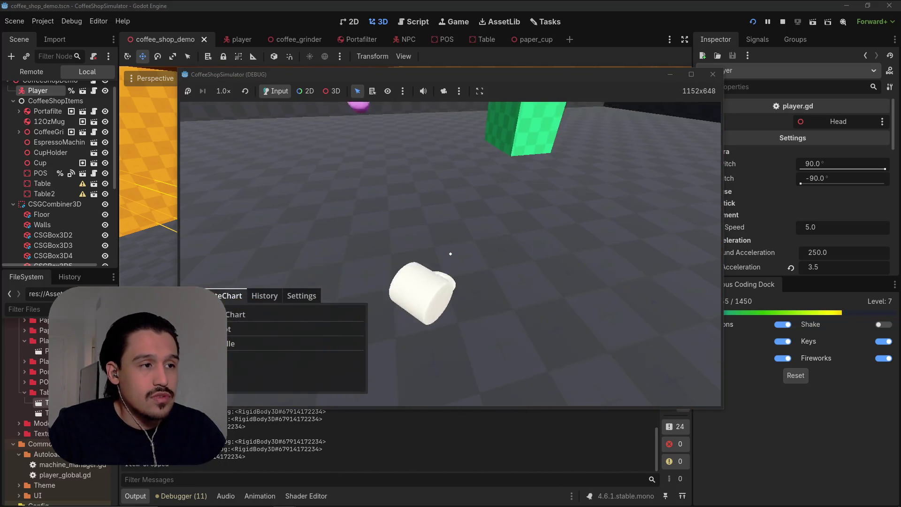
key(e)
Throw the mug, retrieve it from the floor and walk back to the counter.
key(w)
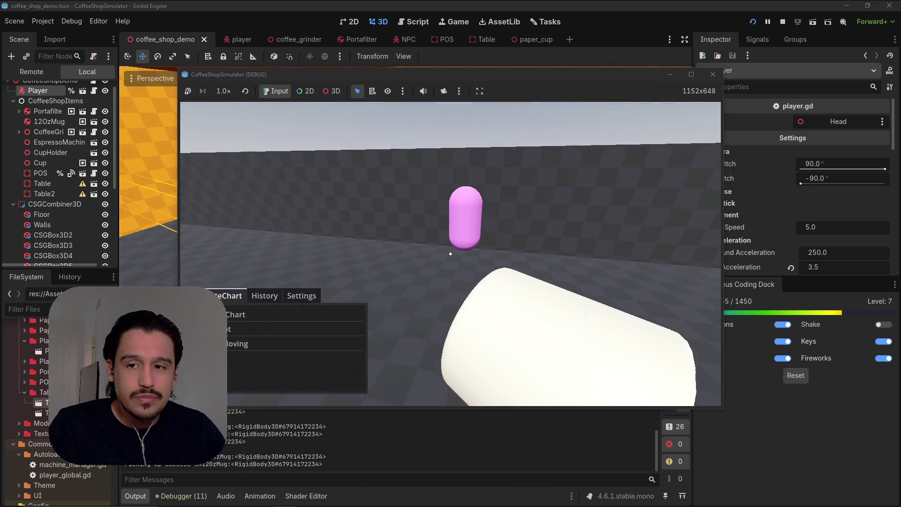
key(w)
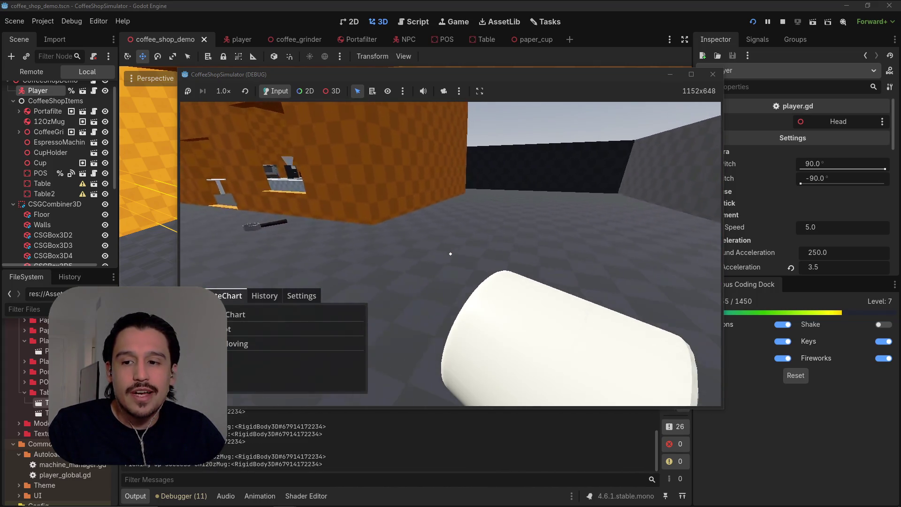
key(s)
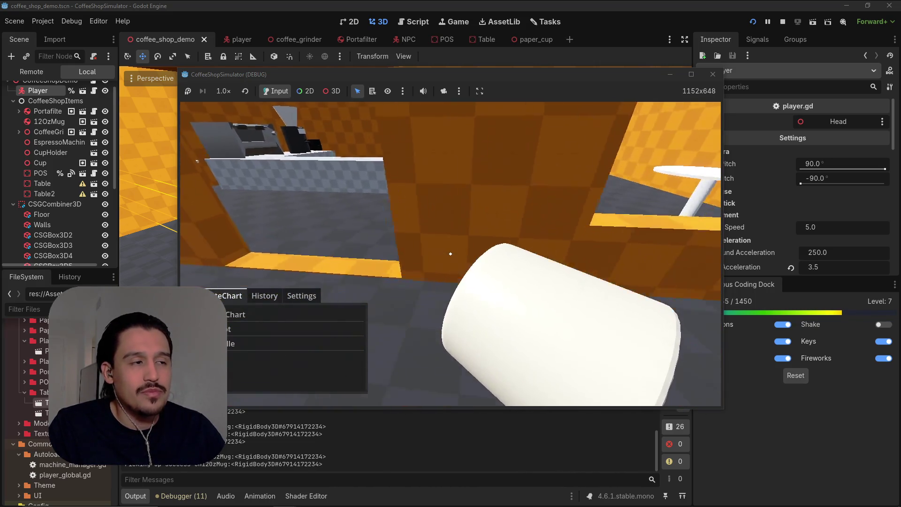
key(q)
key(w)
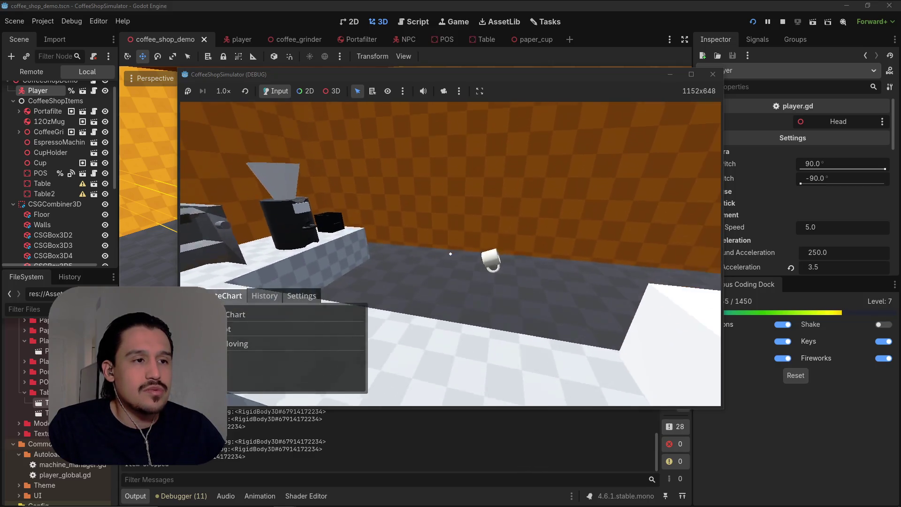
key(s)
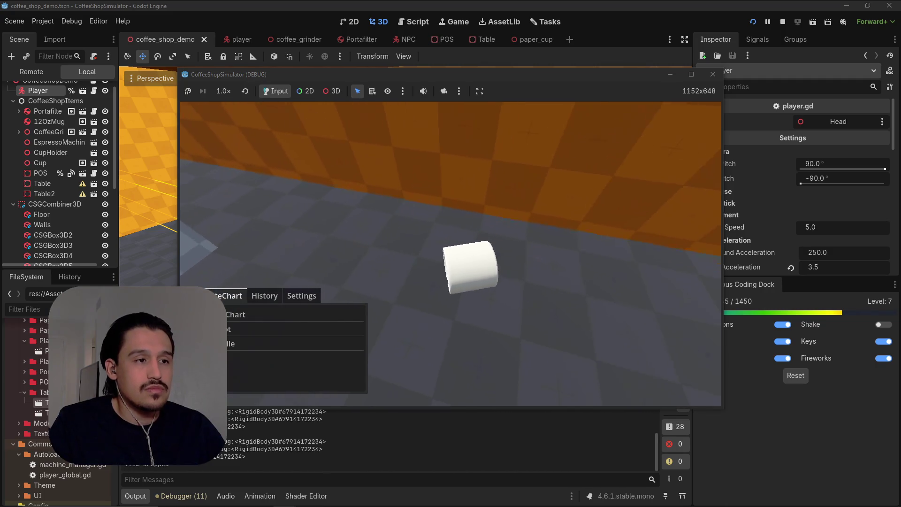
key(e)
key(w)
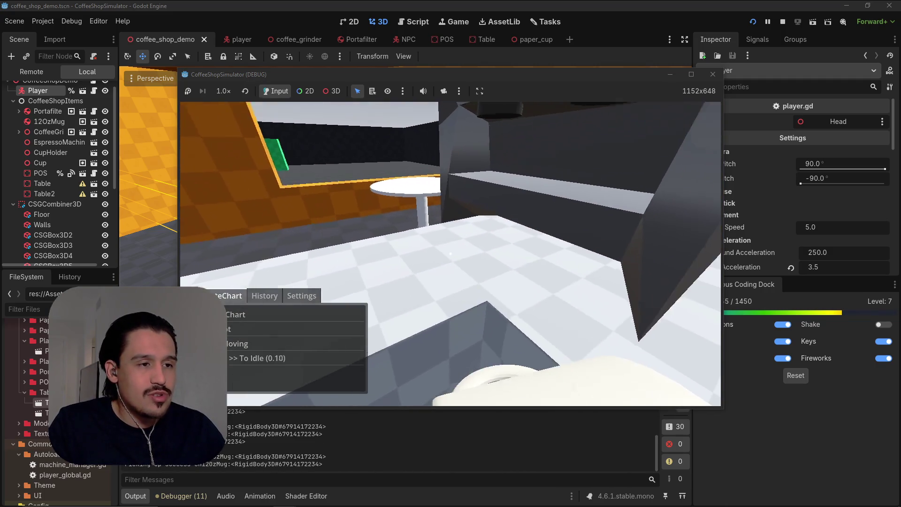
key(w)
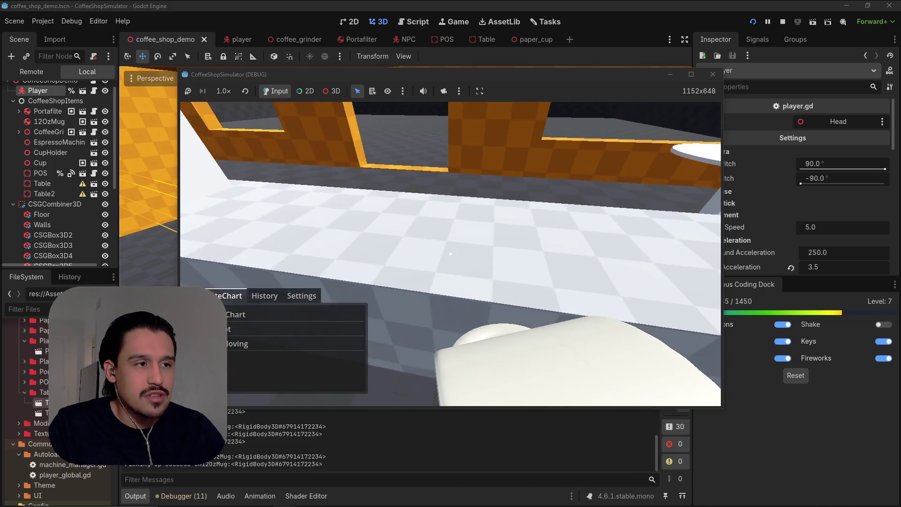
key(w)
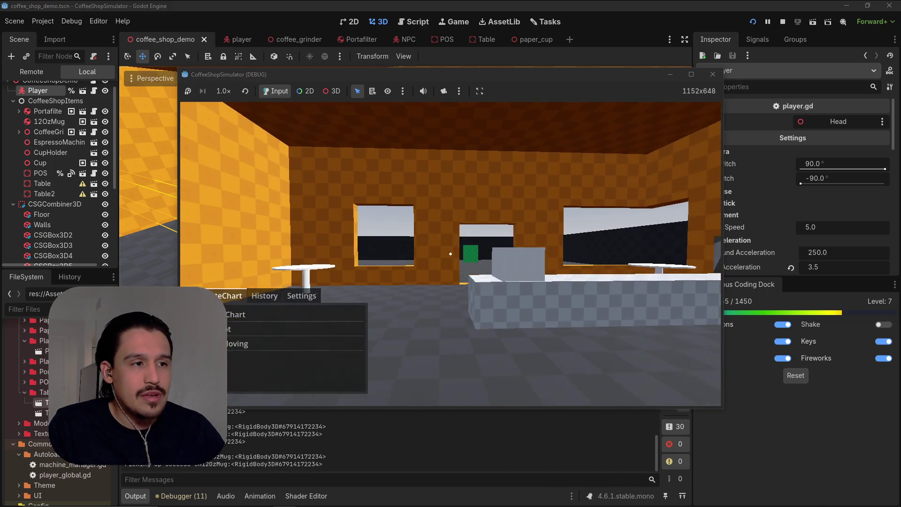
key(w)
key(w)
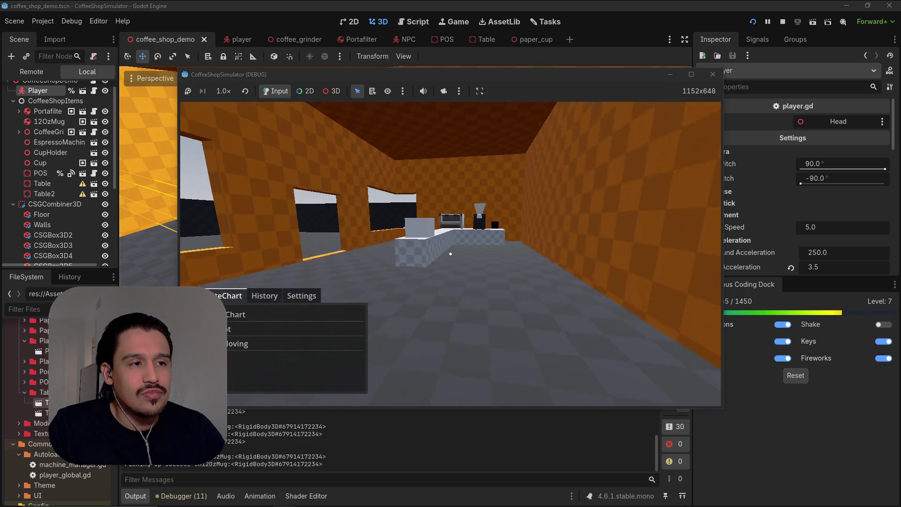
key(w)
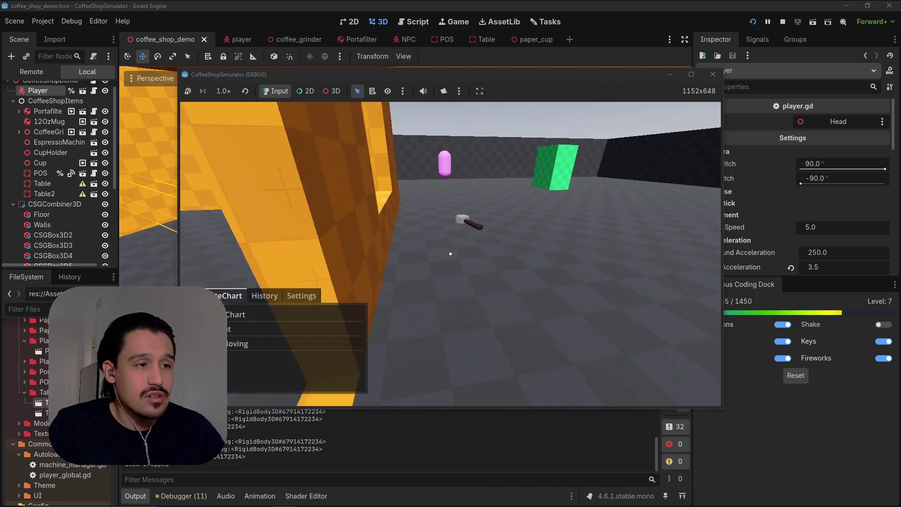
key(w)
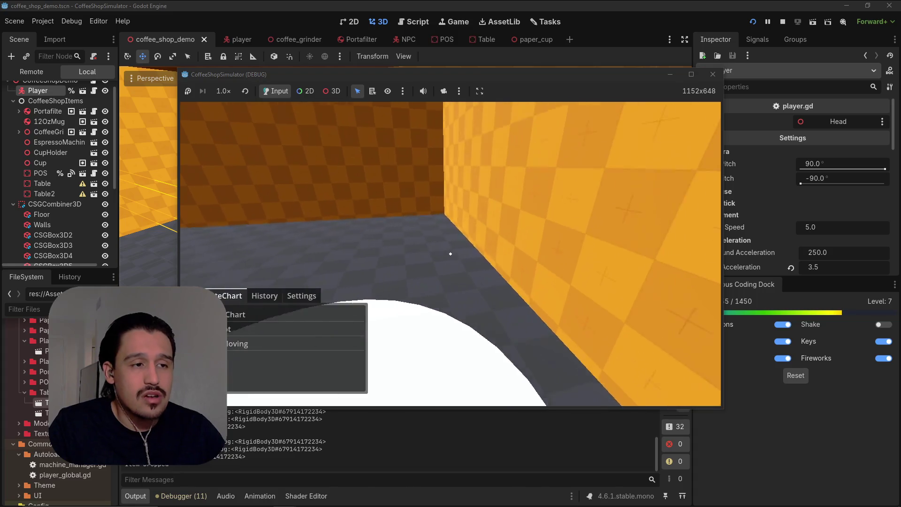
Walk to the grinder, open its Power and Grind Size controls, then close them.
key(w)
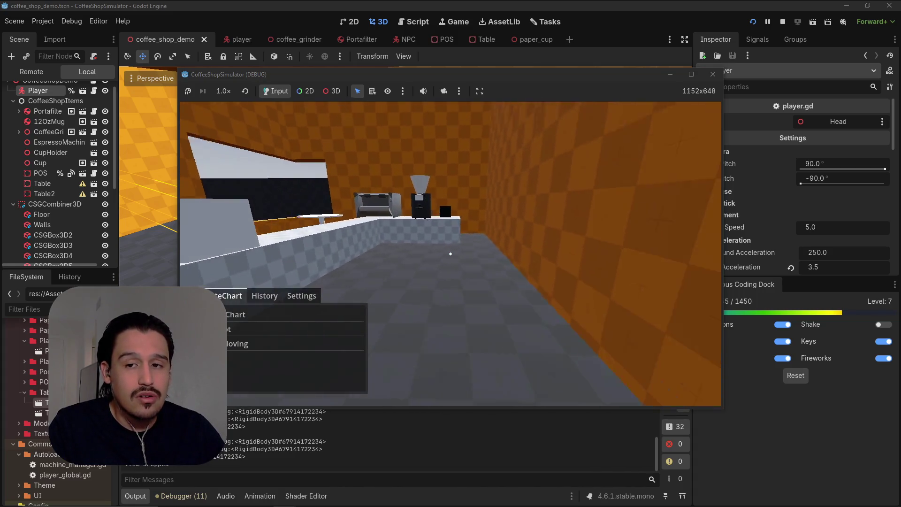
key(s)
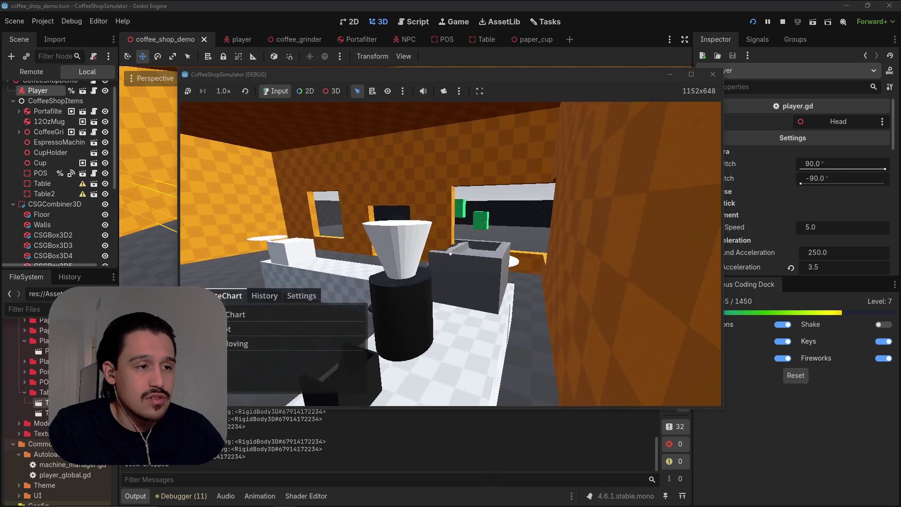
key(w)
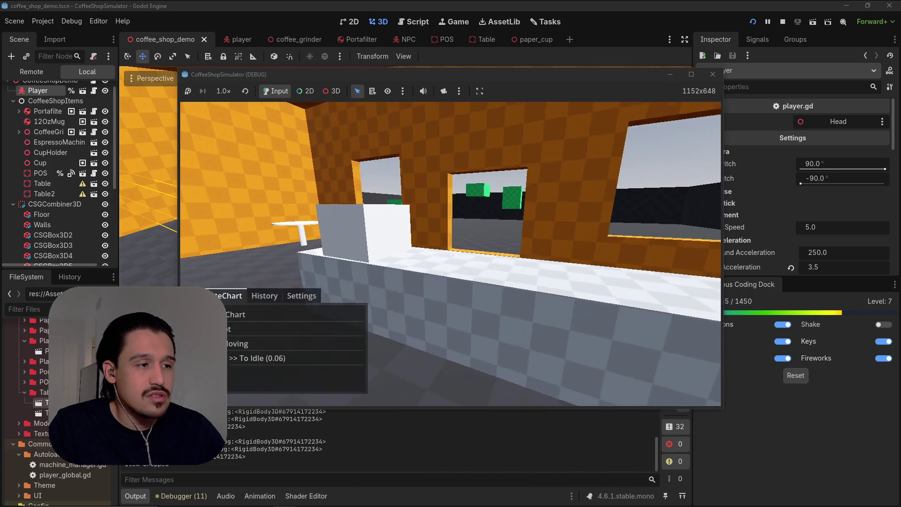
key(w)
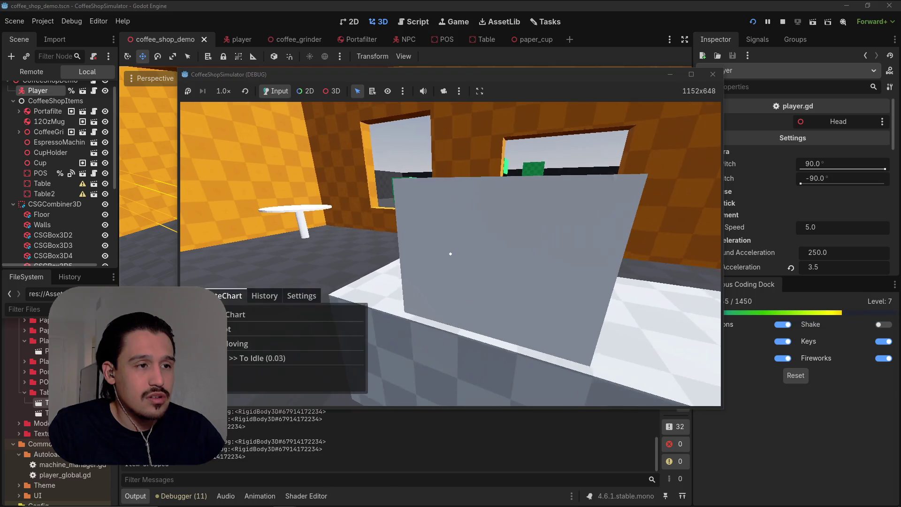
key(e)
click(454, 356)
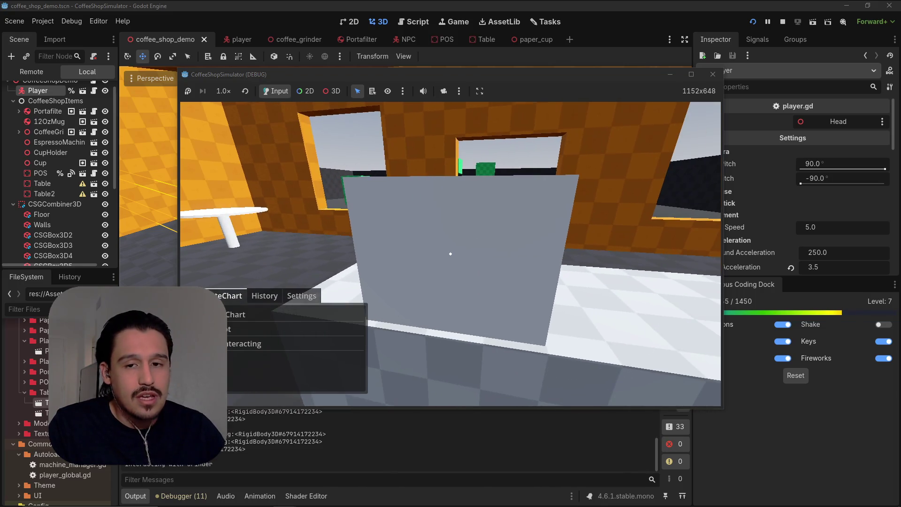
Release the mouse, pick up the white cup, throw it across the room and relaunch the game.
key(F8)
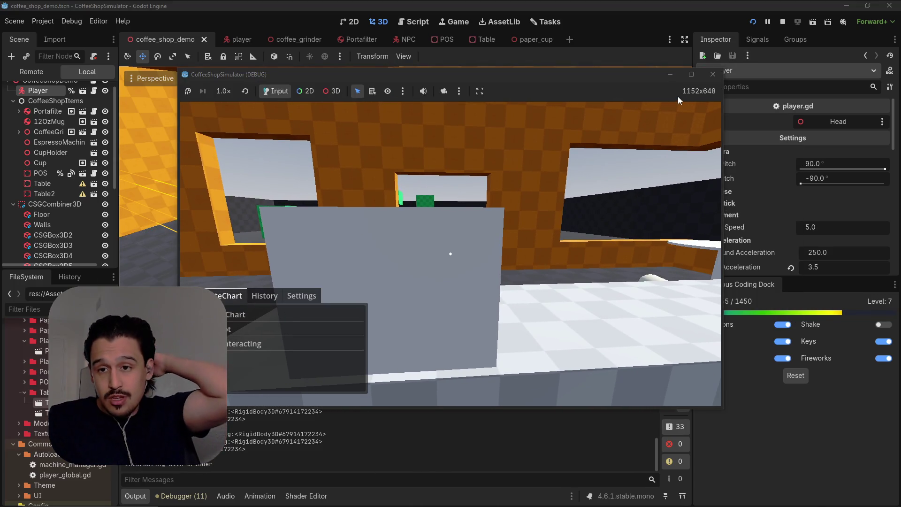
key(Escape)
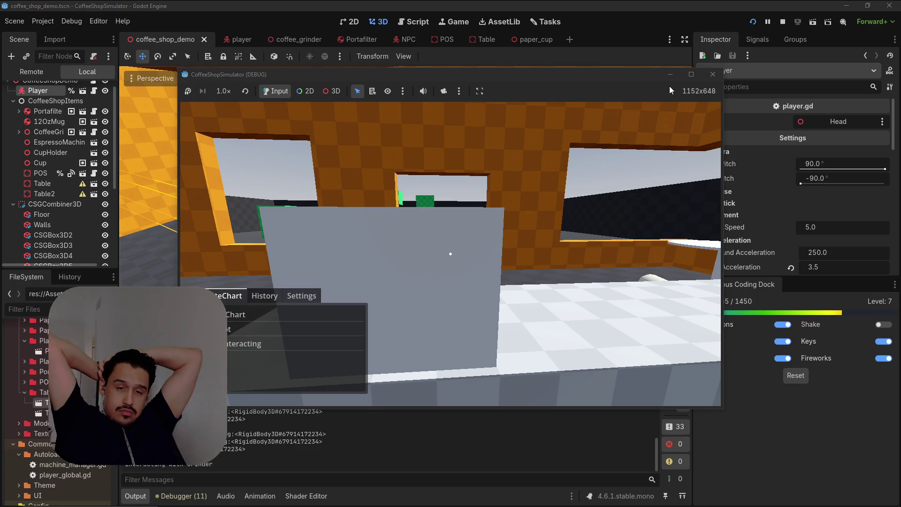
key(s)
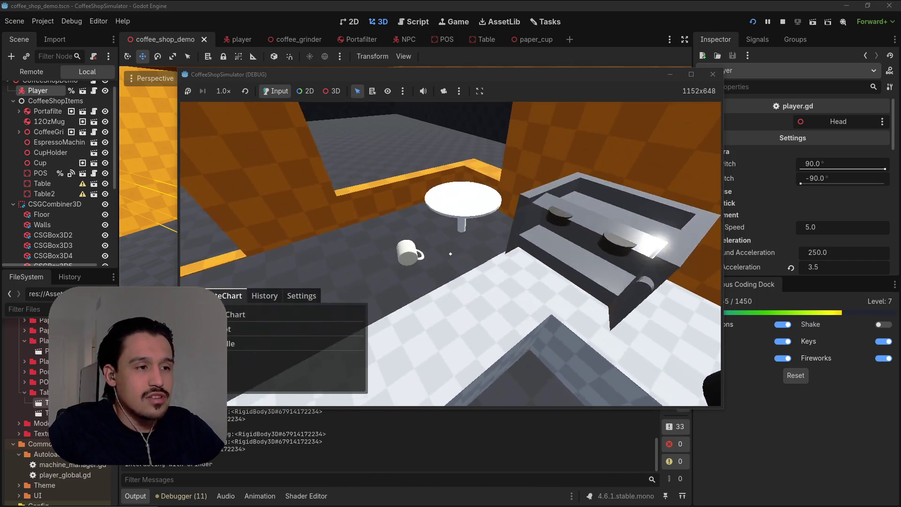
key(e)
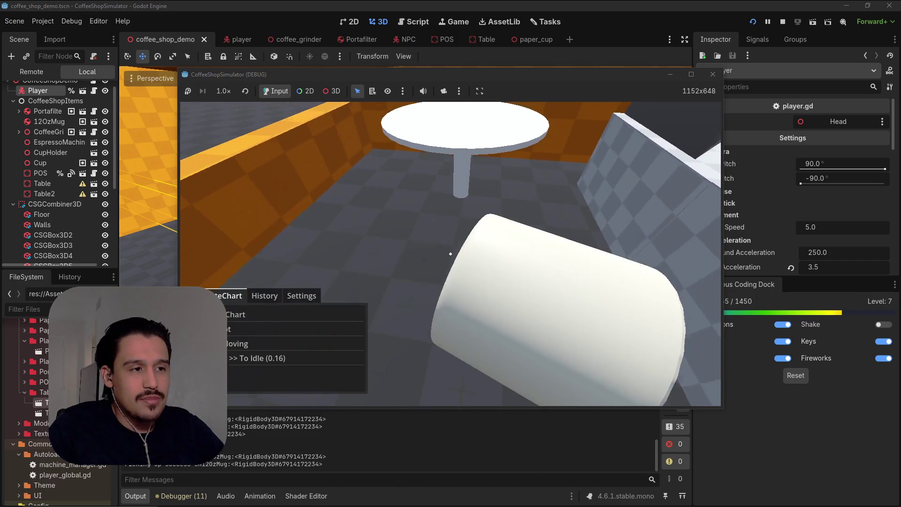
key(w)
key(e)
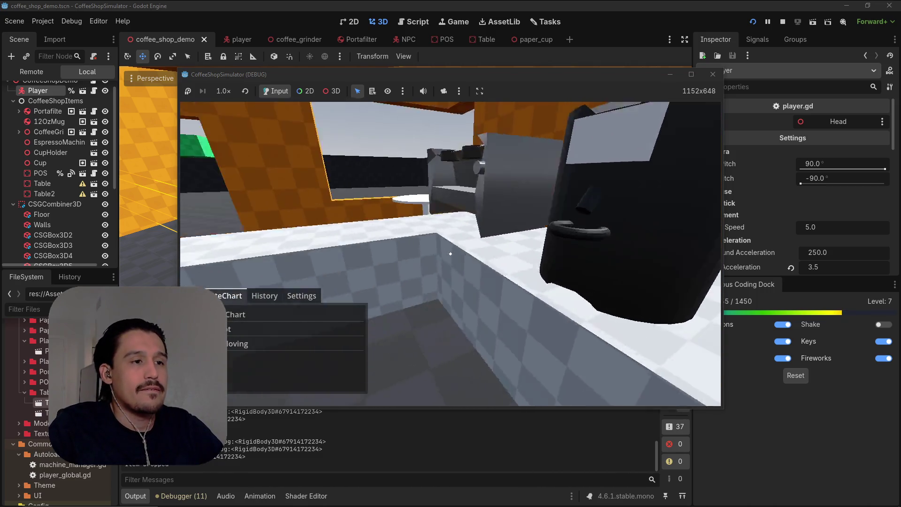
key(F5)
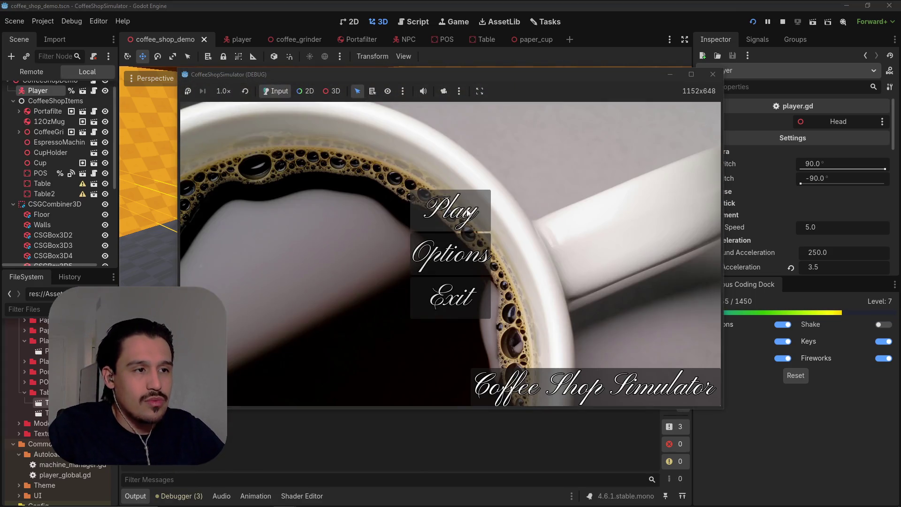
Start the game and pick up and drop the portafilter near the pink capsule.
click(468, 213)
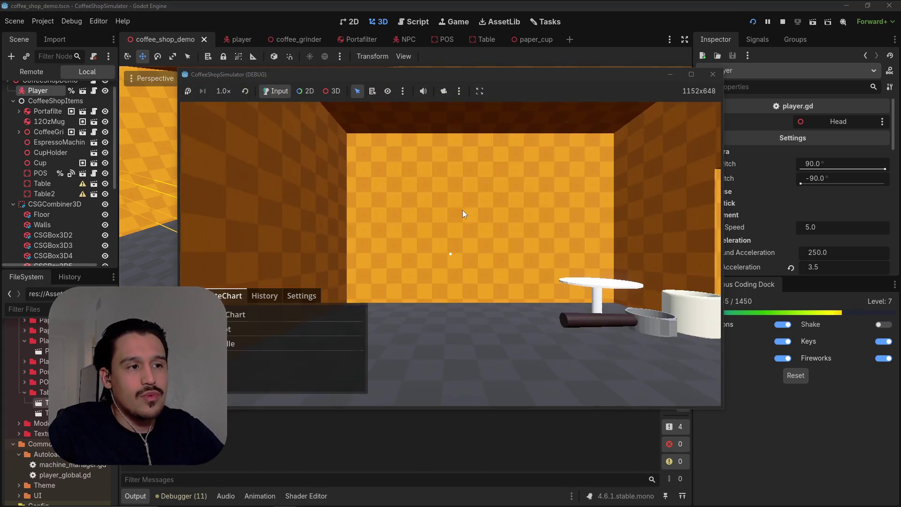
key(w)
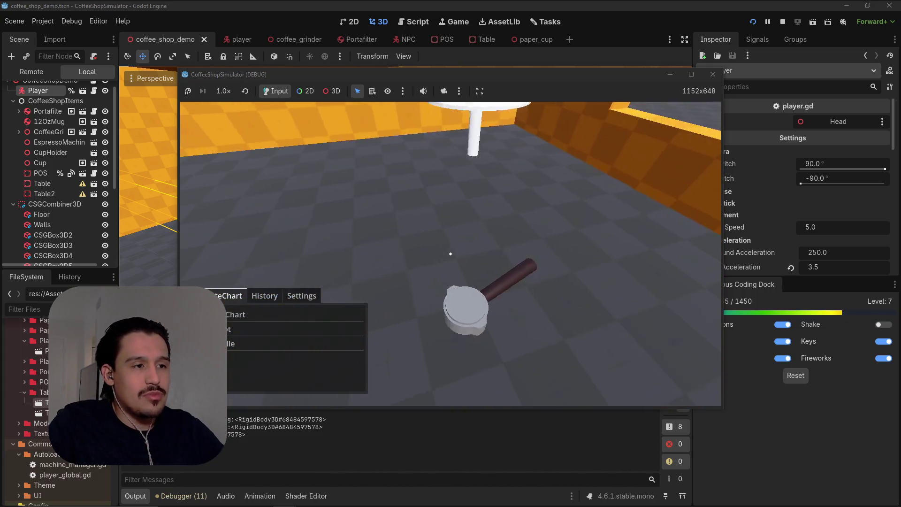
key(e)
key(w)
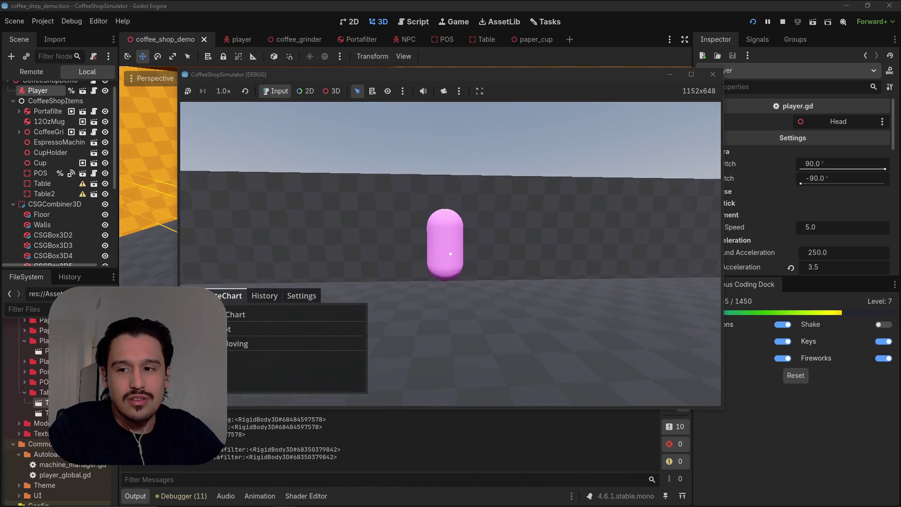
key(q)
key(w)
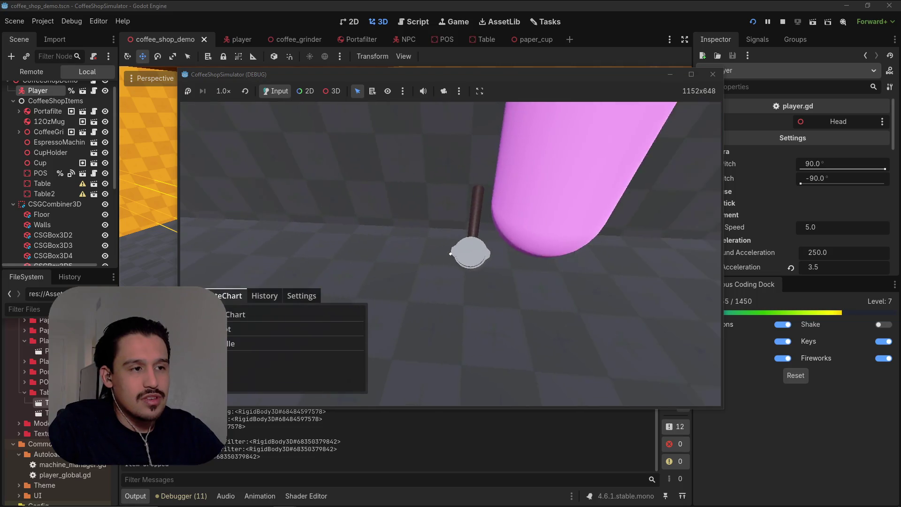
key(e)
key(w)
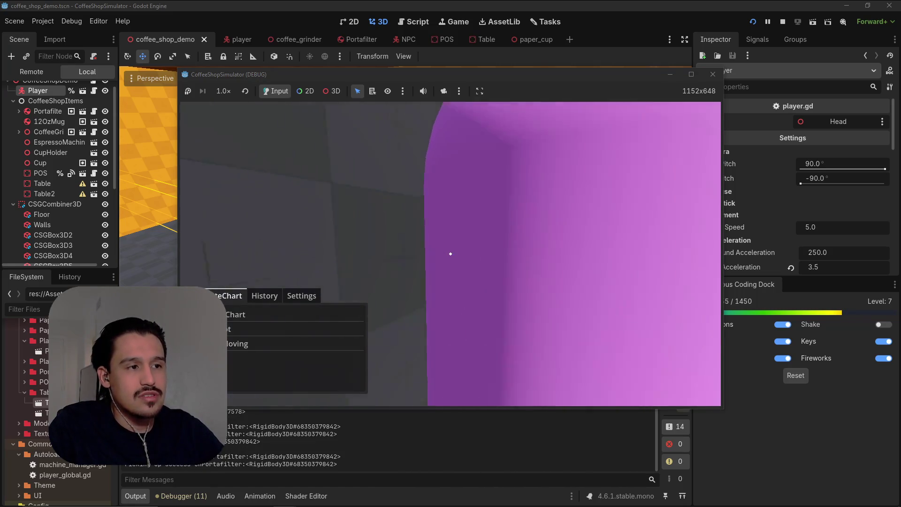
key(d)
Keep picking up and dropping the portafilter, then carry it to the grinder and interact.
key(q)
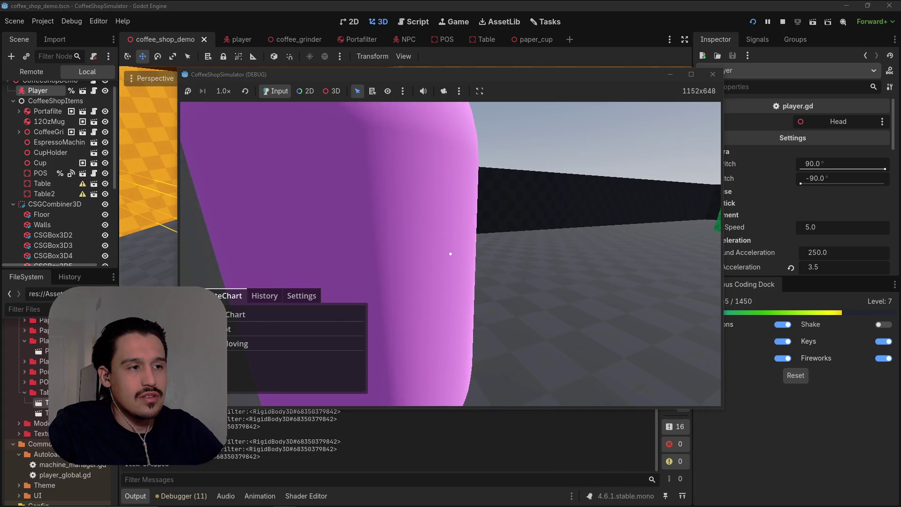
key(s)
key(w)
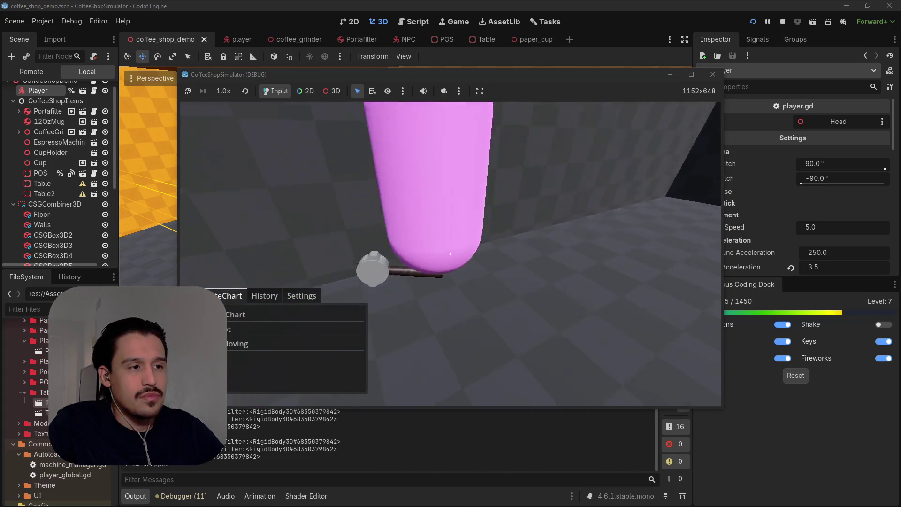
key(e)
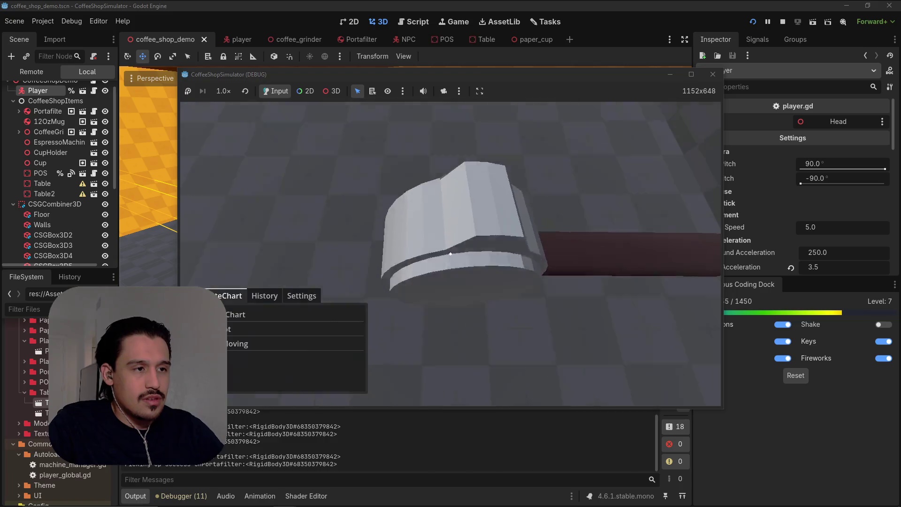
key(q)
key(w)
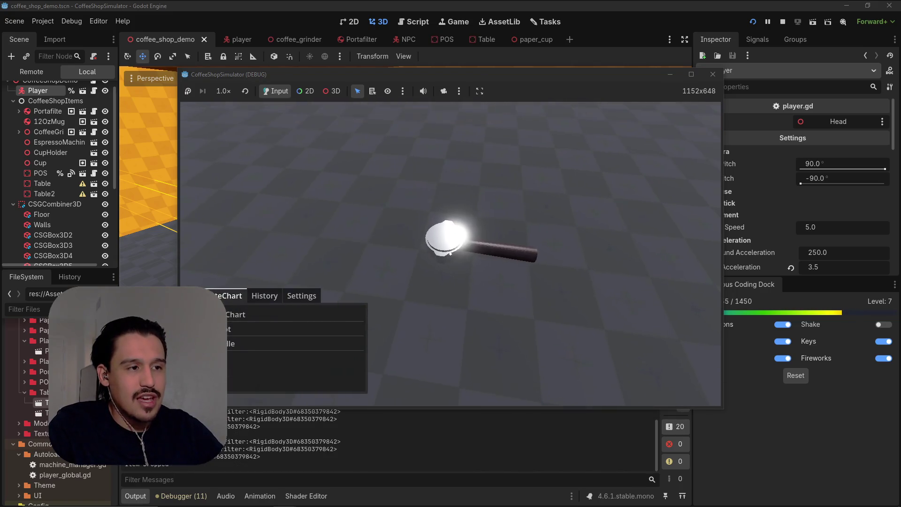
key(s)
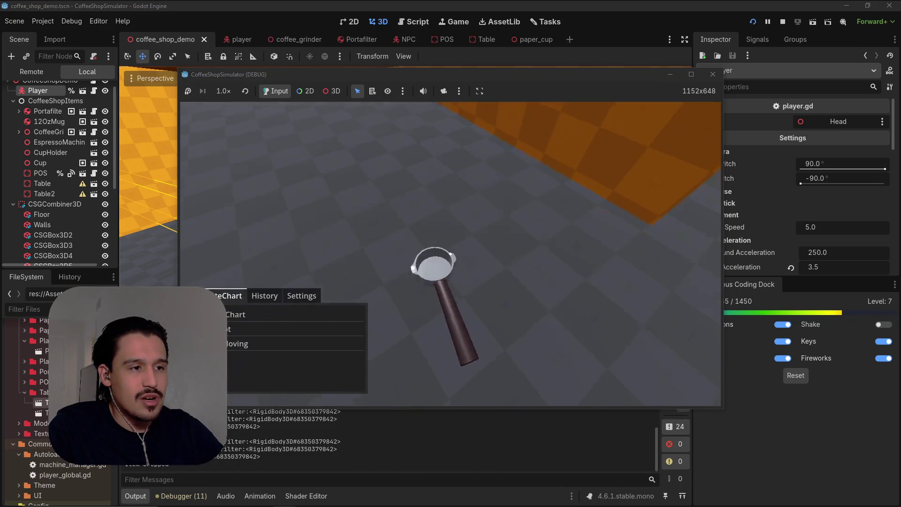
key(e)
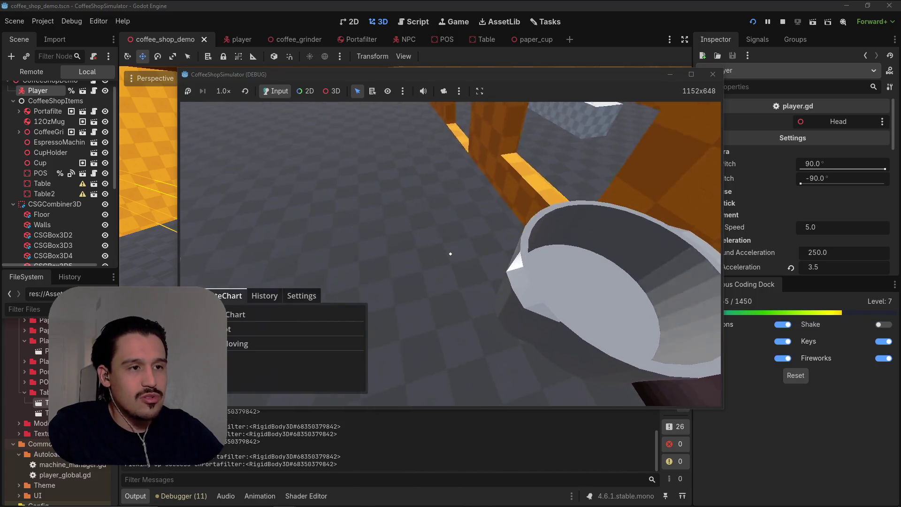
key(e)
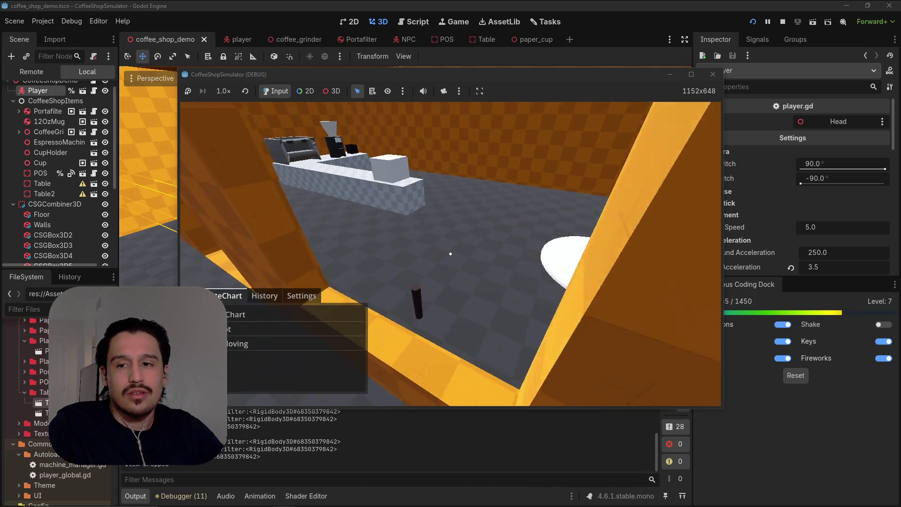
key(e)
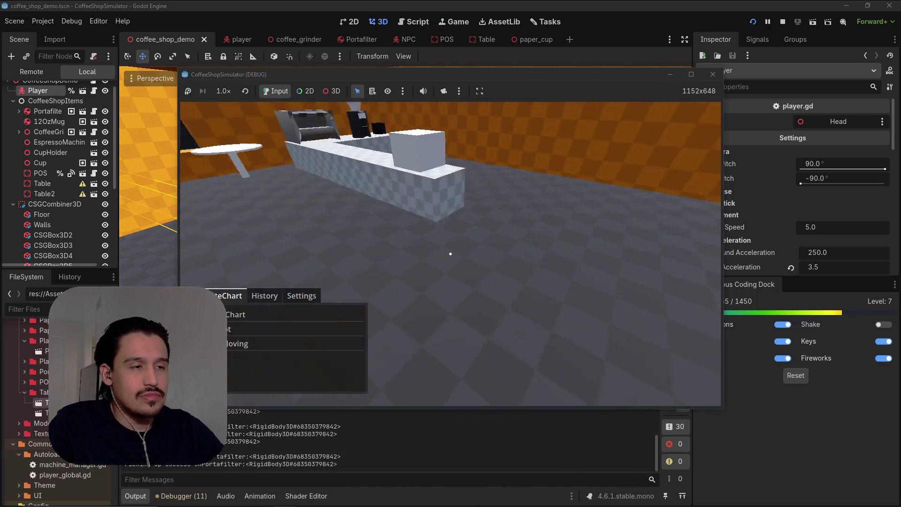
key(w)
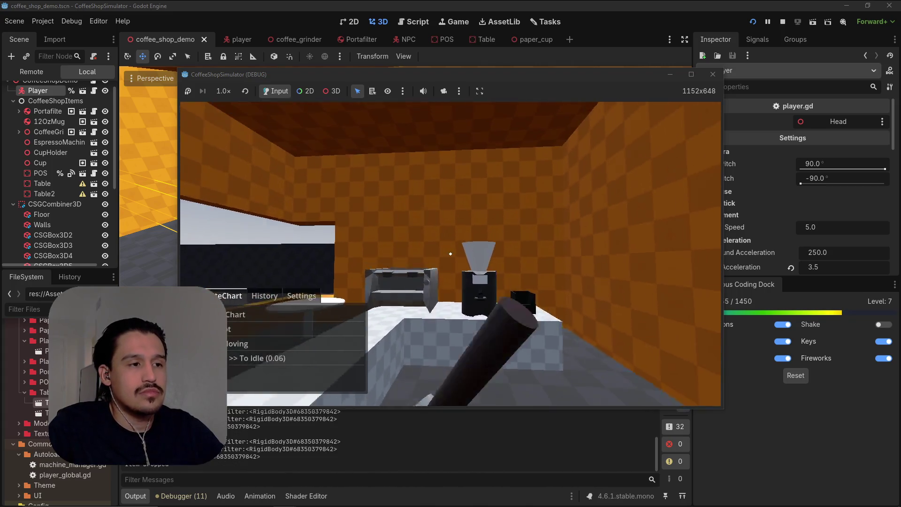
key(e)
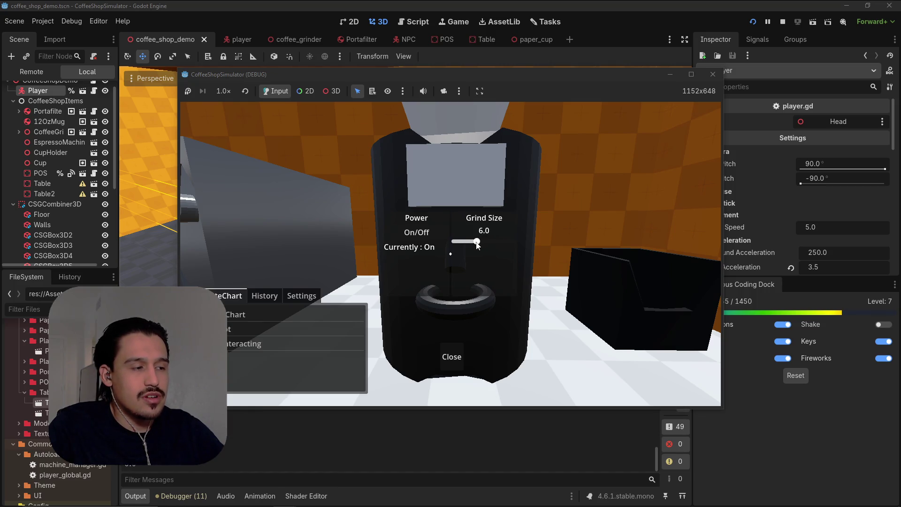
Close the grinder interface and stop the running game with F8.
click(453, 358)
key(F8)
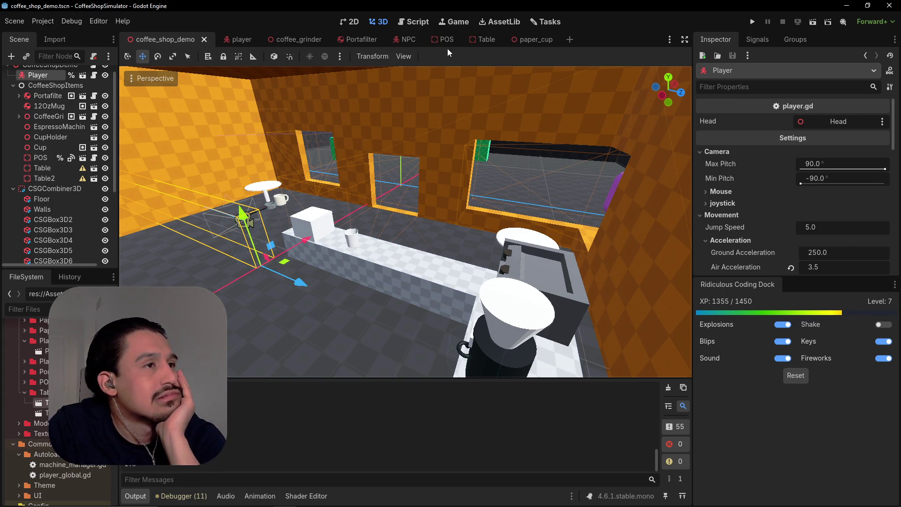
In the coffee_grinder scene, browse the UI nodes and select GridContainer.
click(284, 39)
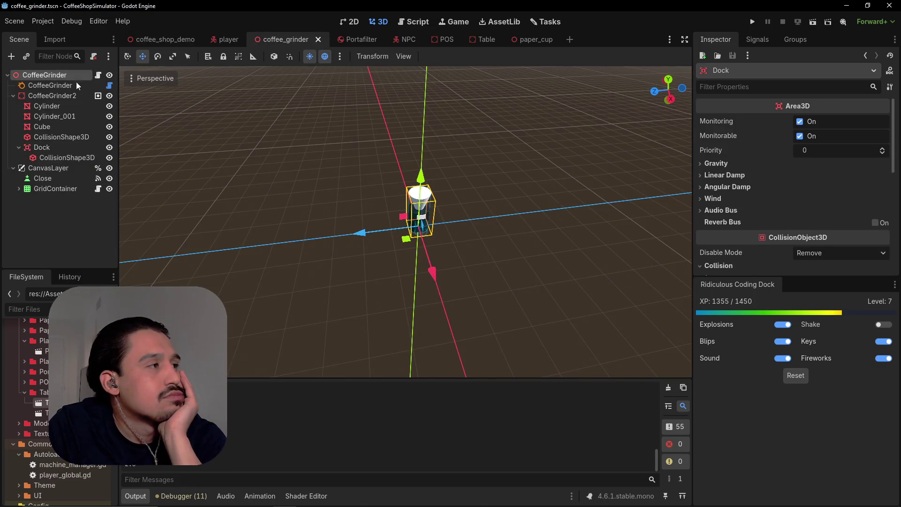
click(42, 126)
click(61, 182)
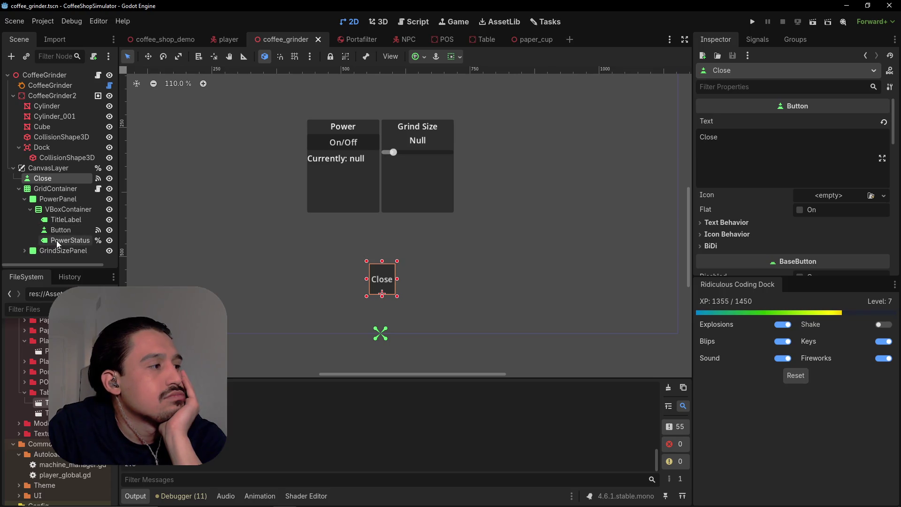
click(33, 252)
click(24, 251)
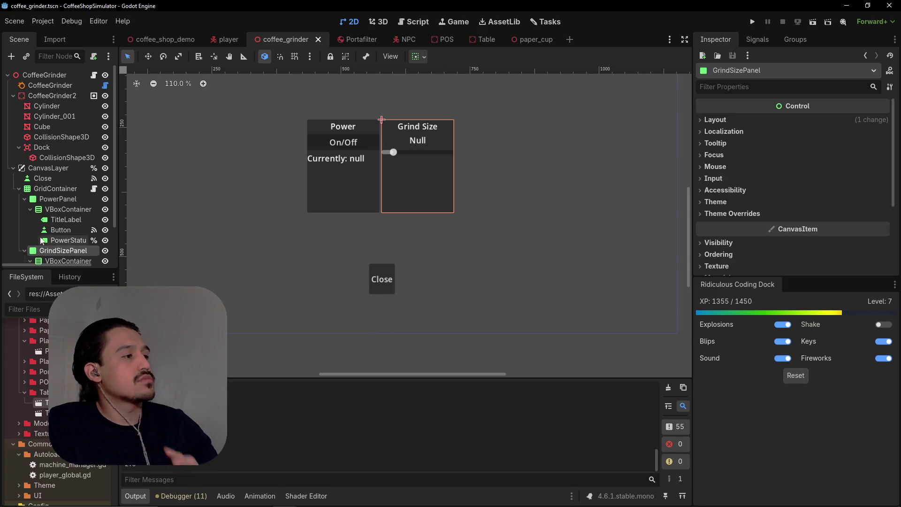
scroll(51, 211, down, 2)
click(55, 148)
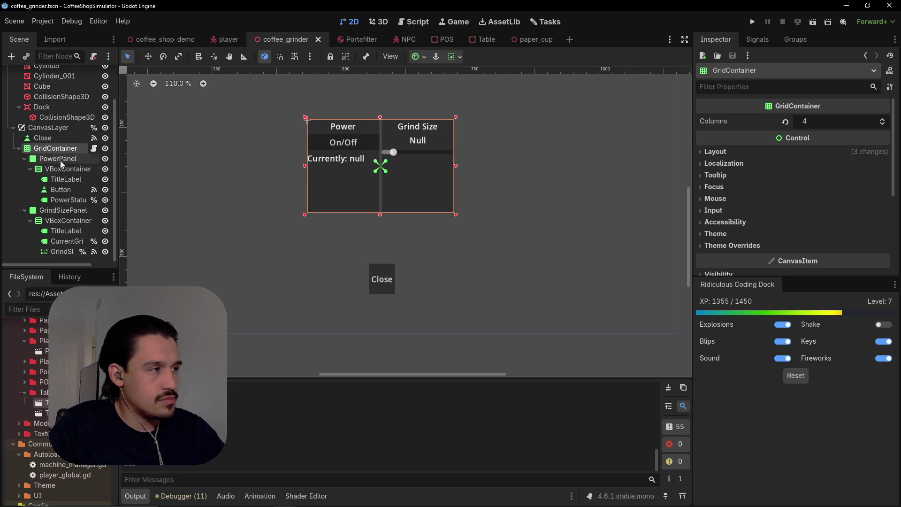
Add a Panel under GridContainer and rename it DispensePanel.
key(ctrl+a)
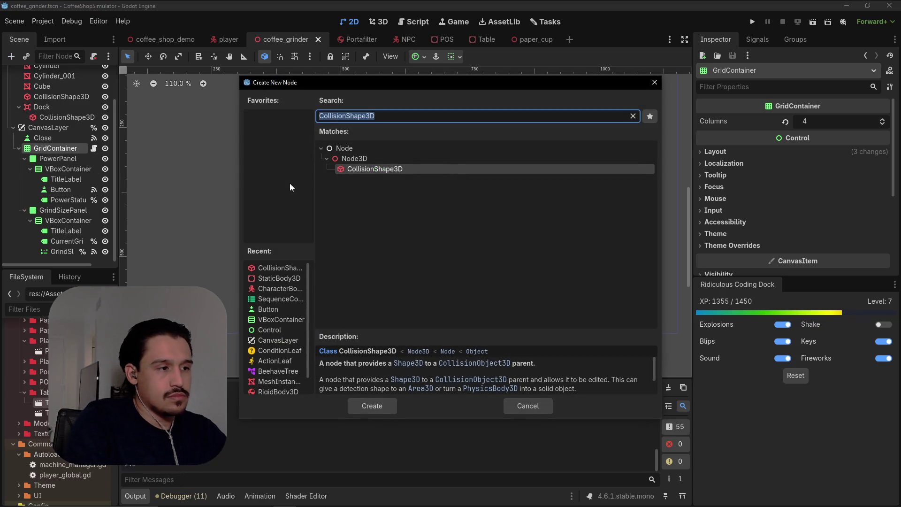
text(pa)
key(Tab)
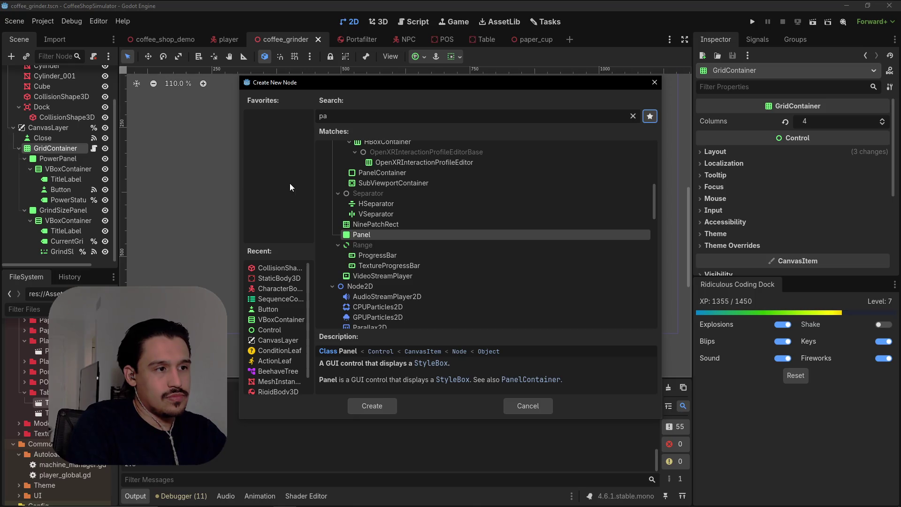
double_click(374, 235)
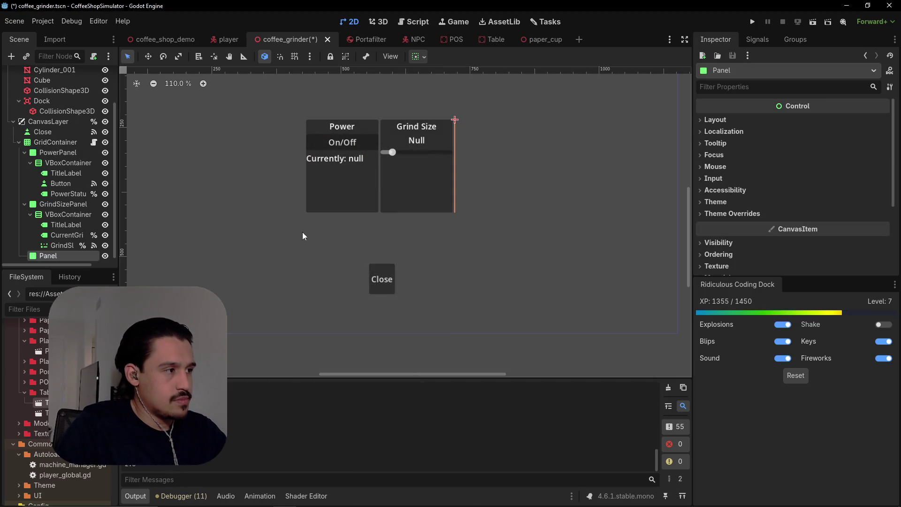
key(F2)
text(Dispens)
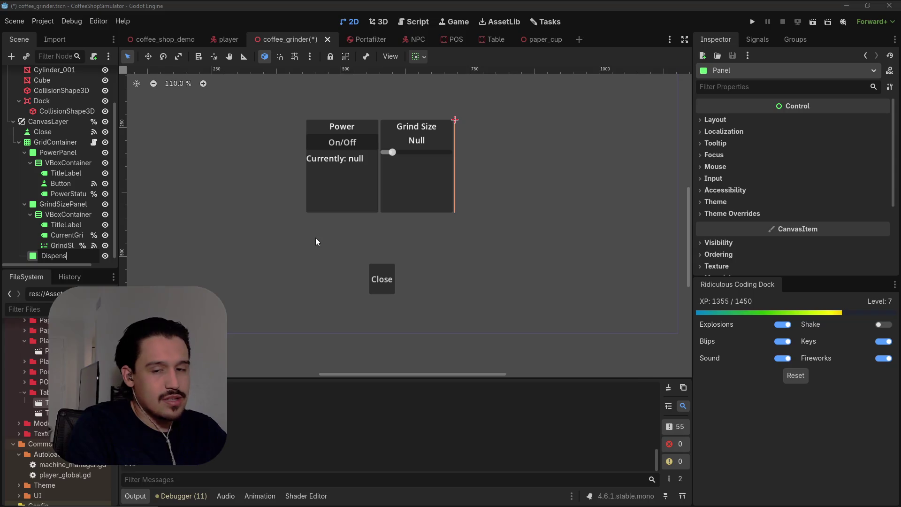
text(anel)
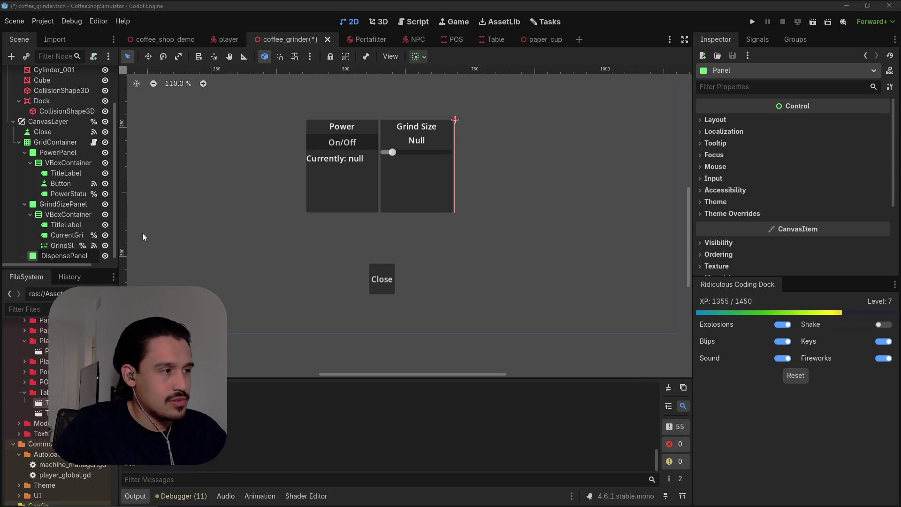
key(Return)
Add a VBoxContainer child to DispensePanel.
key(ctrl+a)
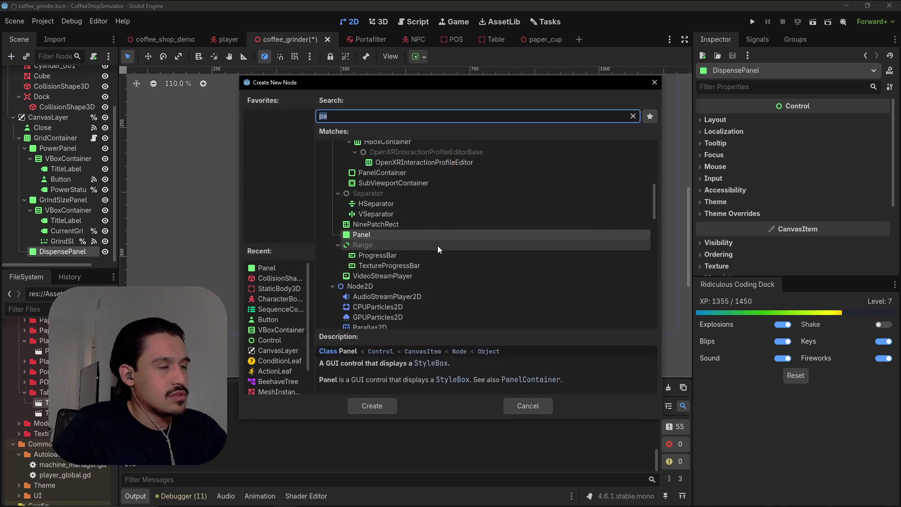
text(vb)
key(Return)
key(ctrl+a)
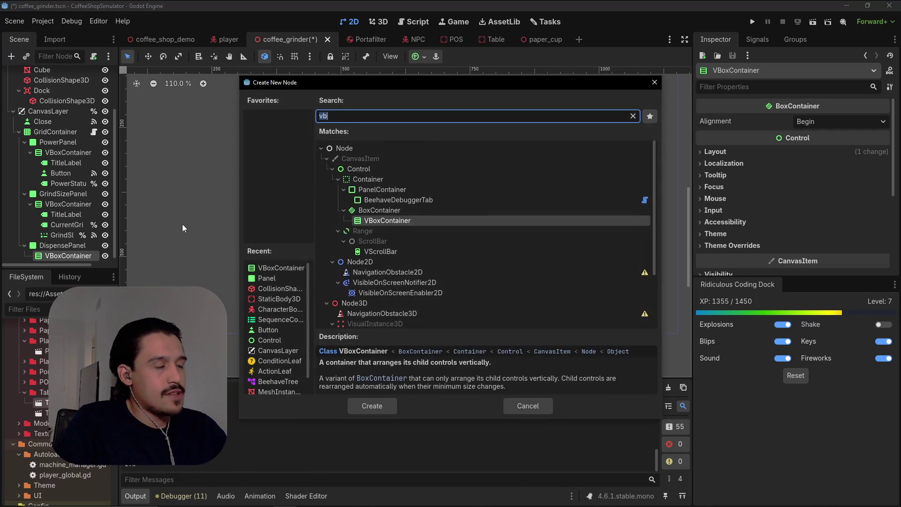
Add a Label inside DispensePanel's VBoxContainer.
text(label)
click(370, 178)
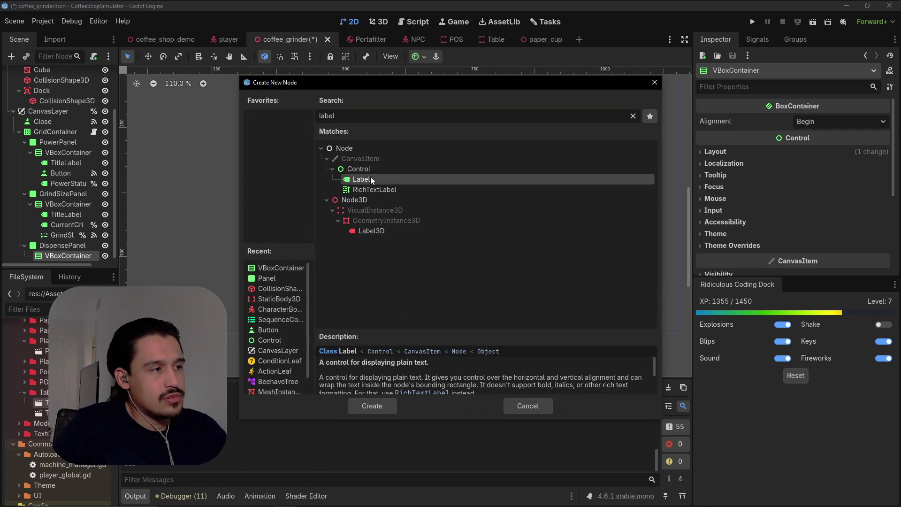
double_click(370, 176)
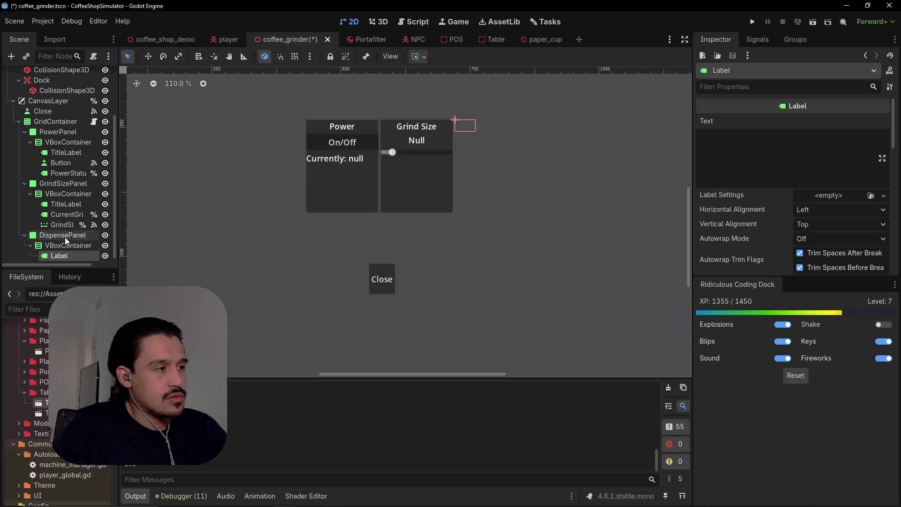
Give DispensePanel a Custom Minimum Size of 140 × 180, matching the PowerPanel.
click(65, 238)
click(744, 120)
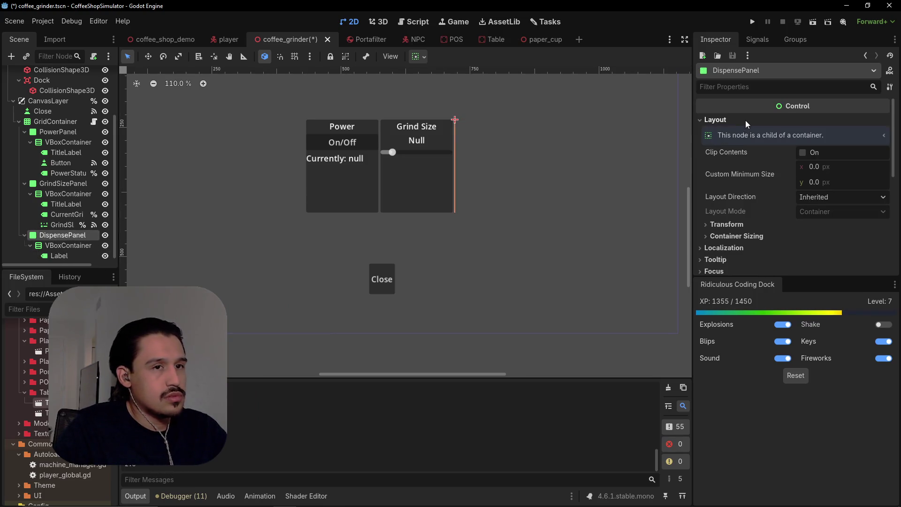
click(66, 133)
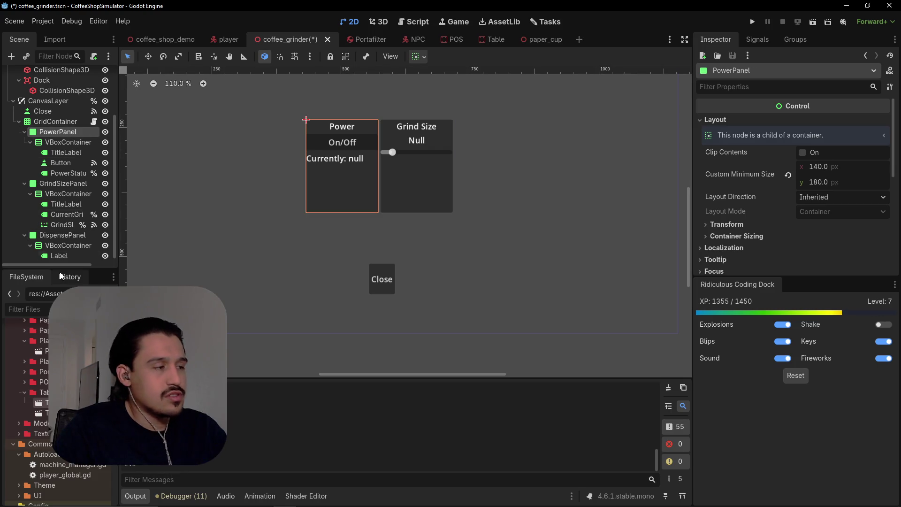
click(51, 234)
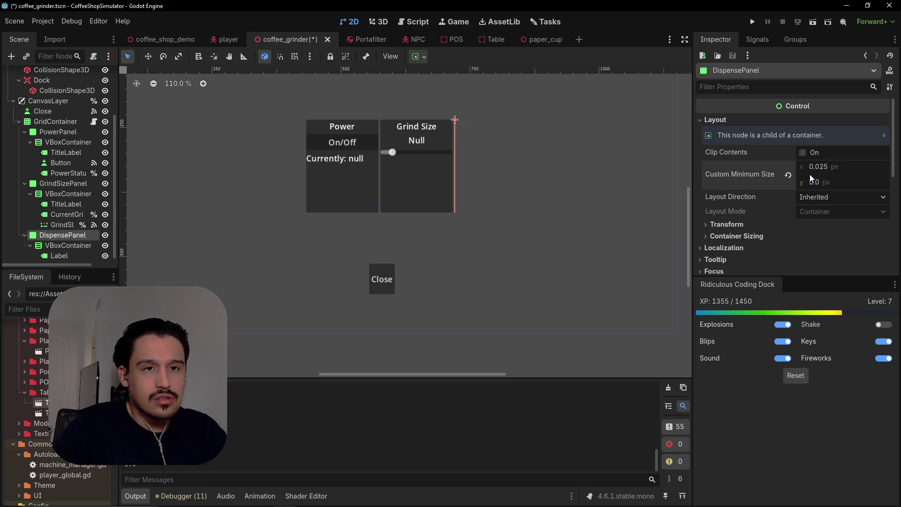
text(140)
key(Tab)
text(180)
key(Return)
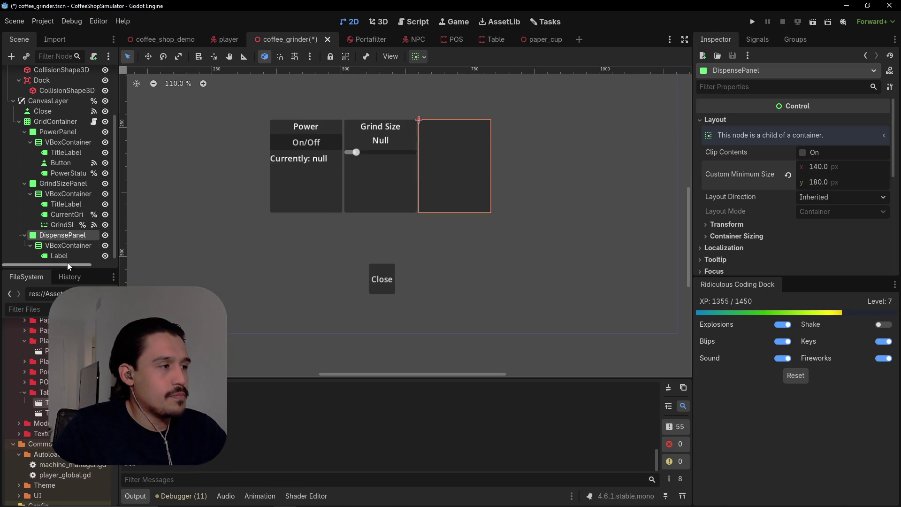
Set the Label's text to 'Dispense Grounds'.
click(59, 255)
click(739, 144)
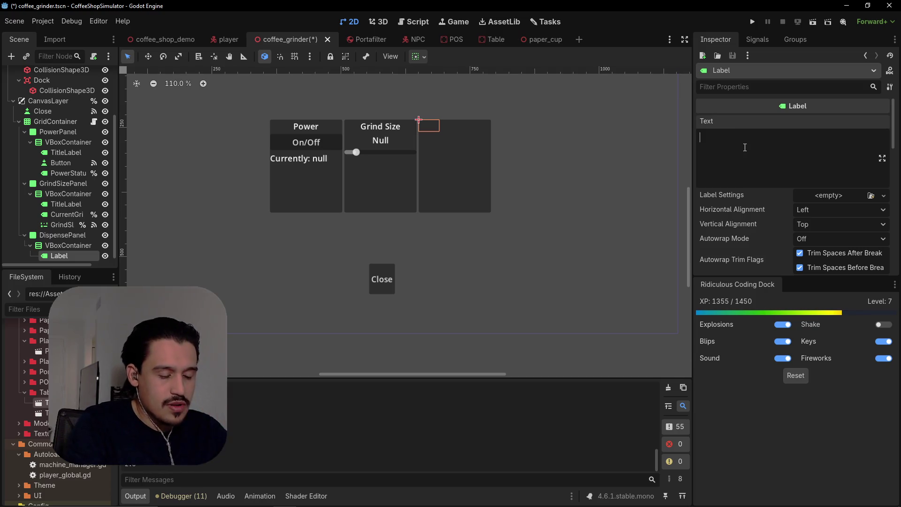
text(Dispense Grounds)
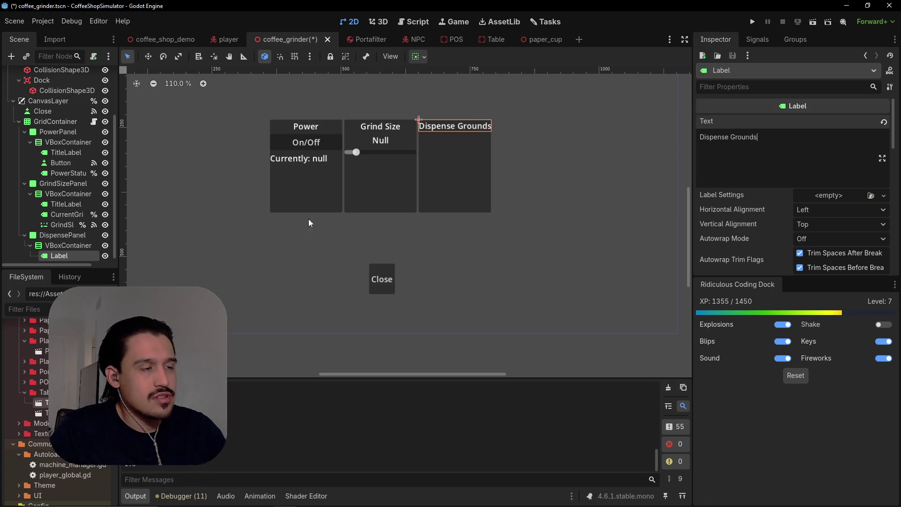
click(66, 241)
key(ctrl+a)
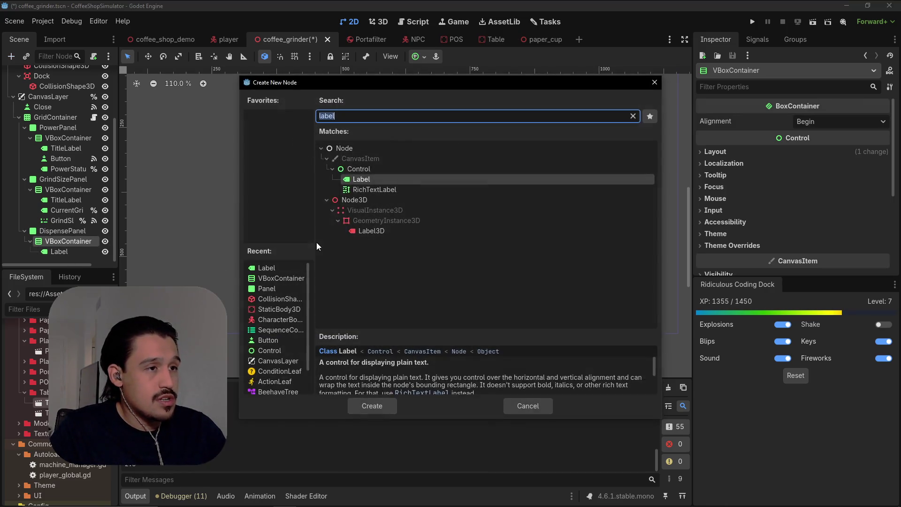
Add a Button to the VBoxContainer with the text 'Dispense'.
text(b)
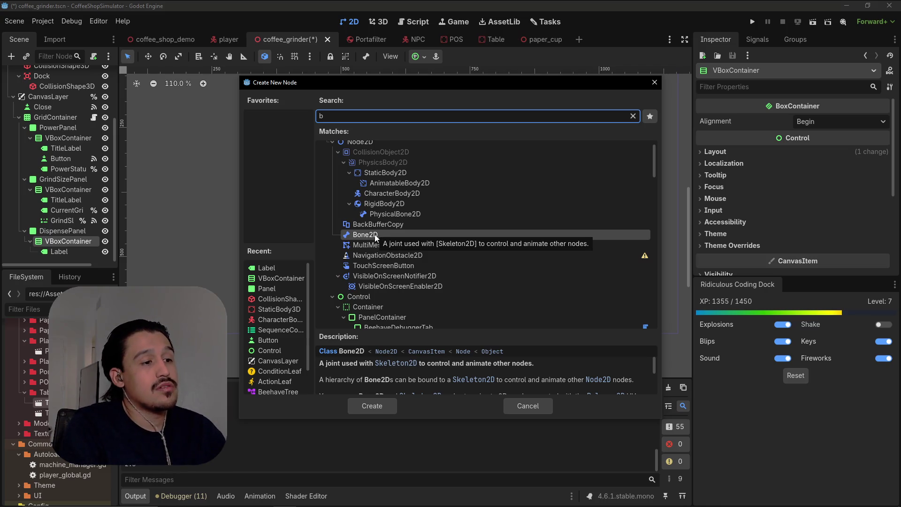
text(utton)
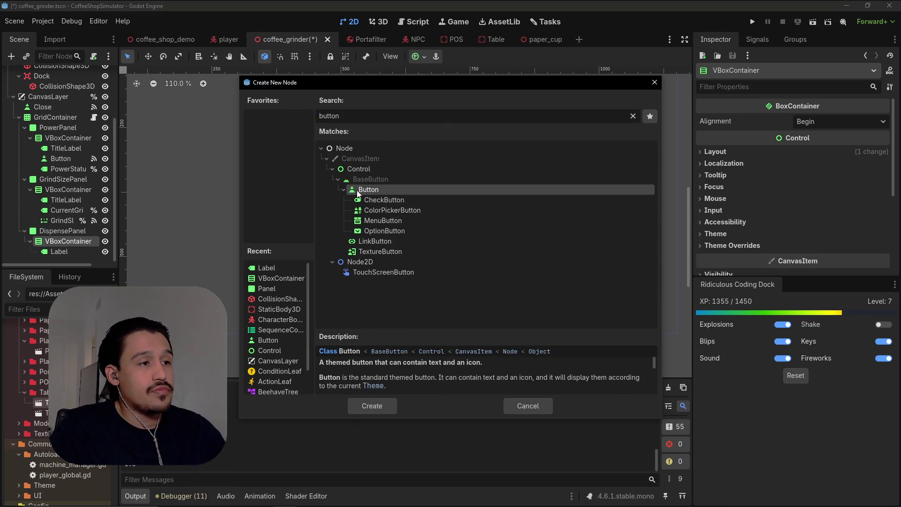
double_click(357, 191)
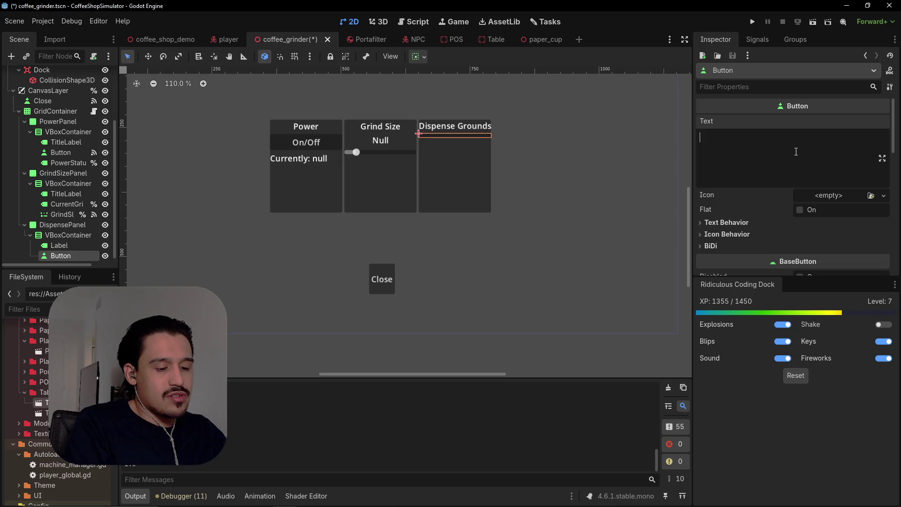
text(Dispense)
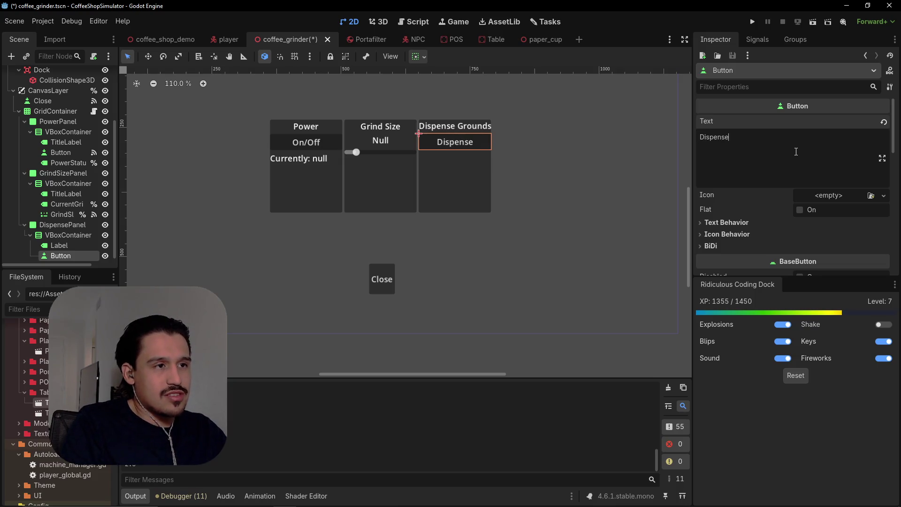
Check the Dispense Grounds label and Dispense button nodes, then save the coffee_grinder scene.
scroll(74, 218, down, 1)
click(88, 242)
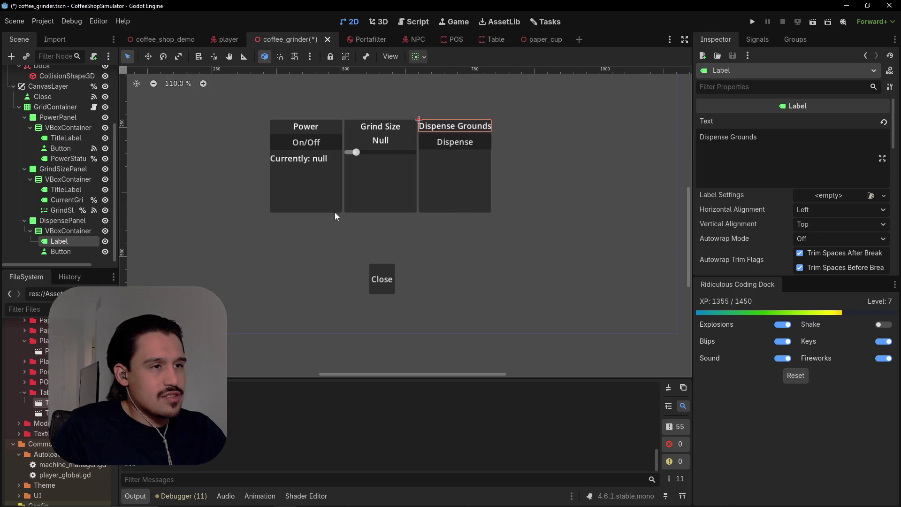
click(81, 251)
click(80, 242)
click(82, 252)
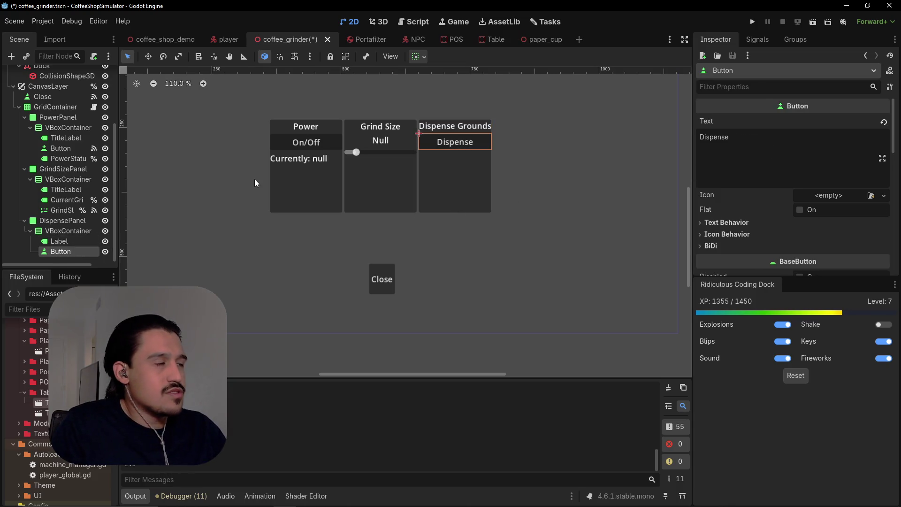
scroll(83, 134, up, 5)
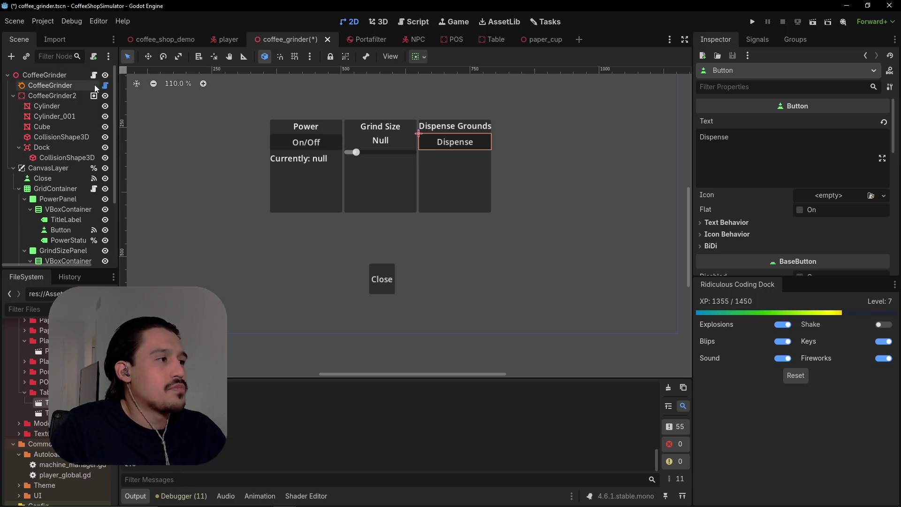
key(ctrl+s)
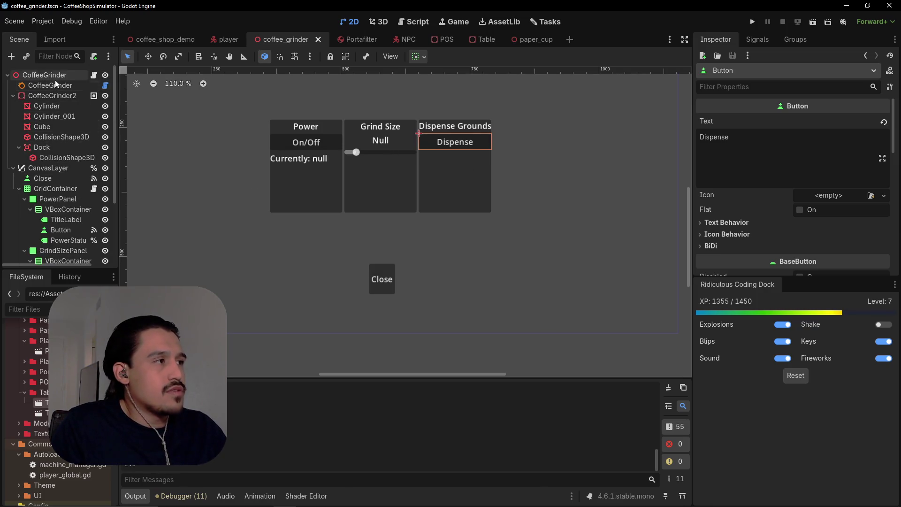
click(55, 81)
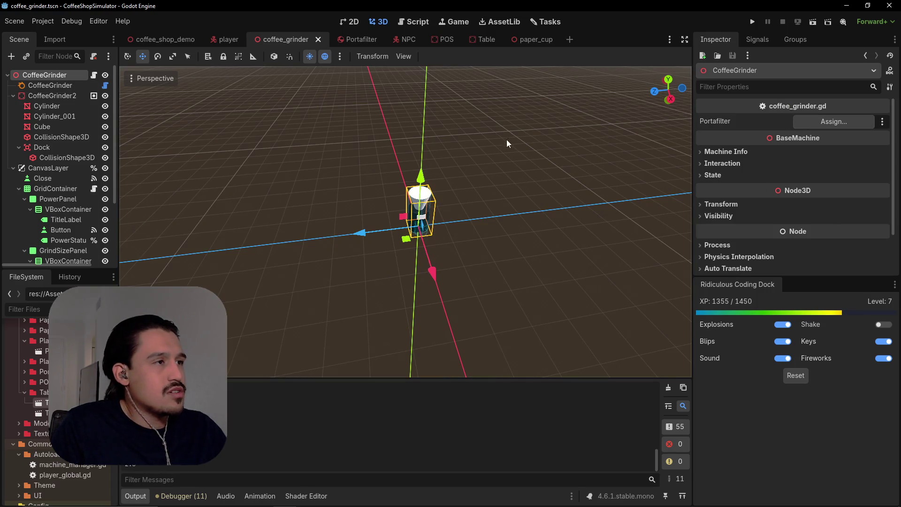
click(159, 39)
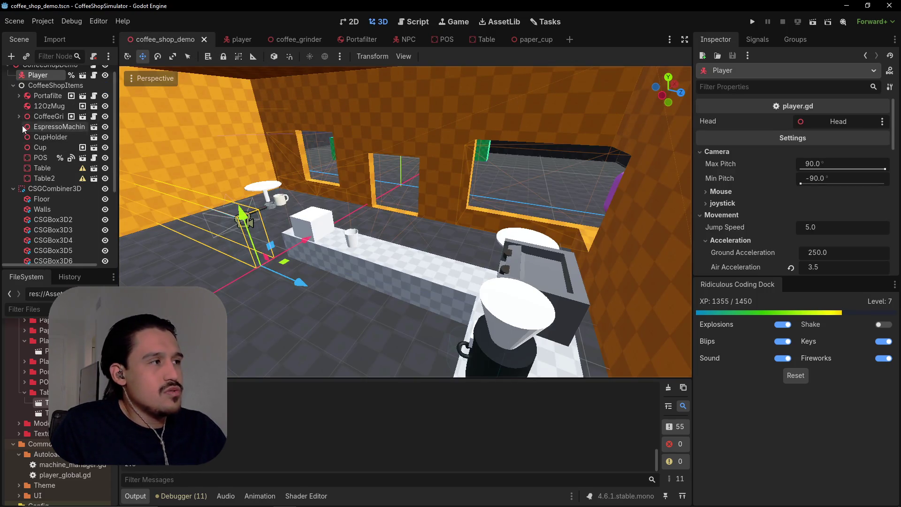
click(52, 96)
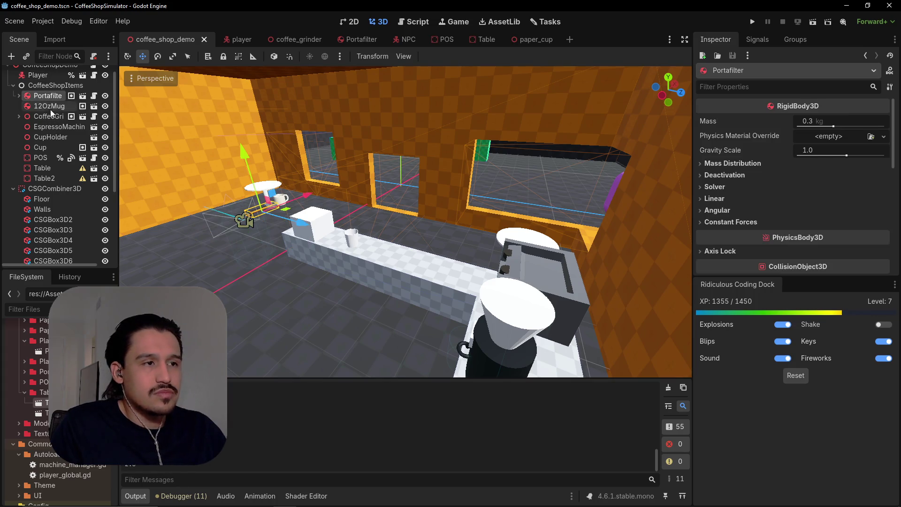
click(56, 117)
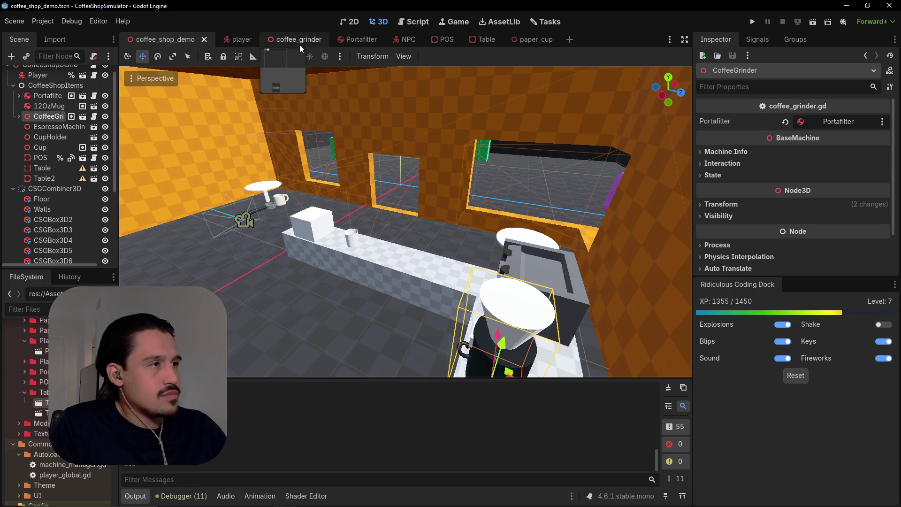
click(274, 42)
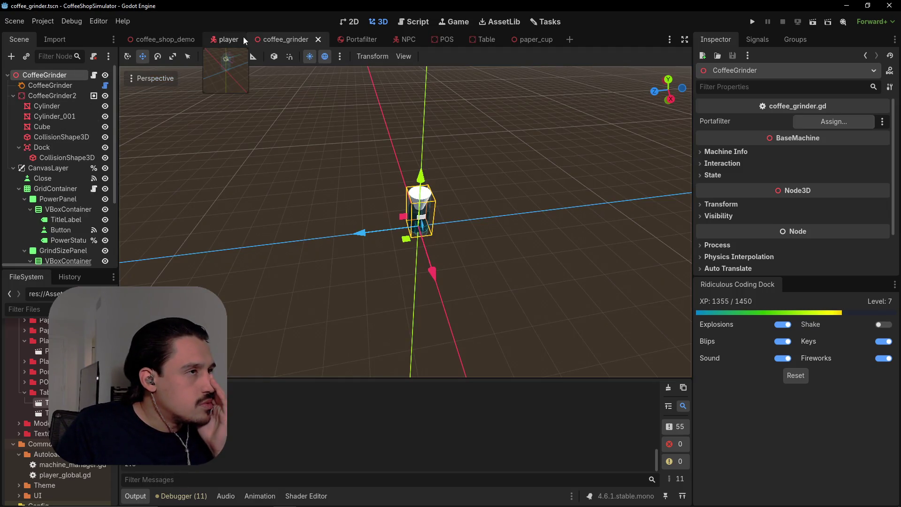
scroll(68, 168, down, 3)
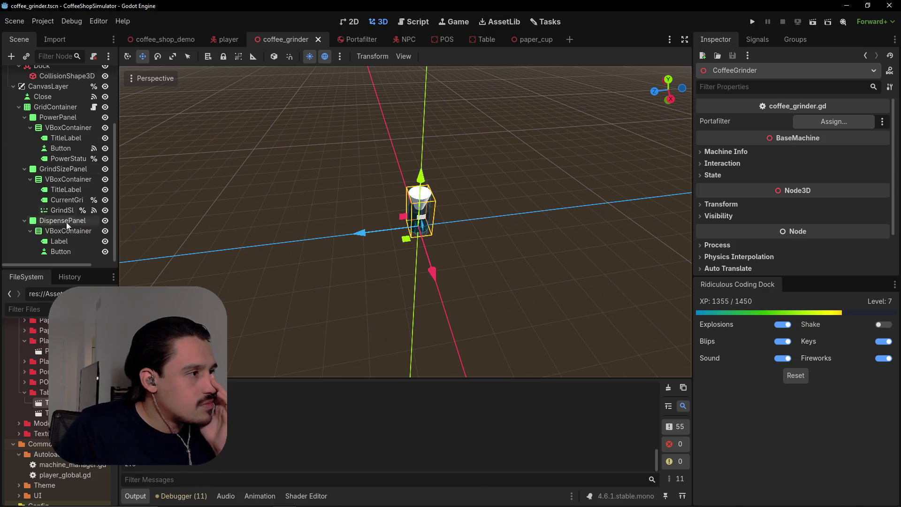
click(351, 22)
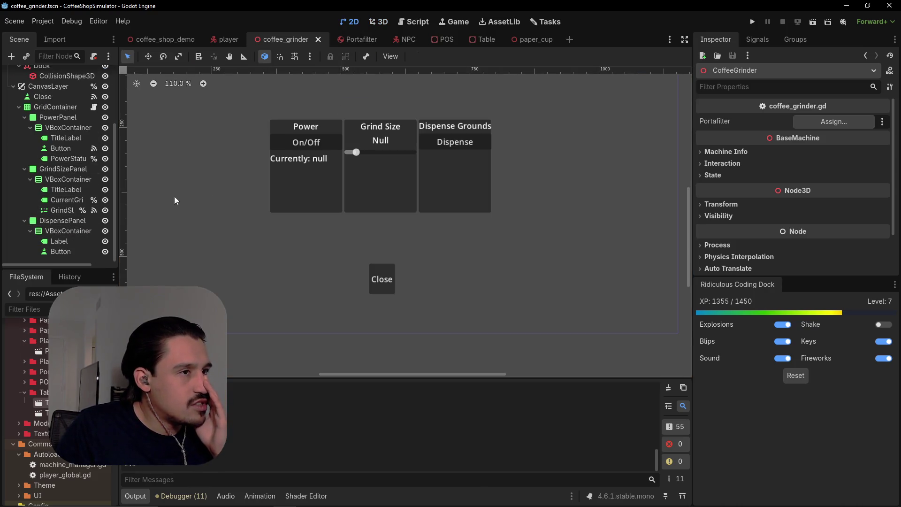
Select the Dispense button and show its Signals list, including pressed().
click(75, 242)
click(74, 251)
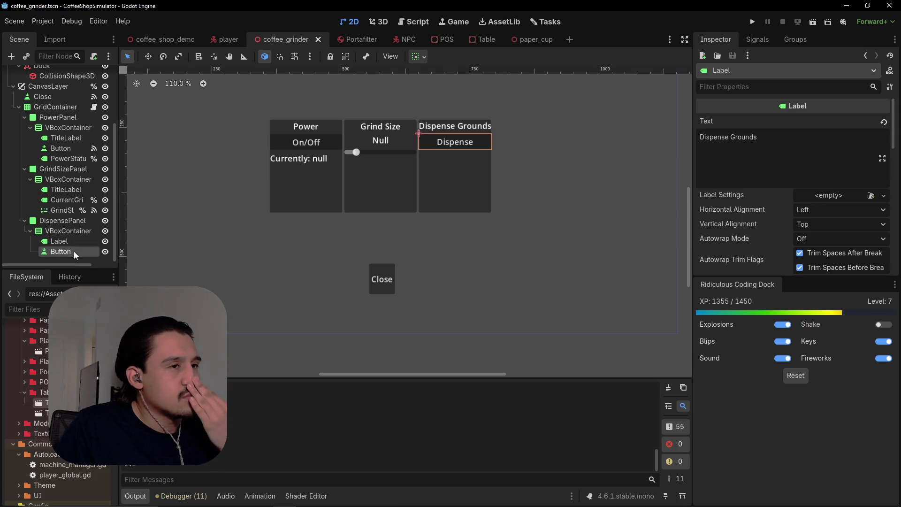
click(757, 39)
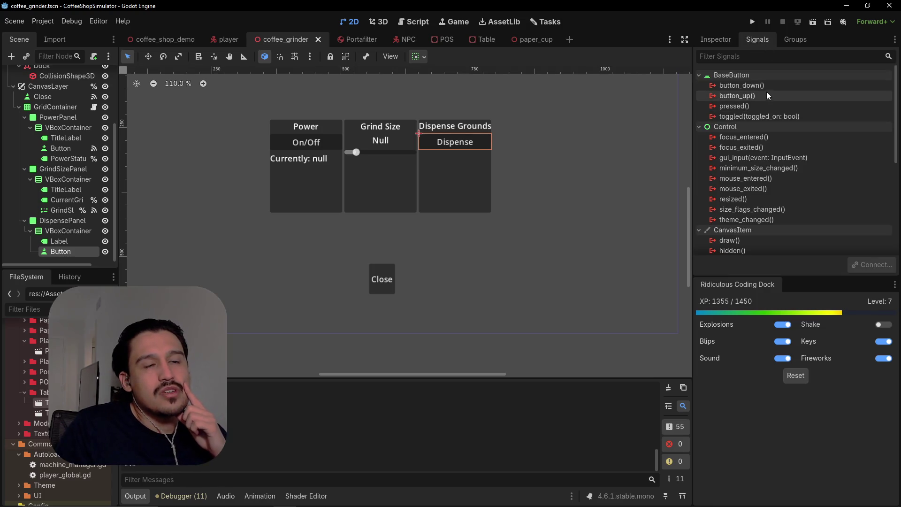
click(719, 46)
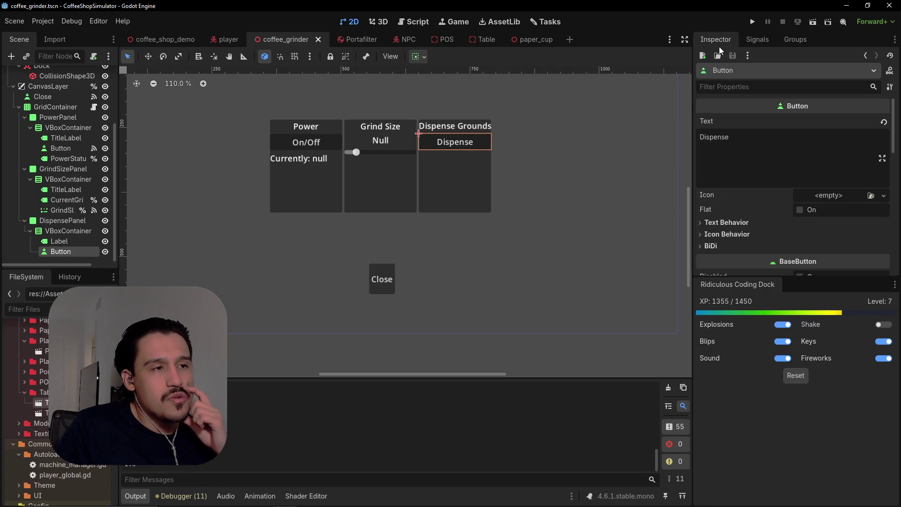
click(766, 40)
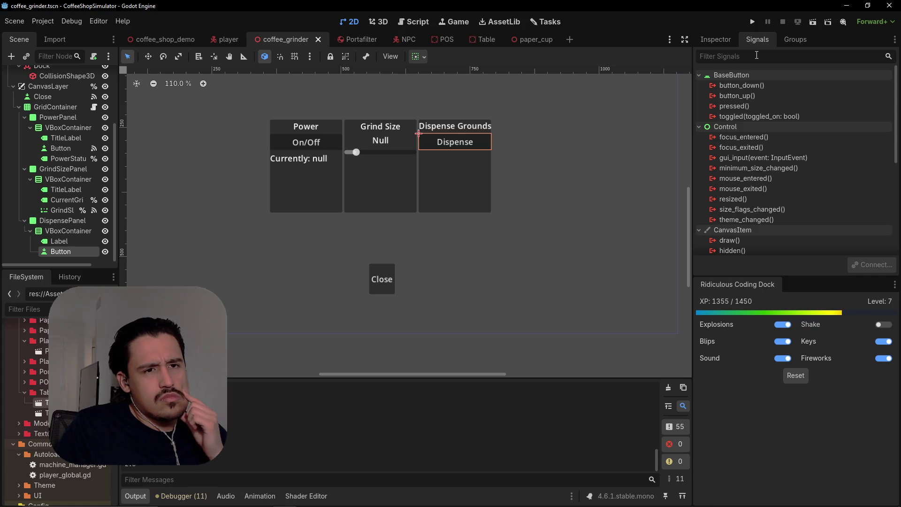
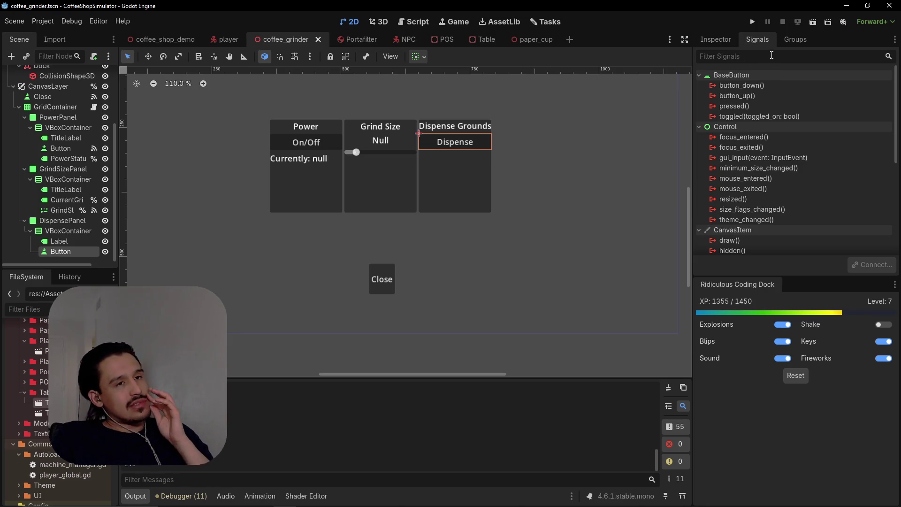
Review the coffee_shop_demo room and the Dispense button's BaseMachine signals in coffee_grinder.
click(178, 38)
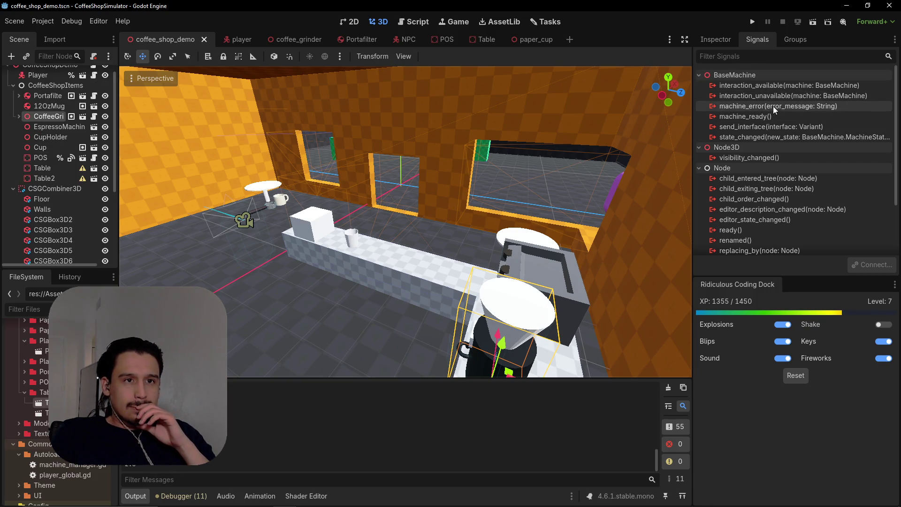
click(773, 76)
click(736, 75)
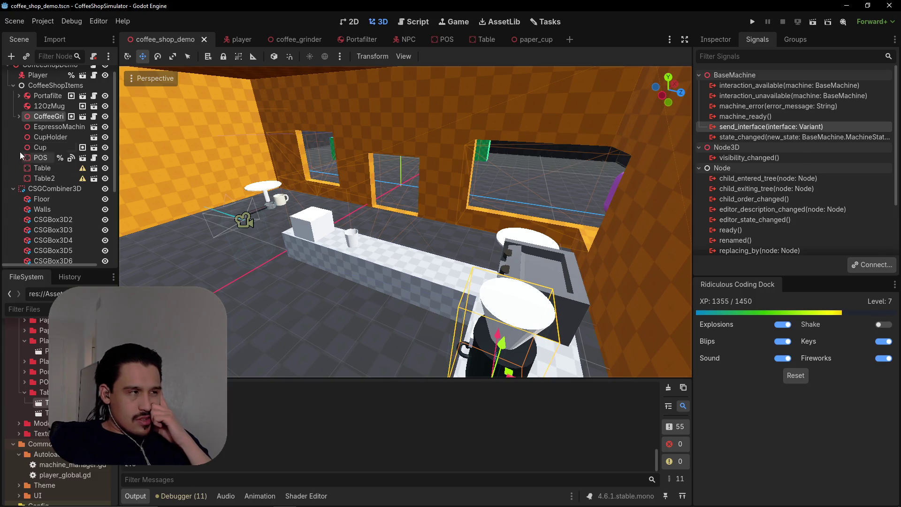
mouse_move(441, 213)
mouse_down()
mouse_move(460, 210)
mouse_move(448, 229)
mouse_move(449, 214)
mouse_up()
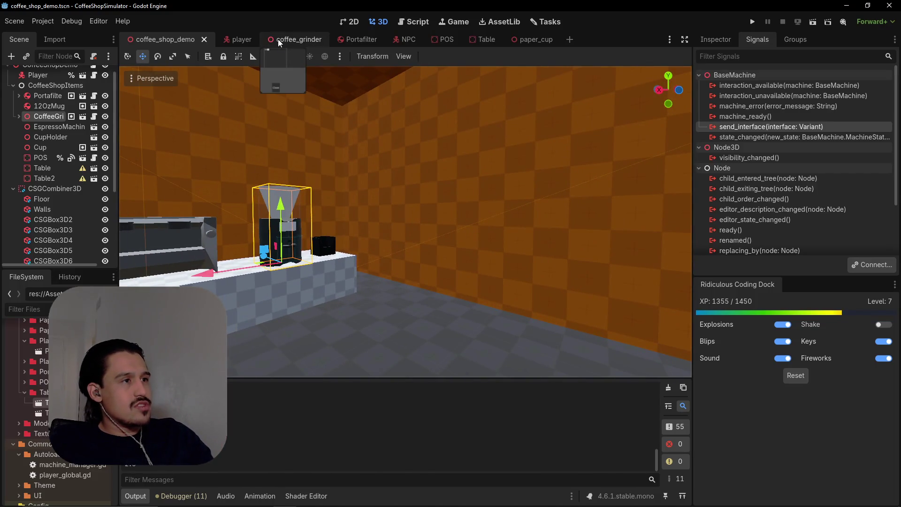
click(278, 39)
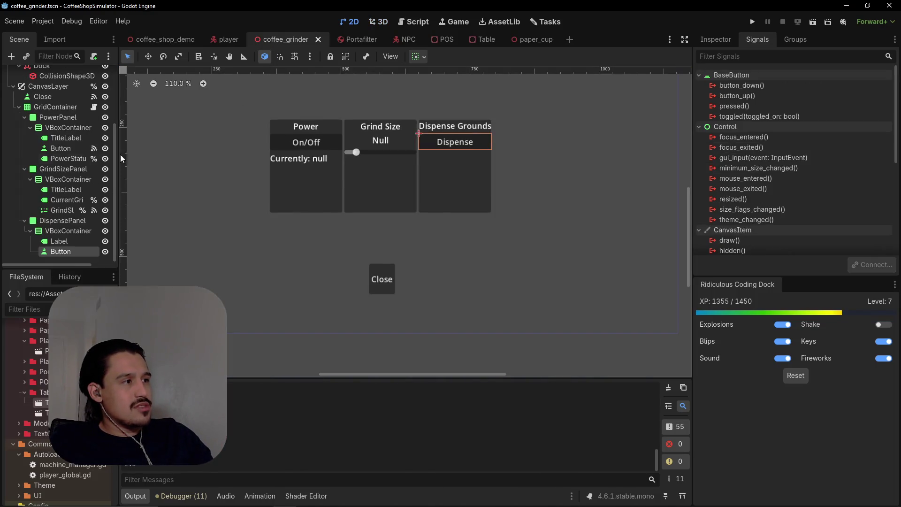
click(716, 40)
click(757, 39)
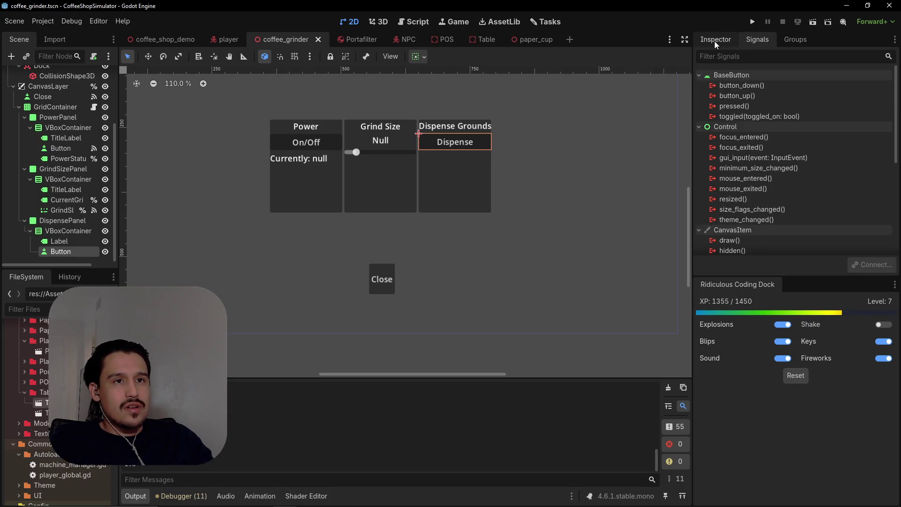
mouse_move(744, 106)
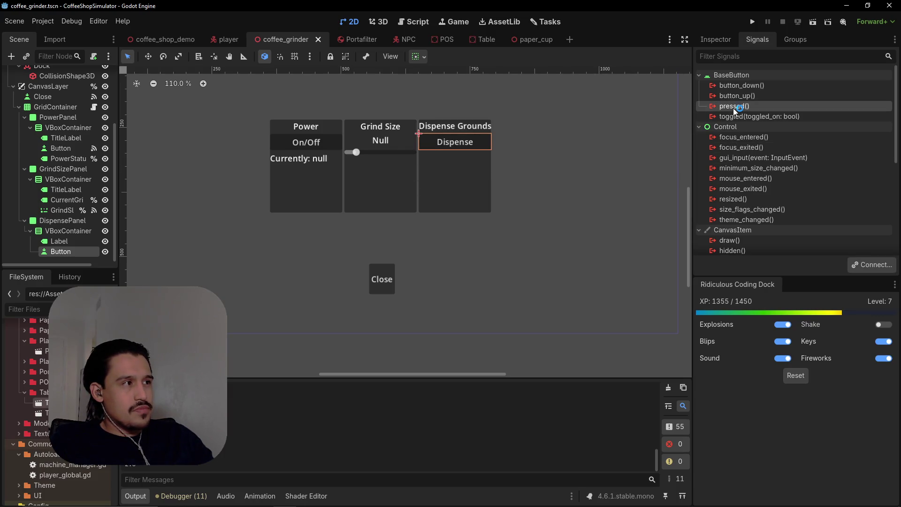
Reopen CoffeeShopSimulator in the editor from the Godot Project Manager.
key(alt+Tab)
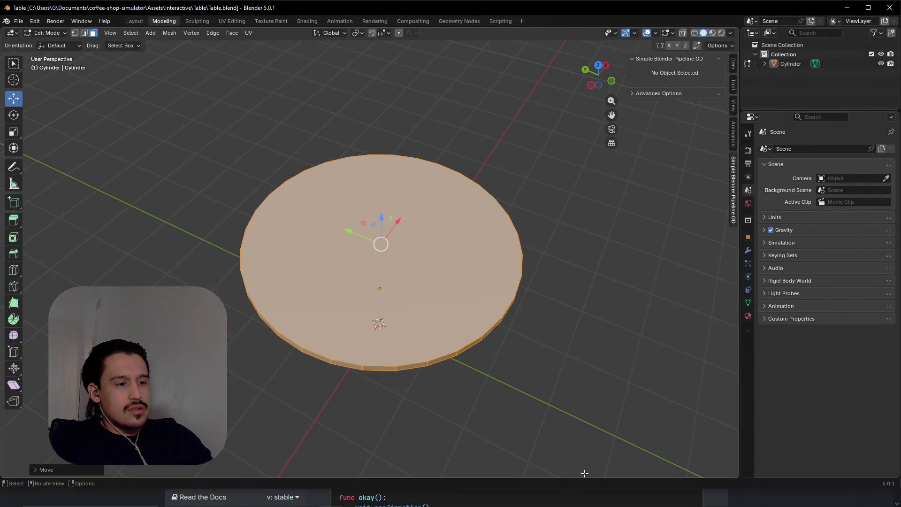
mouse_move(320, 502)
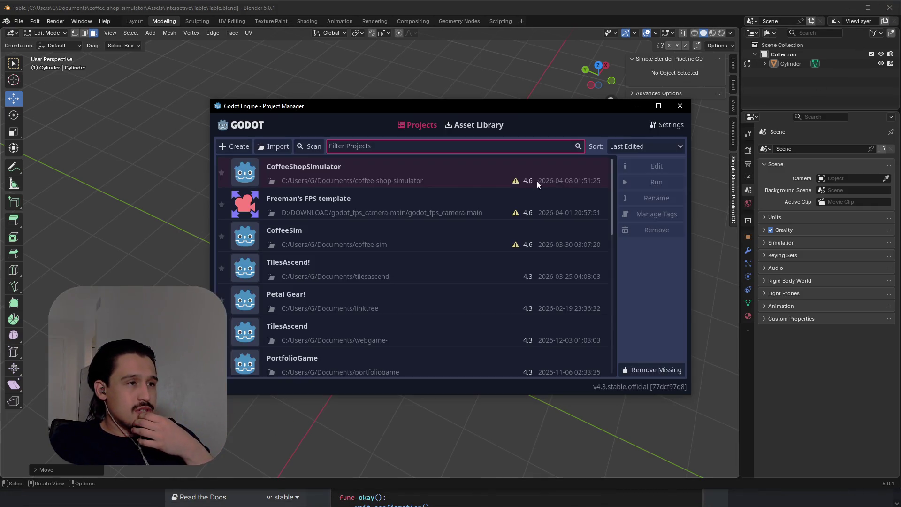
click(680, 106)
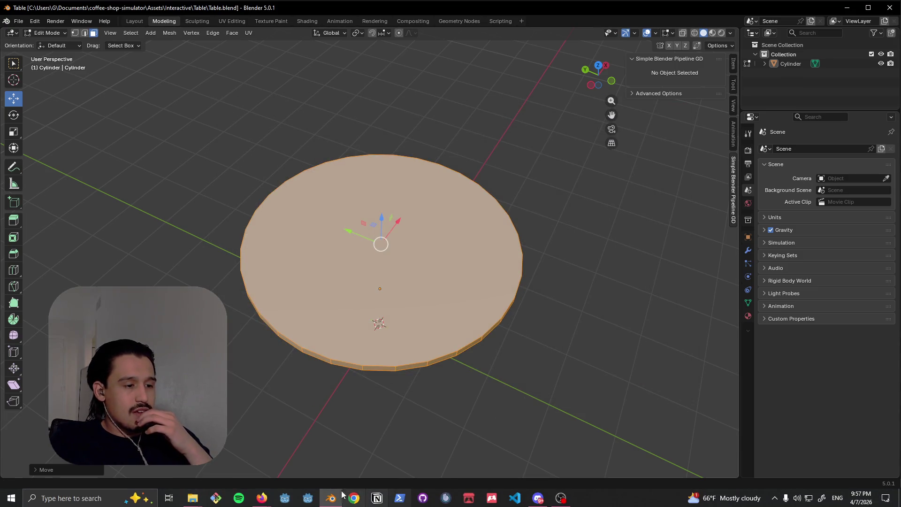
click(288, 499)
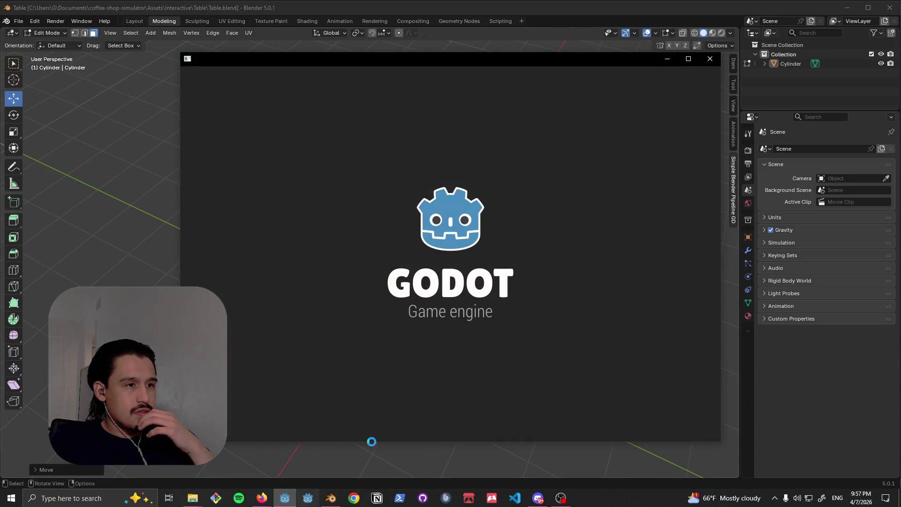
click(505, 122)
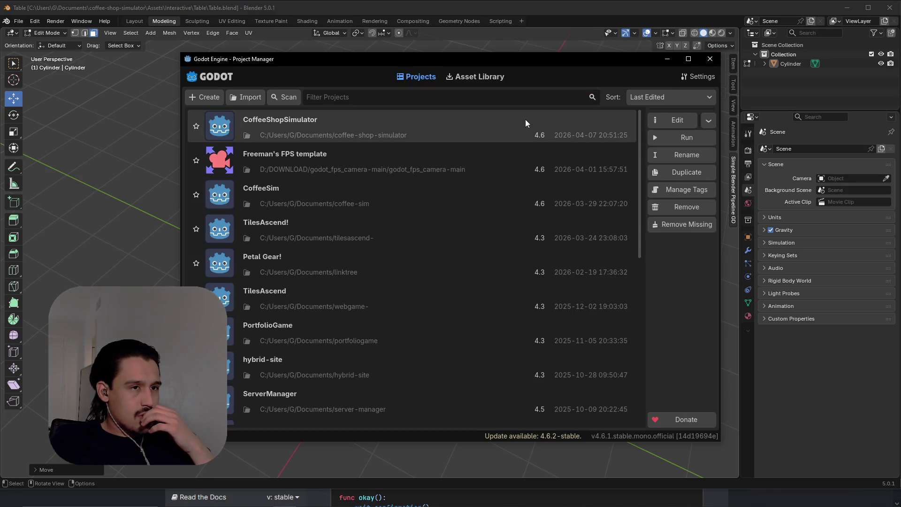
click(689, 122)
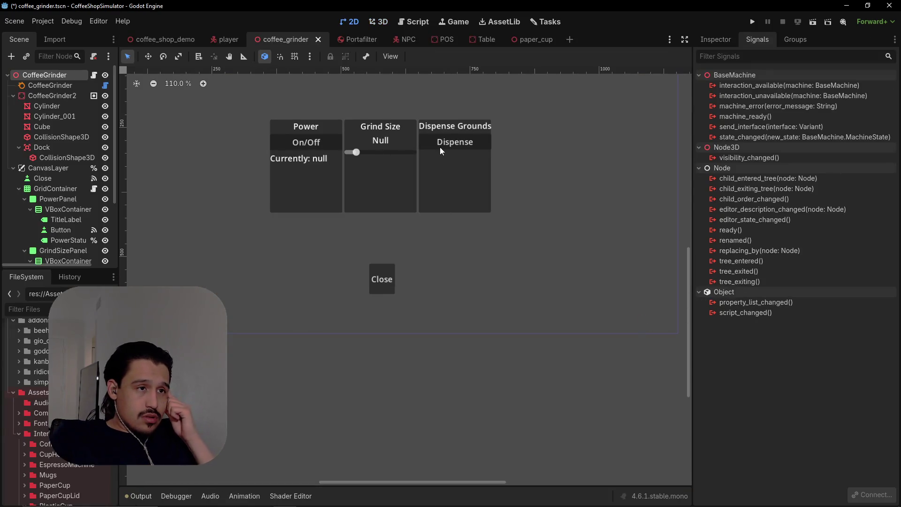
click(362, 154)
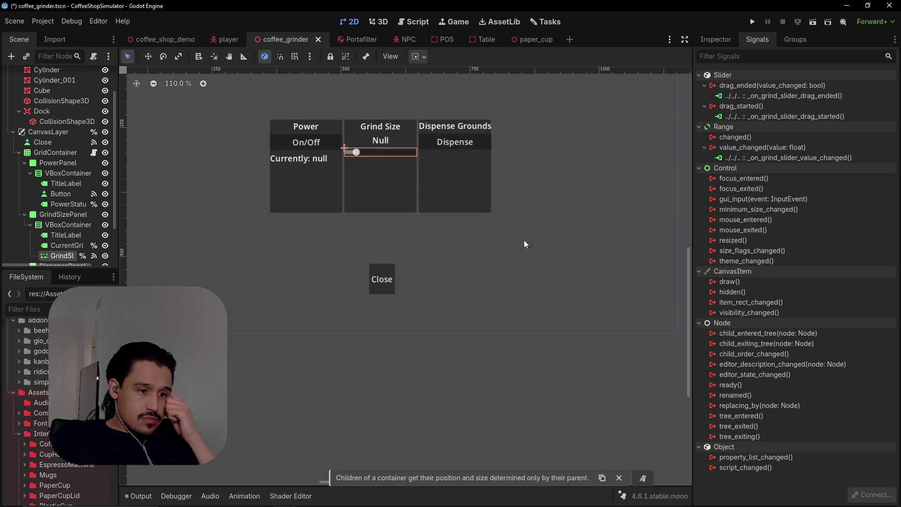
click(619, 478)
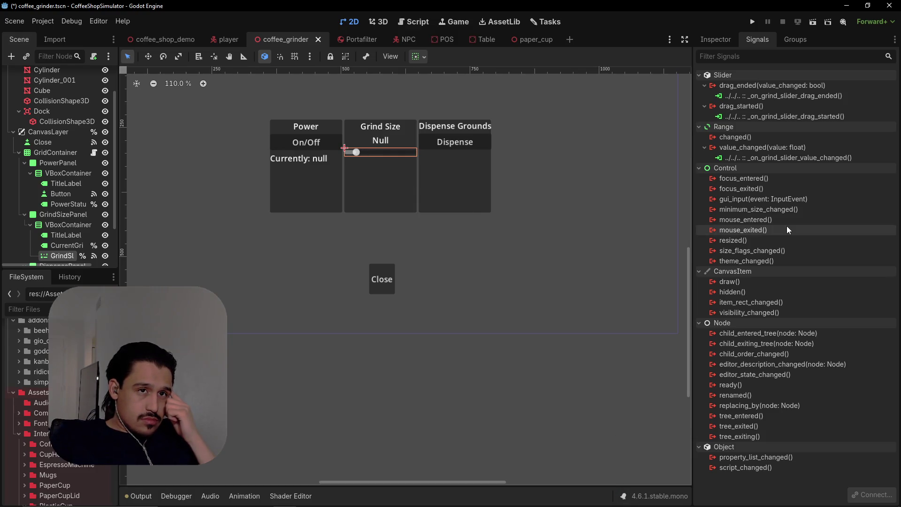
click(719, 40)
click(747, 38)
click(732, 38)
click(742, 39)
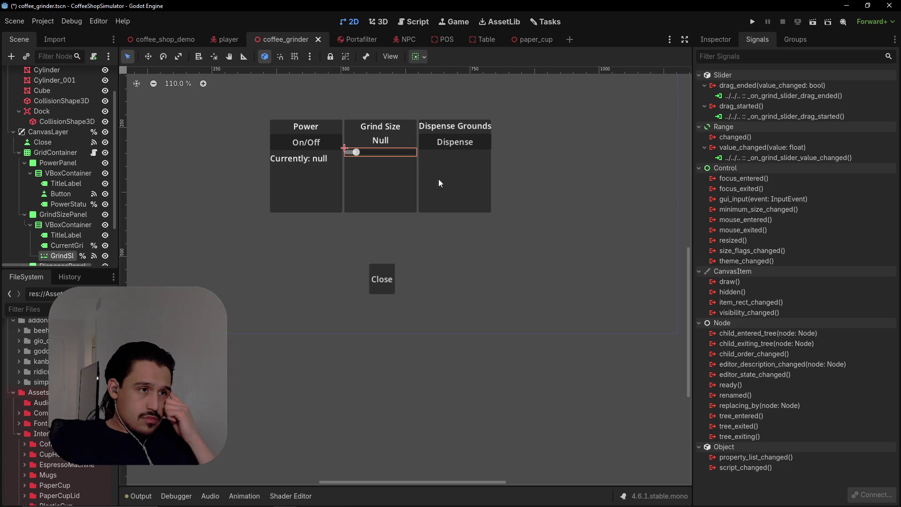
scroll(66, 188, down, 2)
click(61, 251)
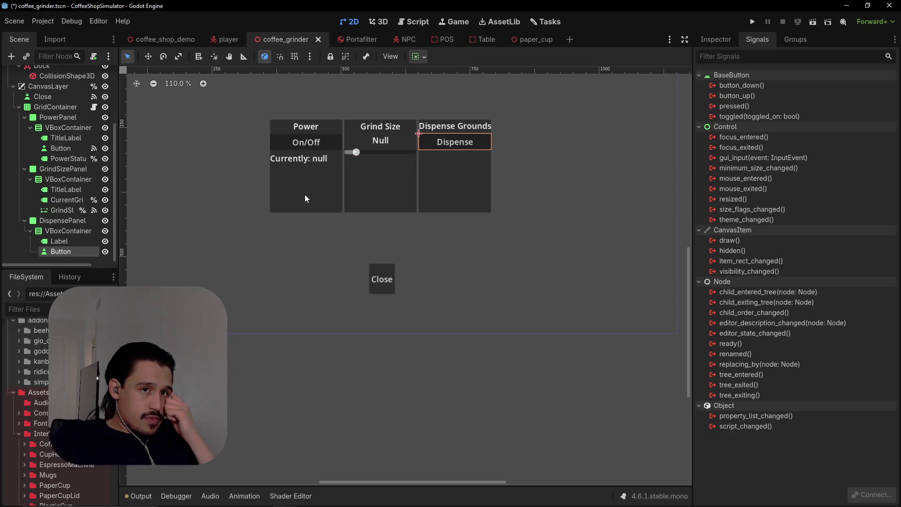
mouse_move(735, 106)
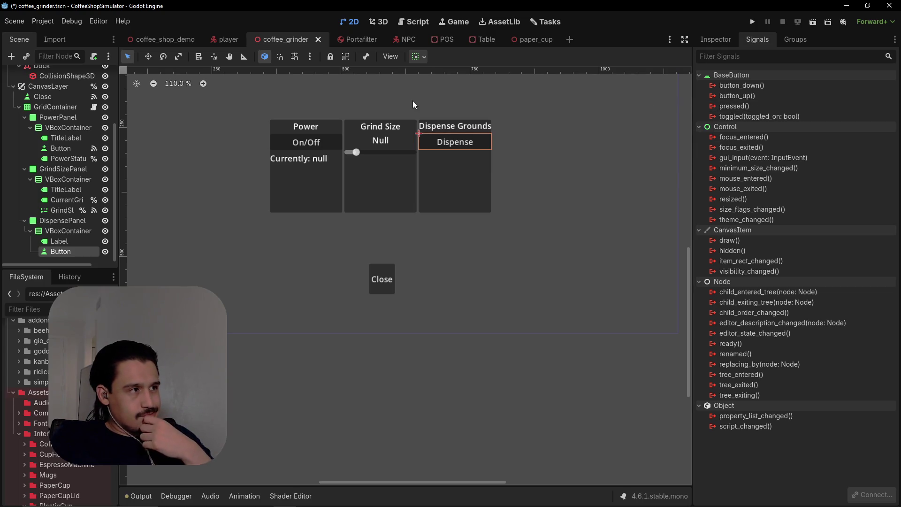
click(93, 56)
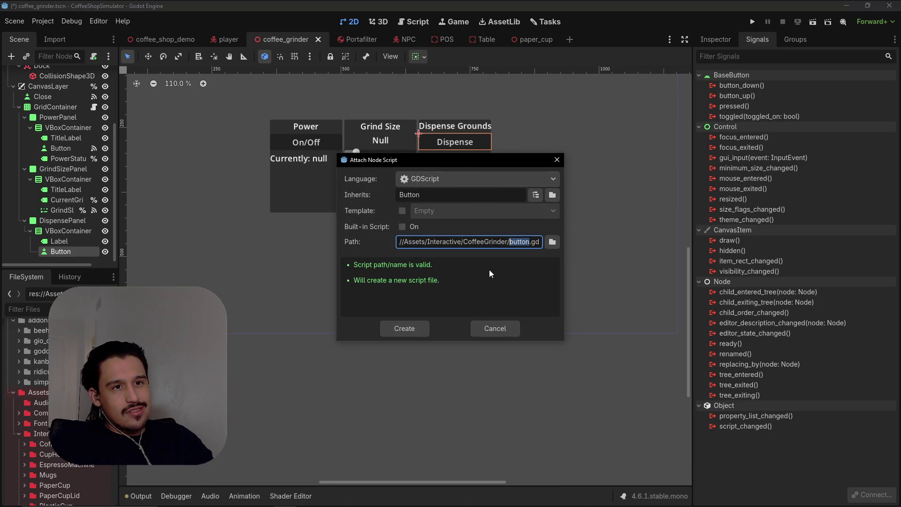
click(517, 326)
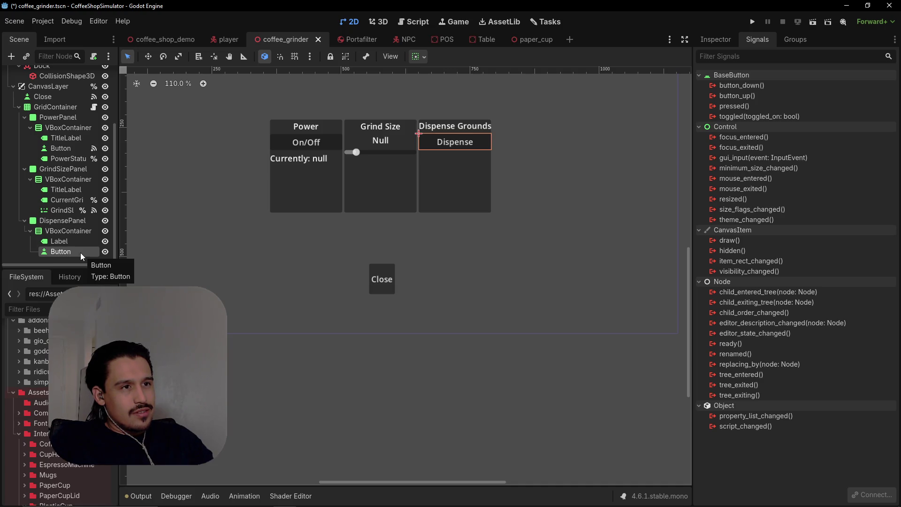
right_click(81, 253)
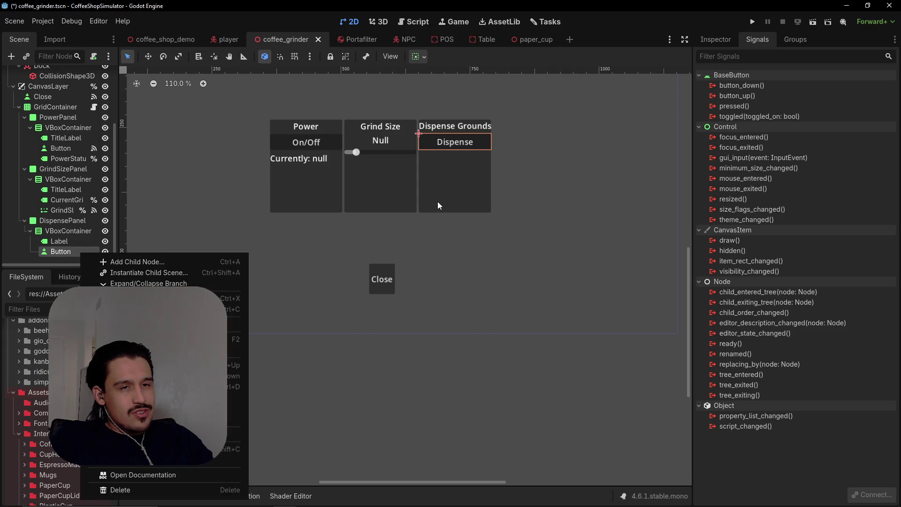
Connect the button's pressed signal to _on_button_pressed, then disconnect that handler.
click(742, 104)
double_click(741, 105)
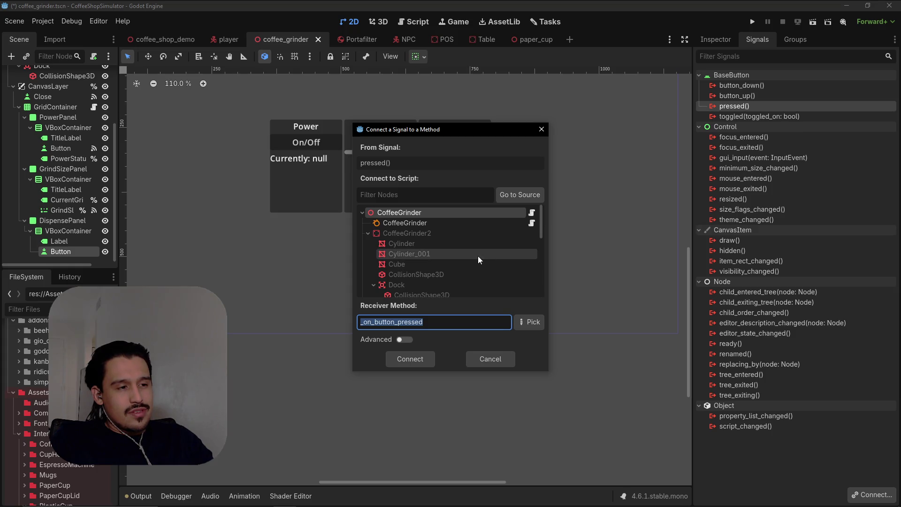
click(415, 359)
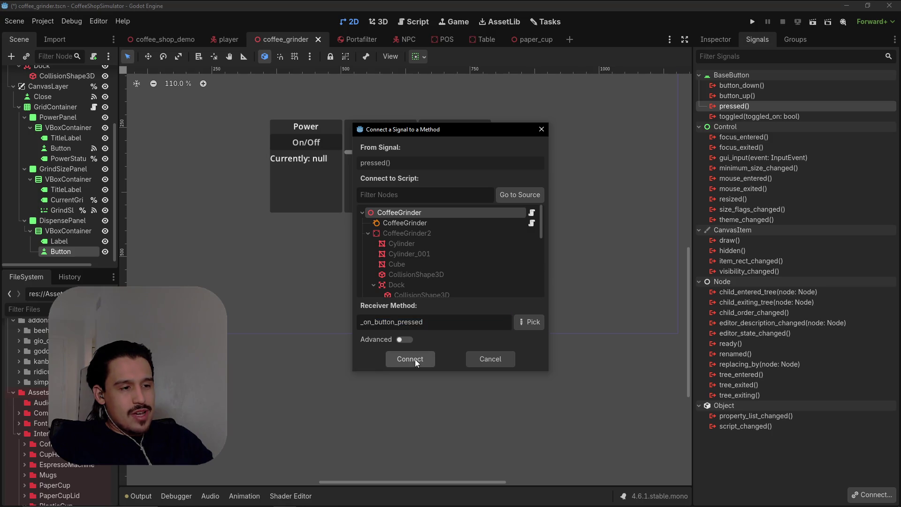
click(415, 359)
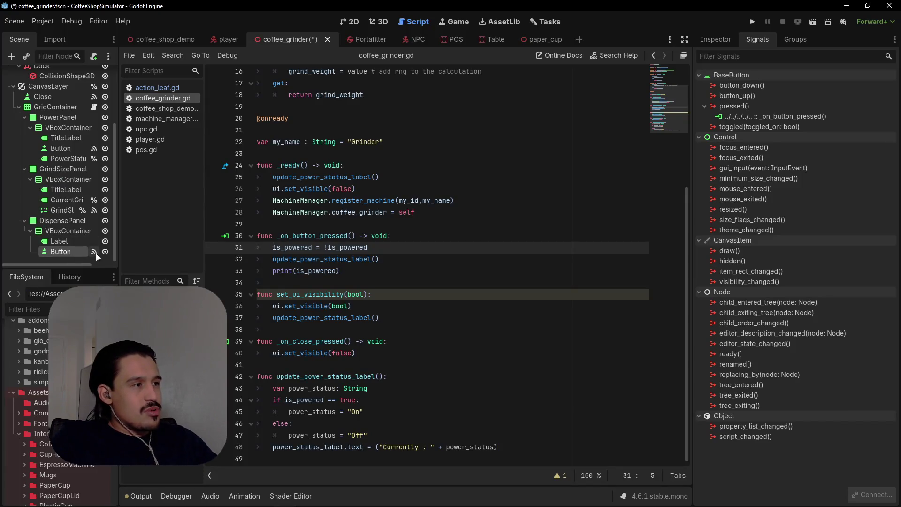
right_click(779, 117)
click(804, 150)
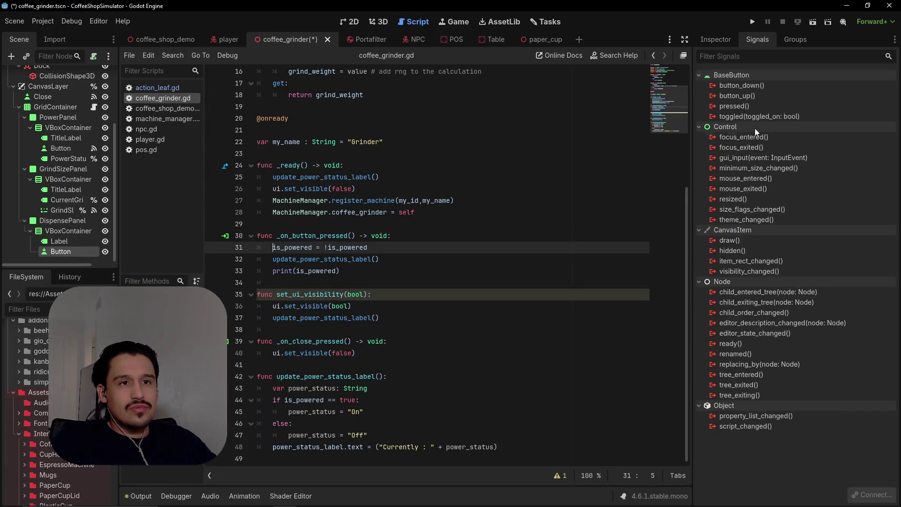
Rename the button node to Dispense and connect its pressed signal to _on_dispense_pressed.
double_click(78, 253)
text(Di)
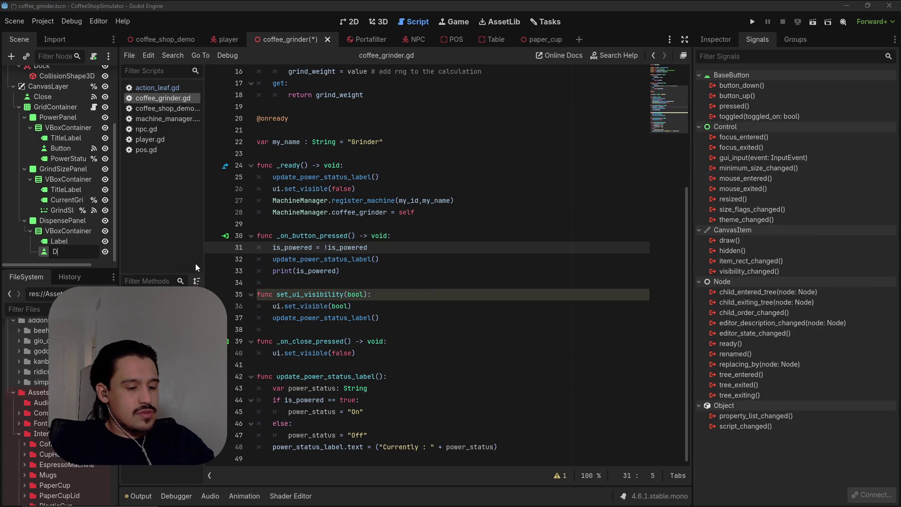
text(spense)
key(Return)
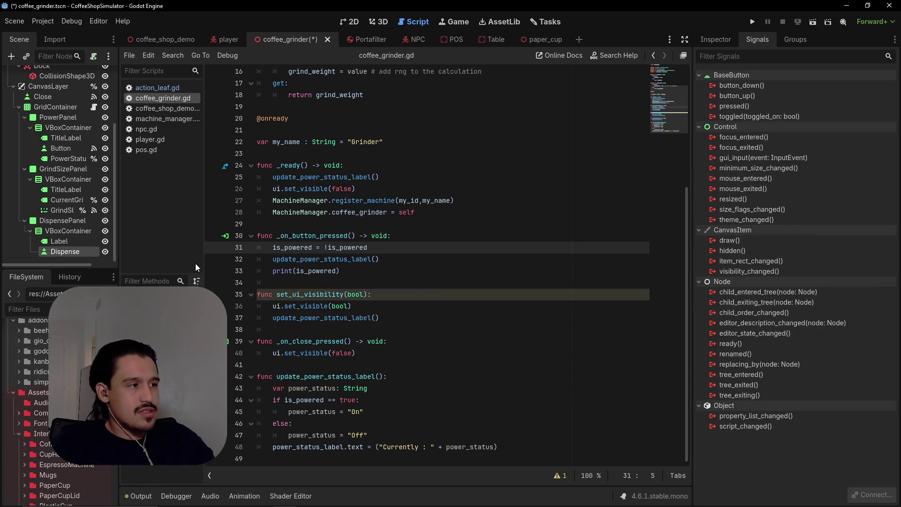
double_click(781, 108)
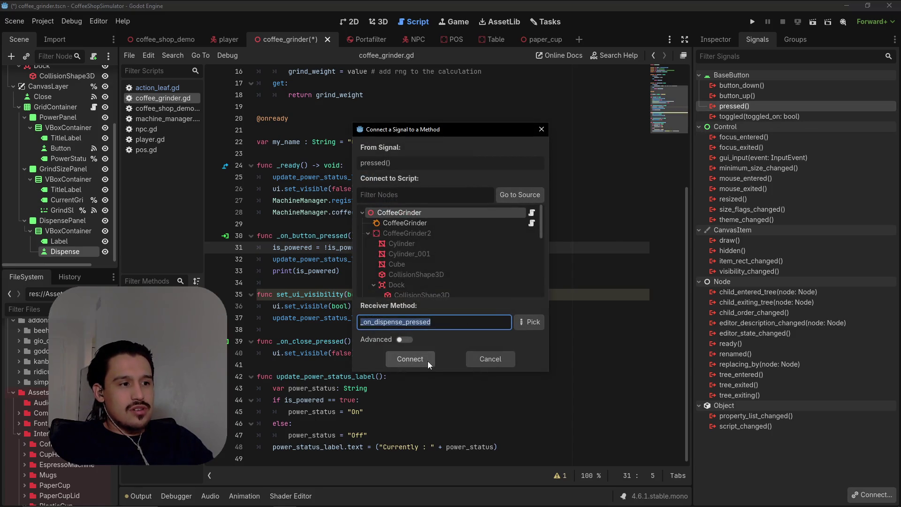
click(414, 358)
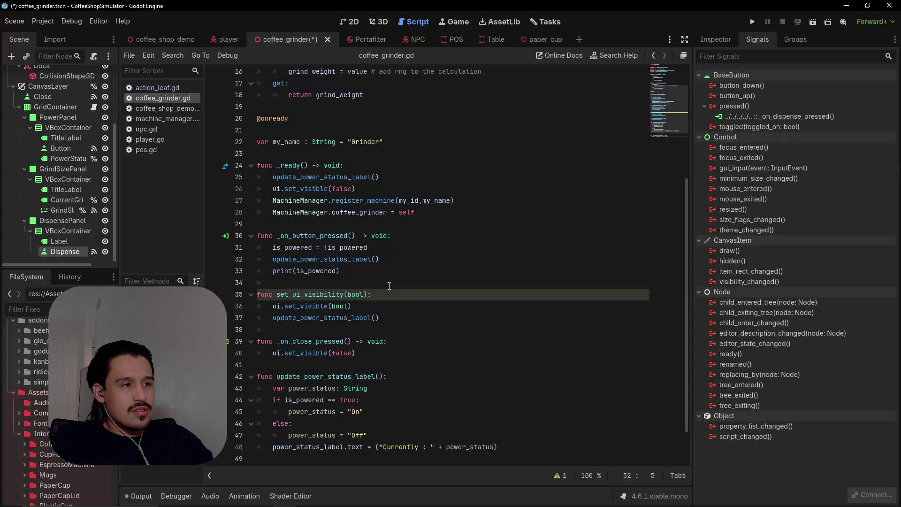
Below pass in _on_dispense_pressed, add a comment about subtracting the portofilter amount from hopper weight.
scroll(381, 269, down, 2)
click(382, 448)
click(404, 426)
key(BackSpace)
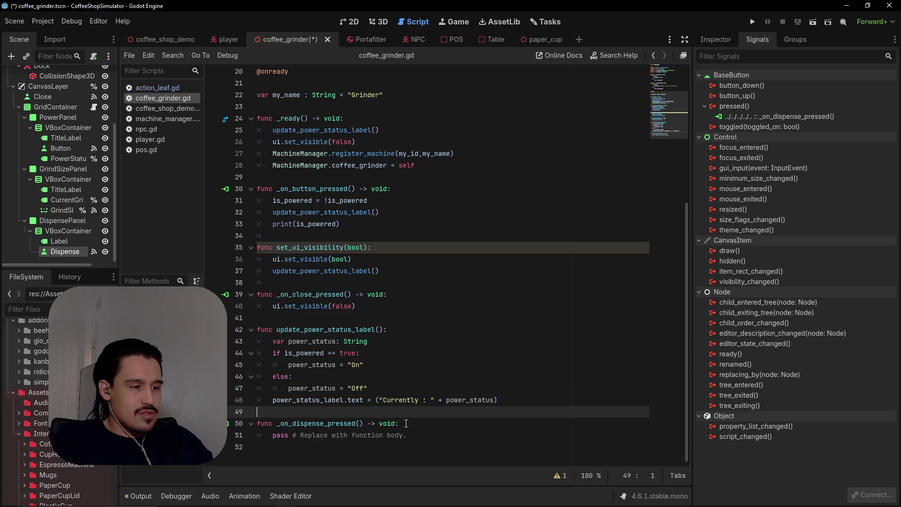
drag(417, 436, 273, 442)
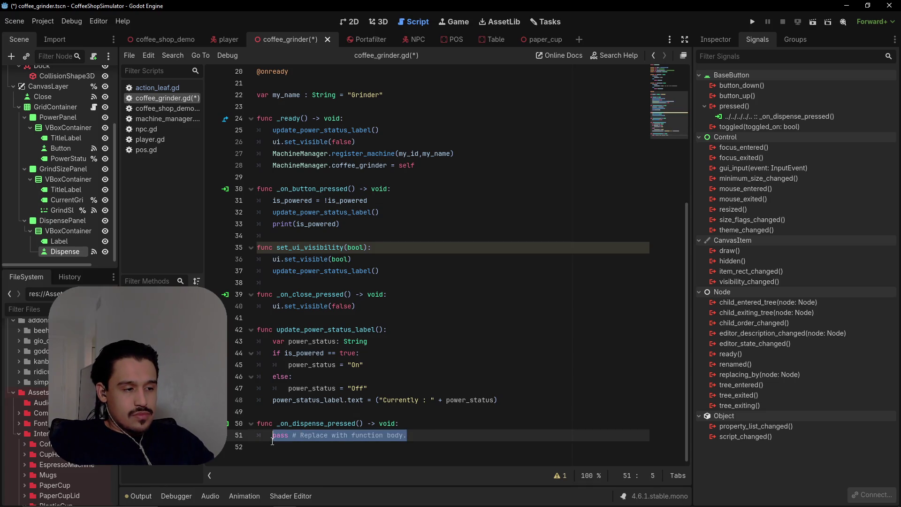
key(End)
key(Return)
text(#)
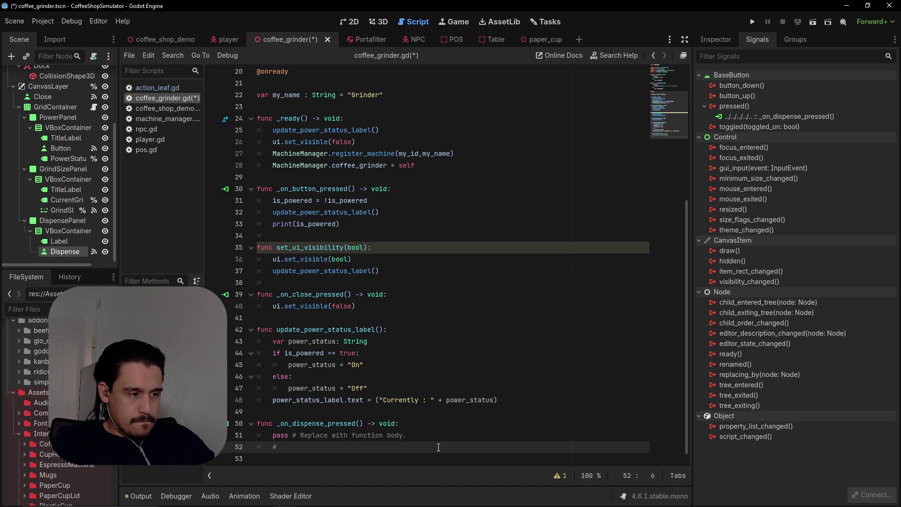
text(change the wei)
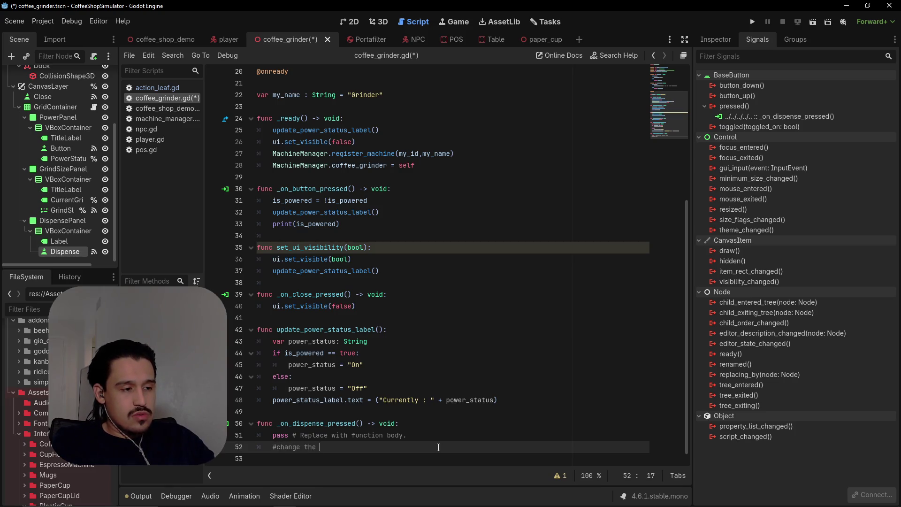
text(ght of the hop)
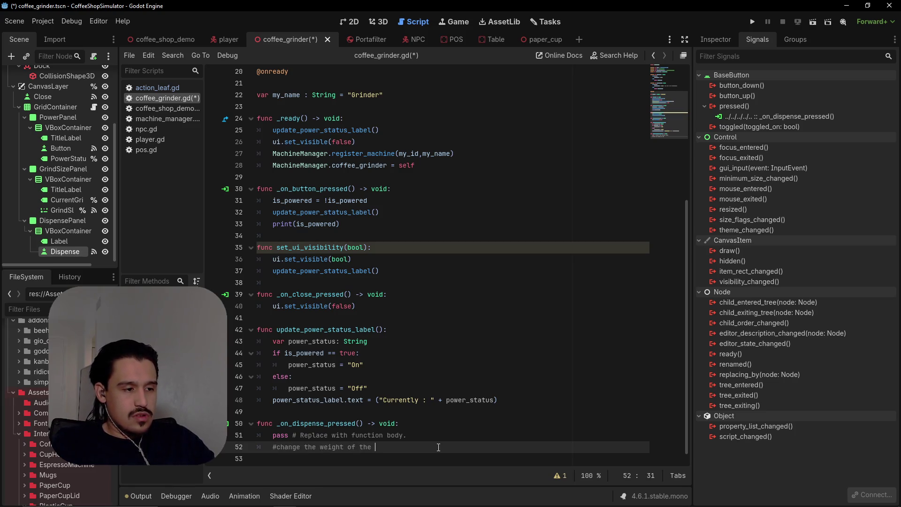
text(per by subtracting what is )
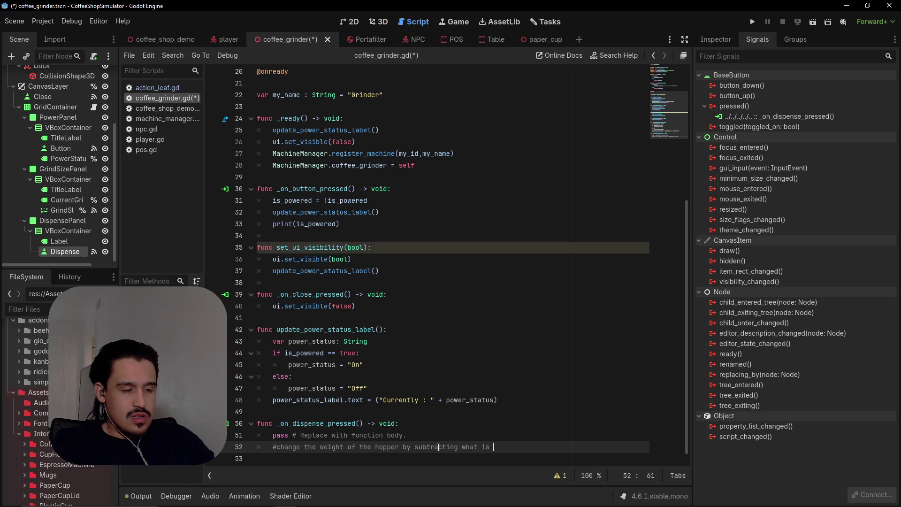
text(being sent to the )
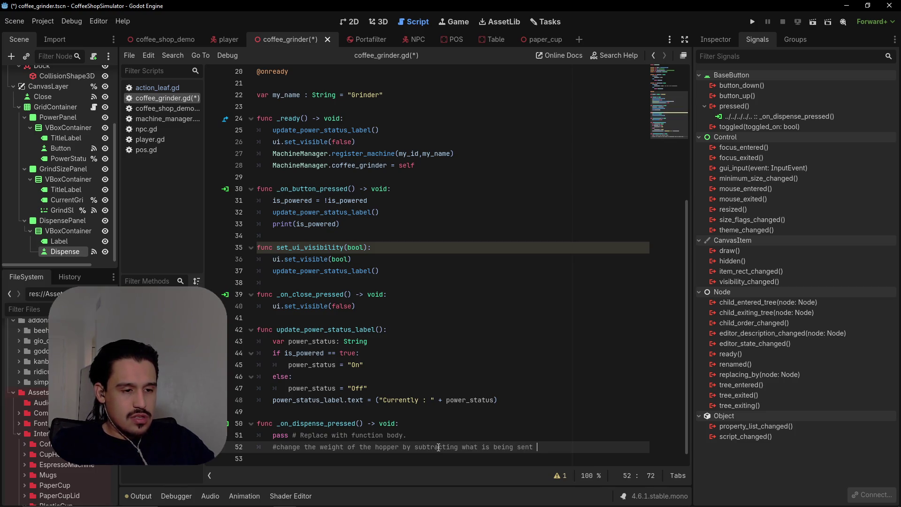
text(portof)
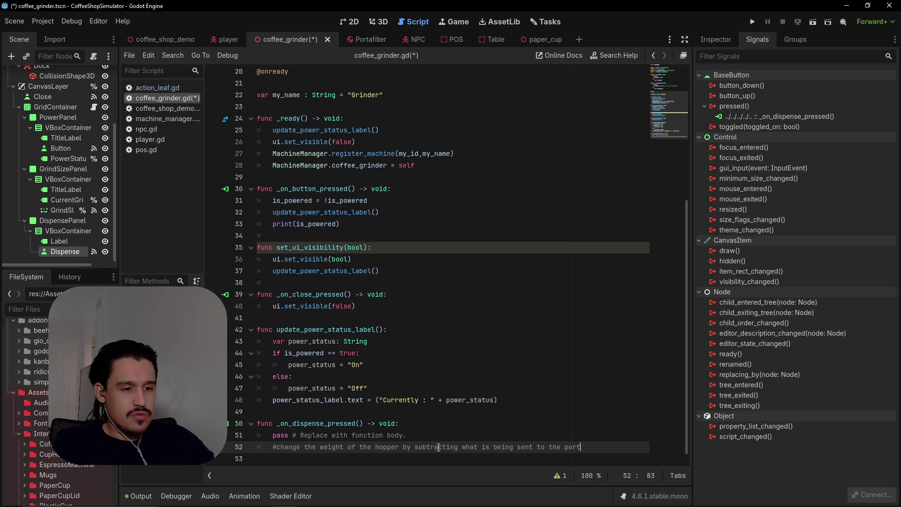
text(ilter)
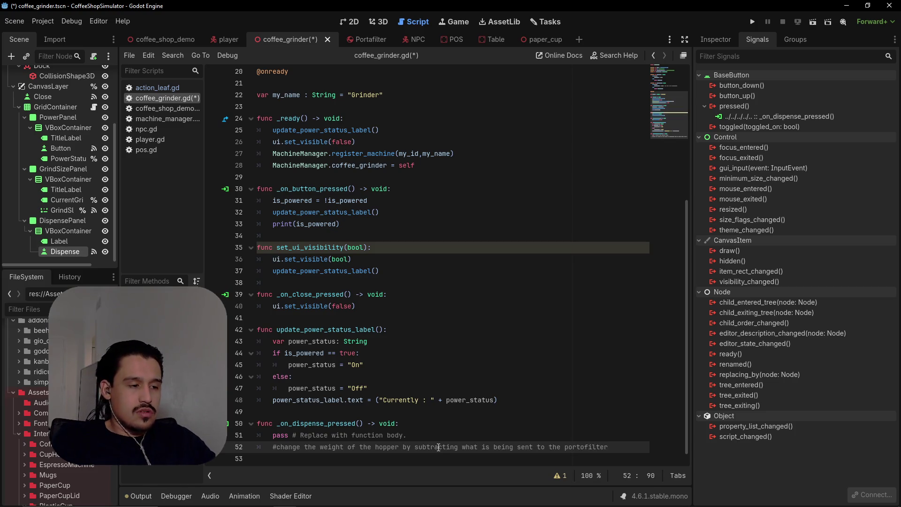
scroll(467, 296, up, 6)
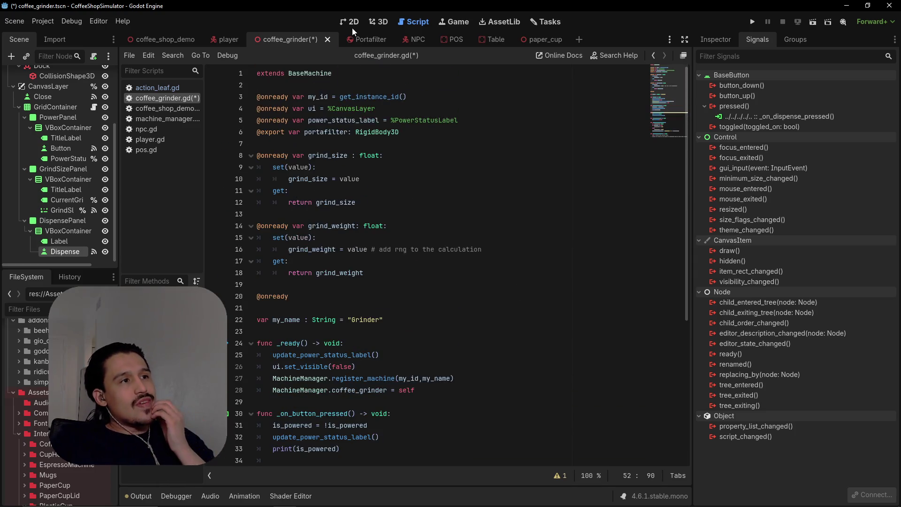
click(350, 39)
Declare 'var added_weight: float' below the extends line in portafilter.gd.
click(98, 75)
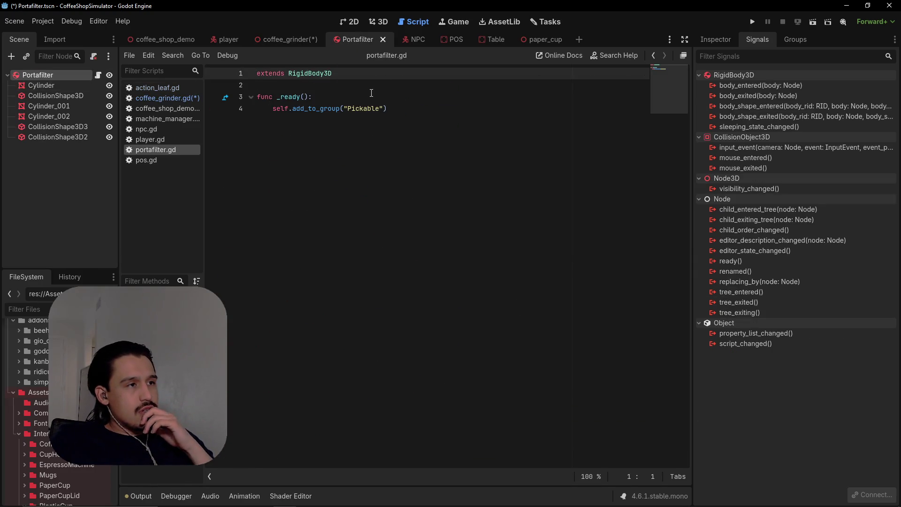
click(378, 77)
key(Return)
key(Return)
text(@)
key(BackSpace)
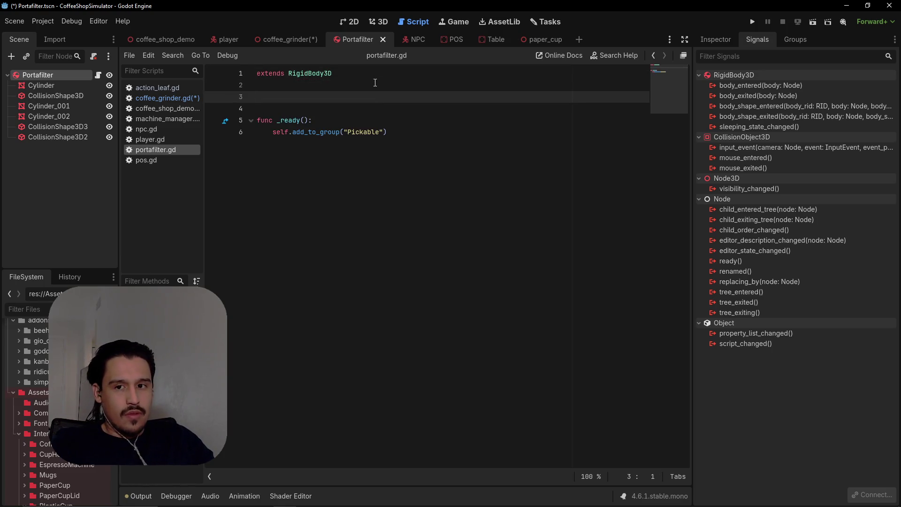
text(var added)
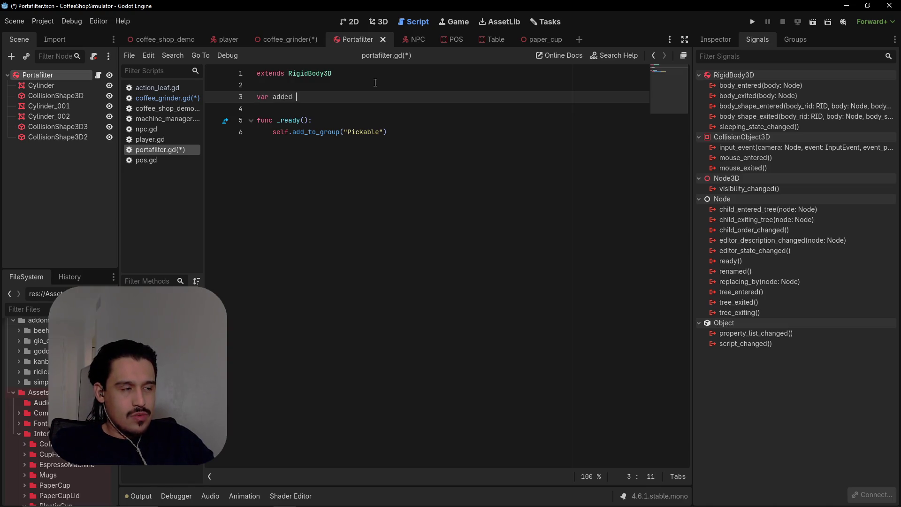
key(BackSpace)
text(_weight: float)
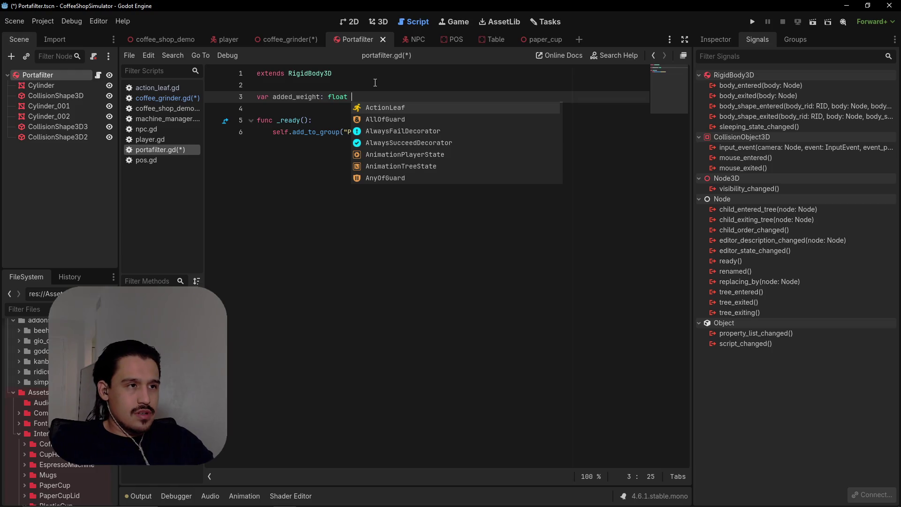
click(309, 124)
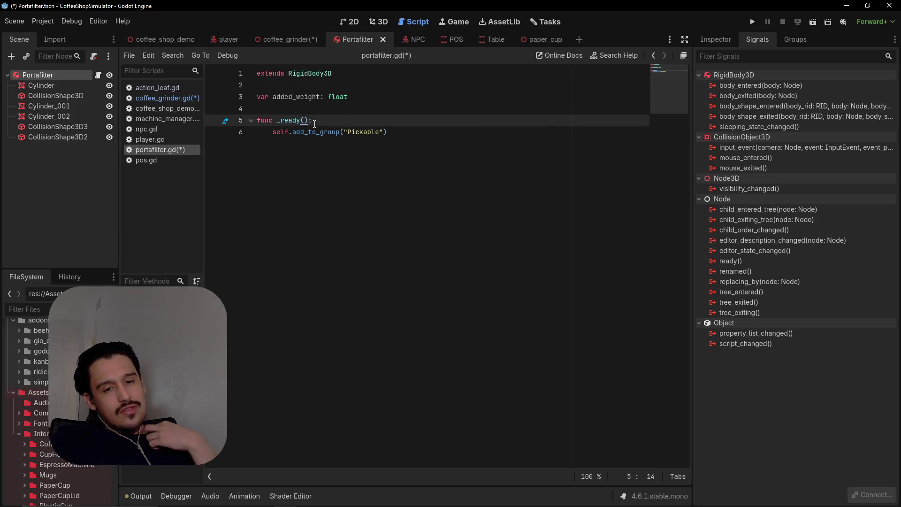
Save the coffee_grinder scene and its scripts, then bring up the project's Tasks board.
click(301, 39)
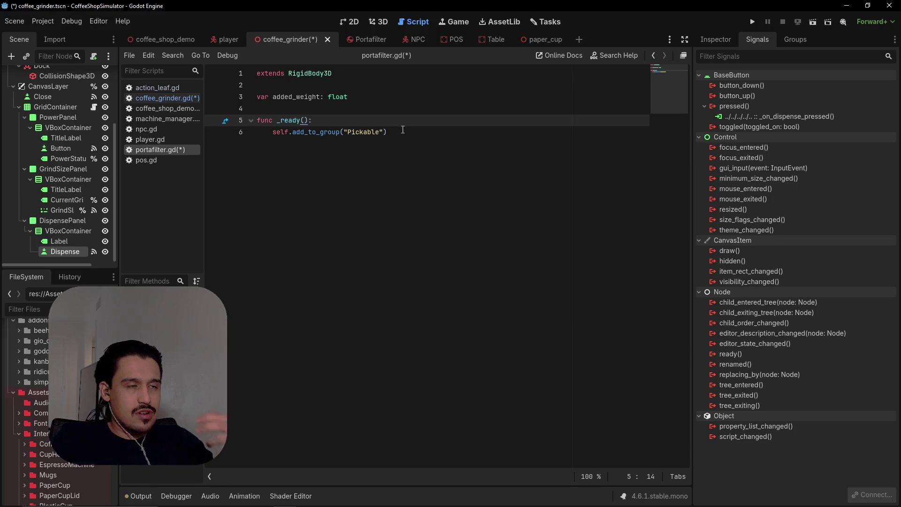
click(716, 39)
key(ctrl+s)
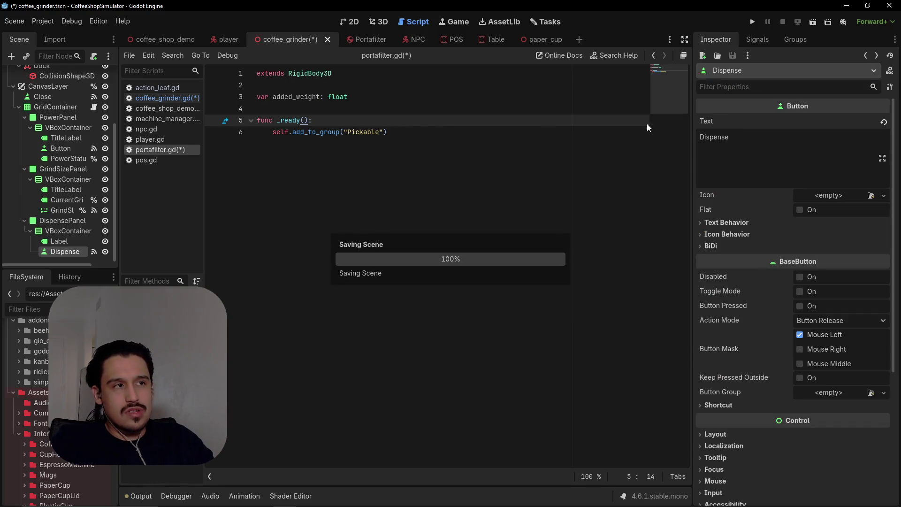
click(351, 39)
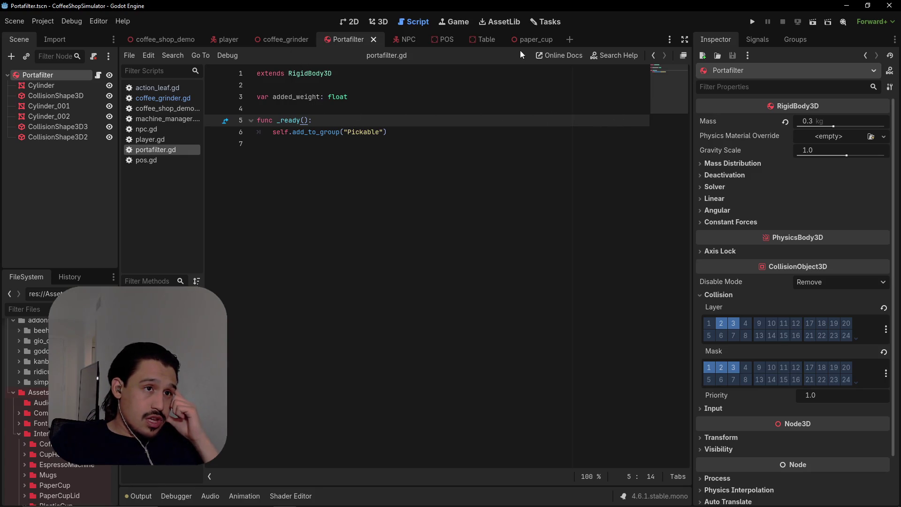
click(535, 24)
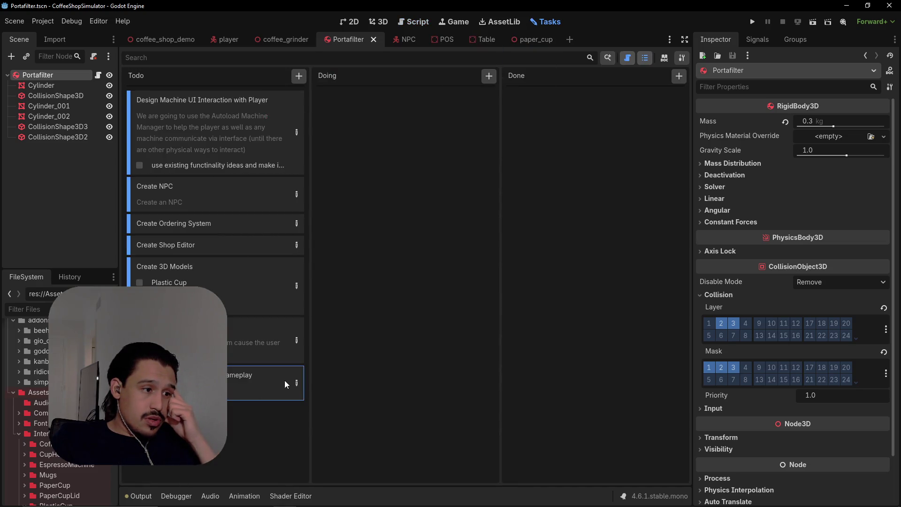
Add 'Disperse and Tamp Espresso correctly for a point system' after the ticket step in Design Ordering Workflow/Gameplay.
click(297, 383)
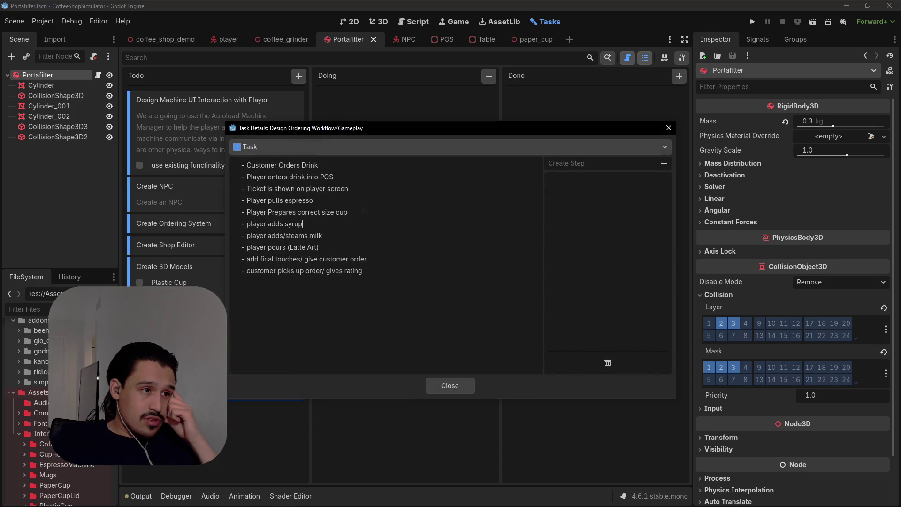
click(353, 198)
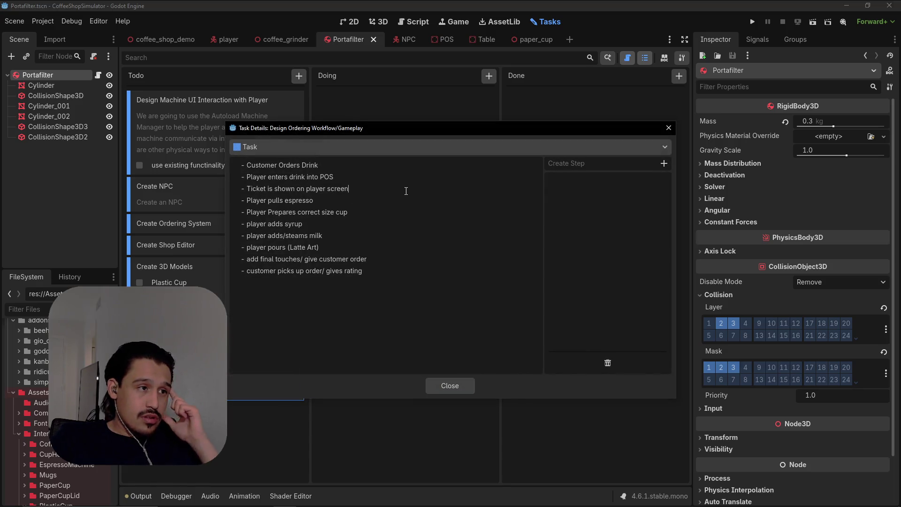
key(Return)
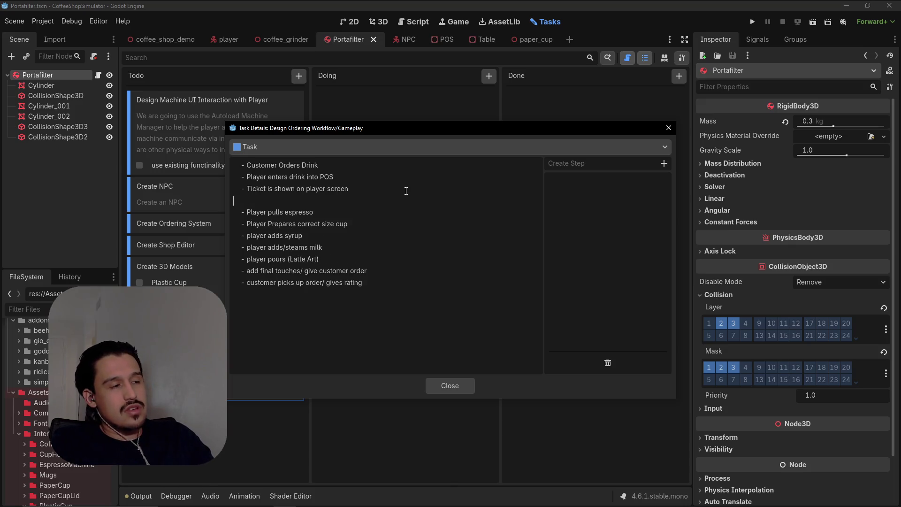
text(- )
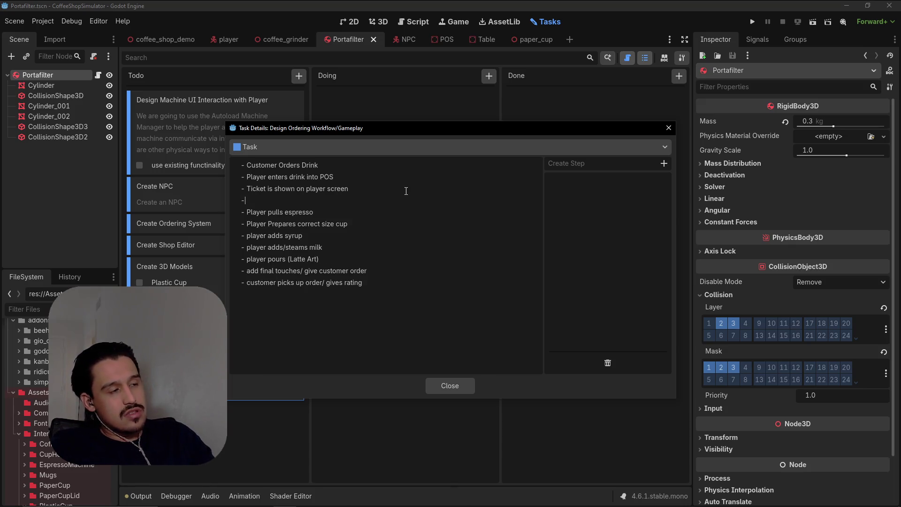
text(Tamp)
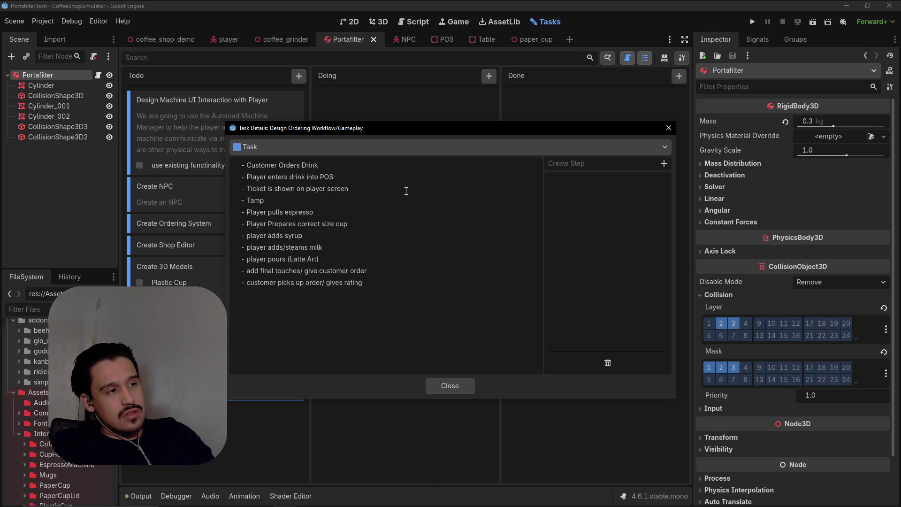
key(BackSpace)
key(BackSpace)
key(BackSpace)
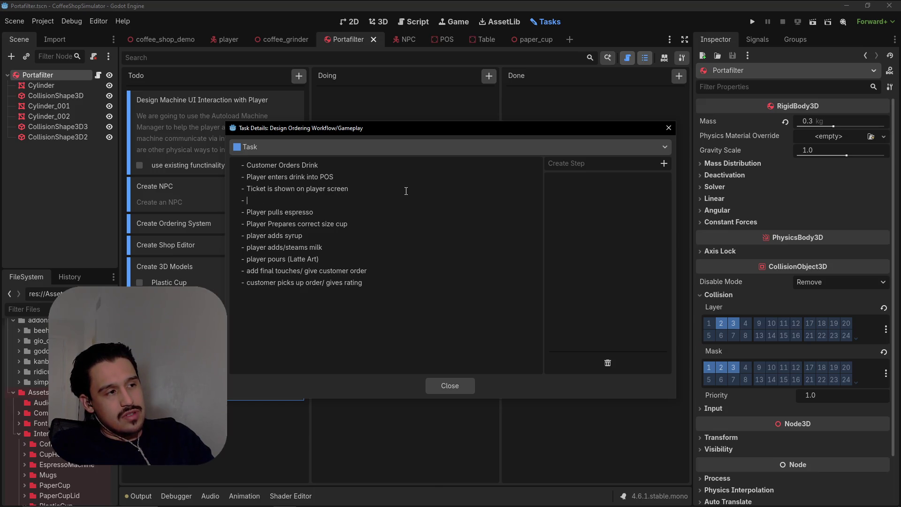
text(Disperse)
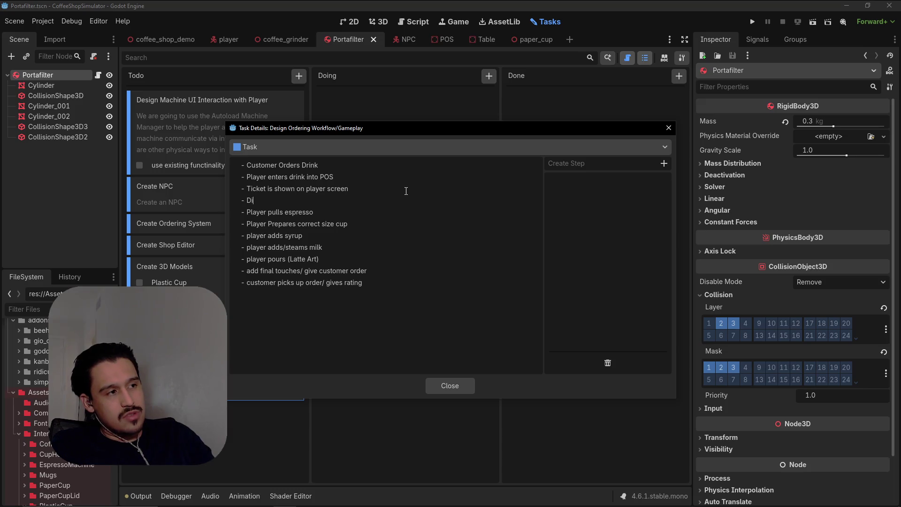
text( and Tamp )
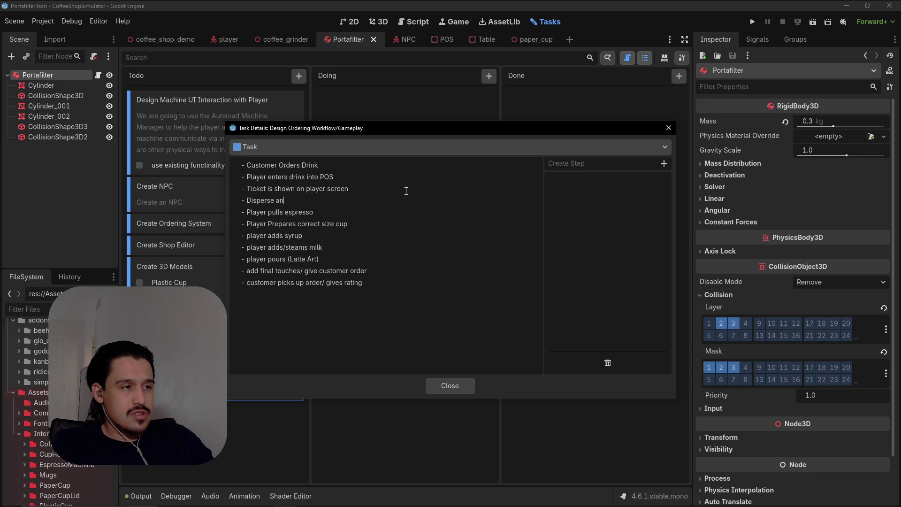
text(Espresso c)
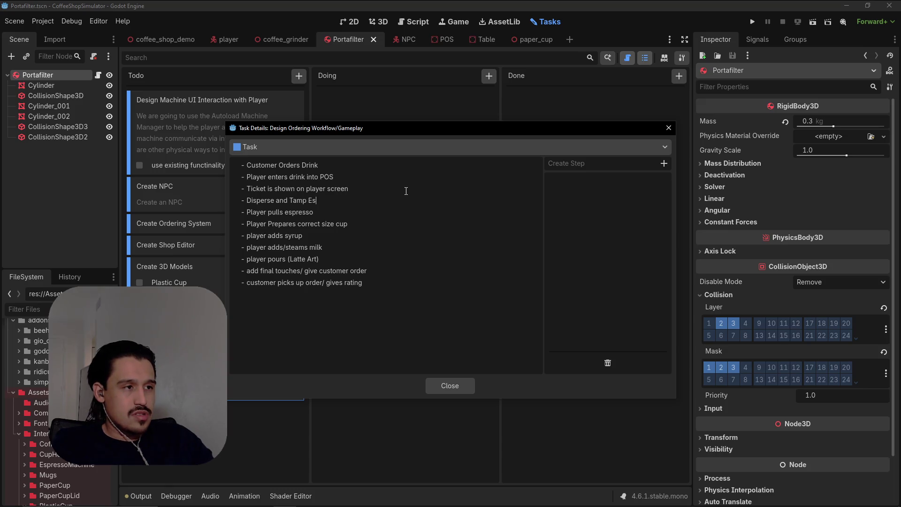
text(orrectly )
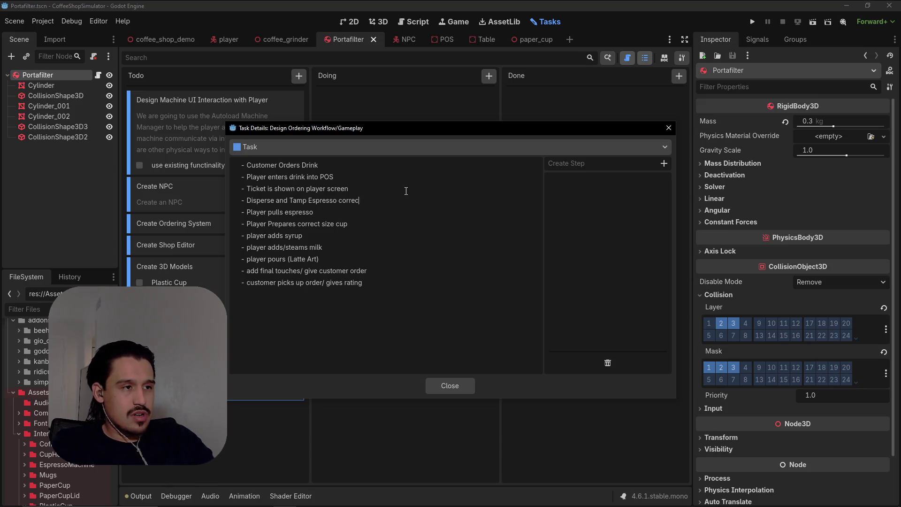
text(for a point system)
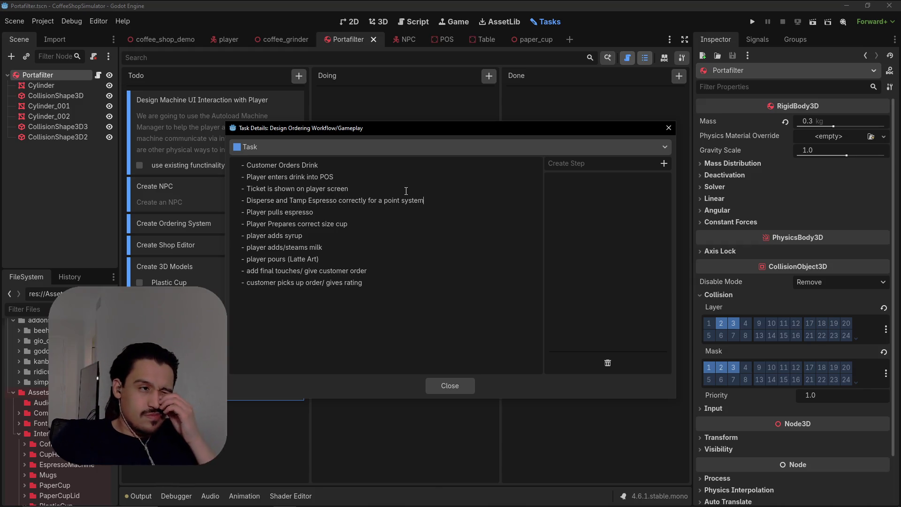
click(450, 387)
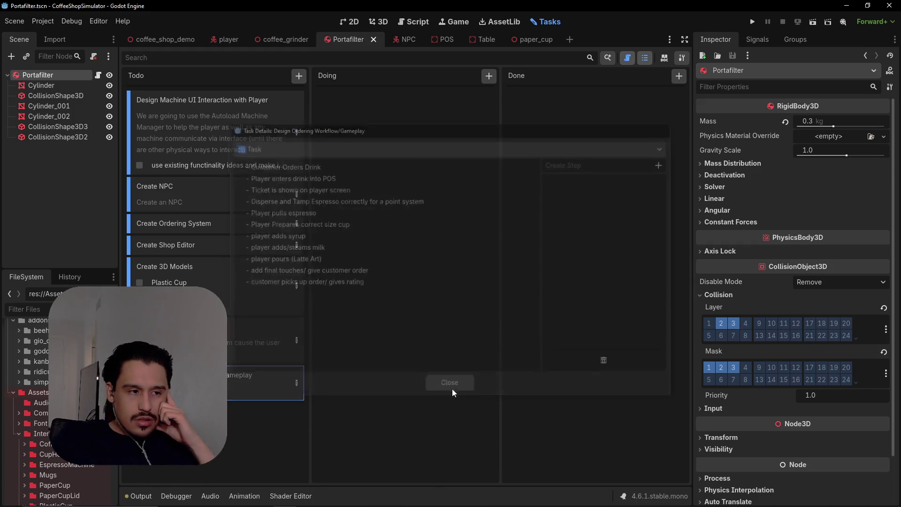
click(281, 40)
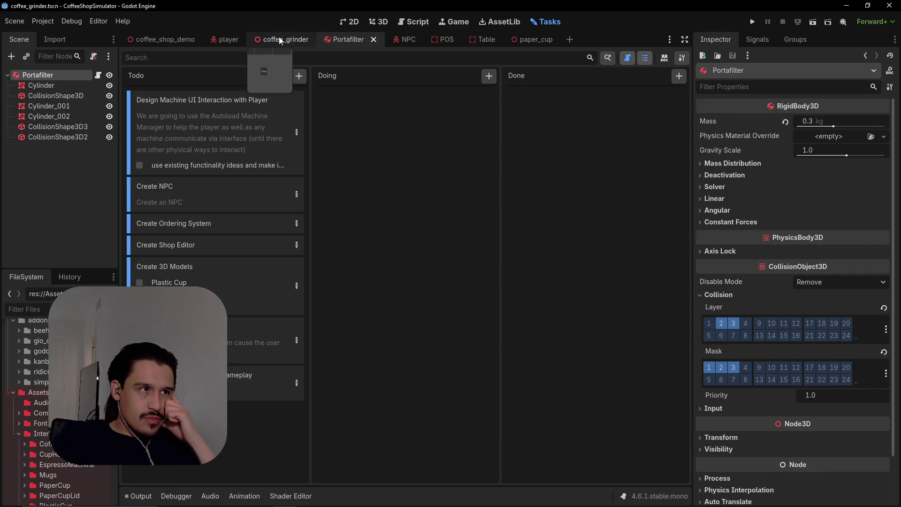
click(351, 42)
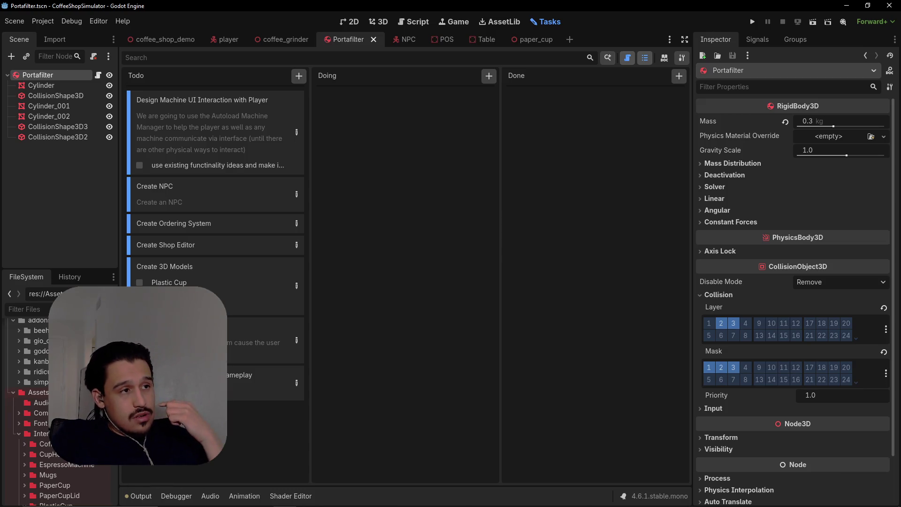
mouse_move(540, 506)
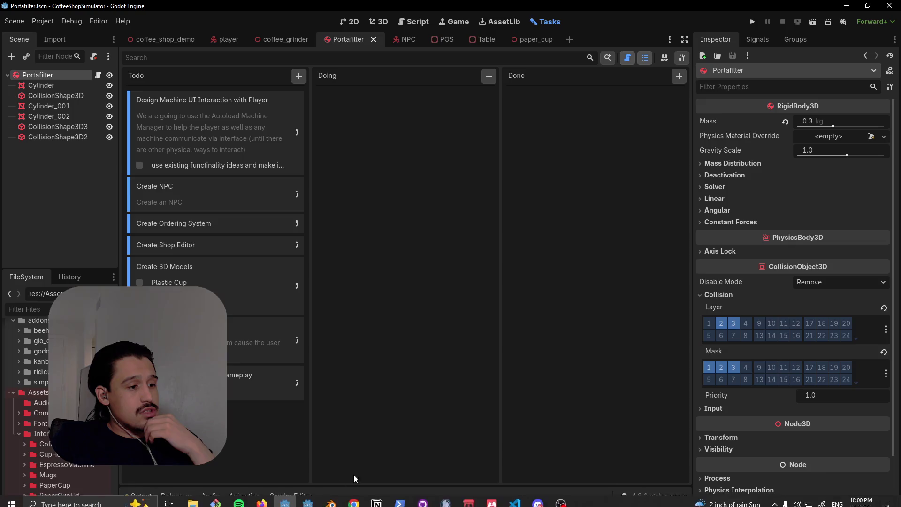
click(262, 498)
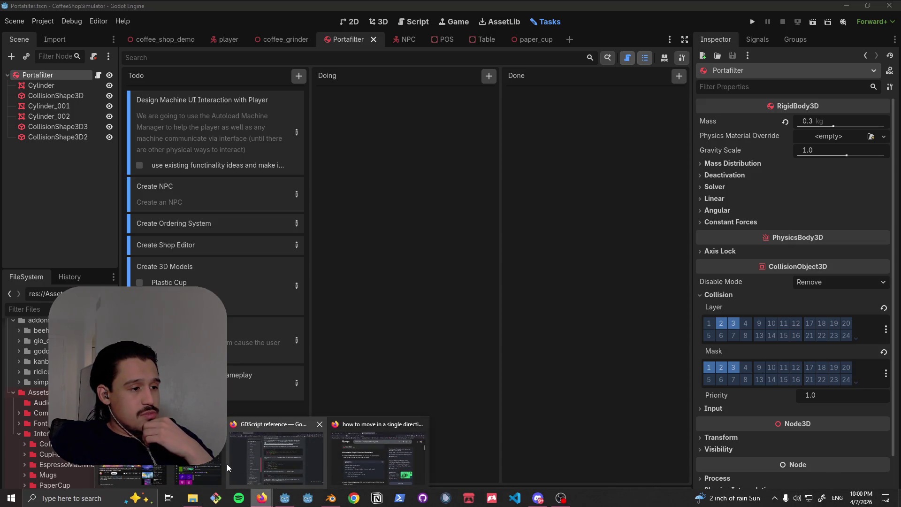